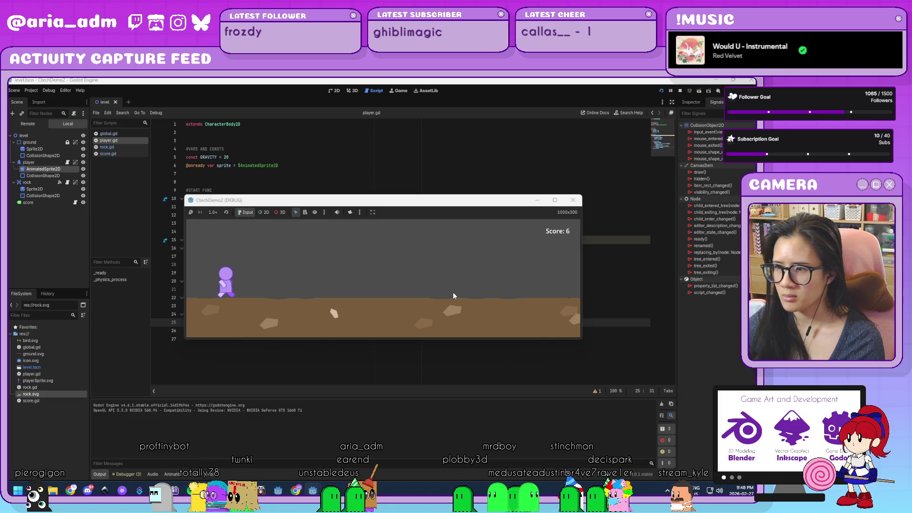
Jump twice over the rocks in the running game, then stop the test run
key("space")
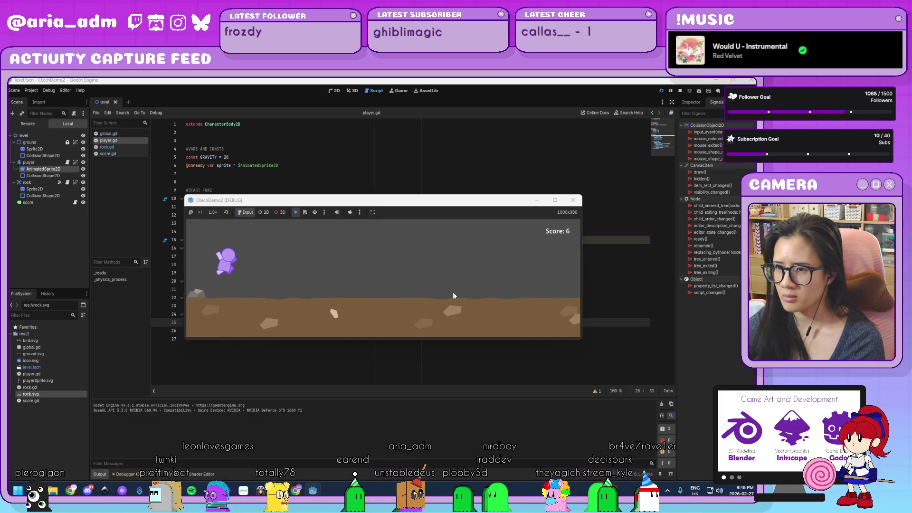
key("space")
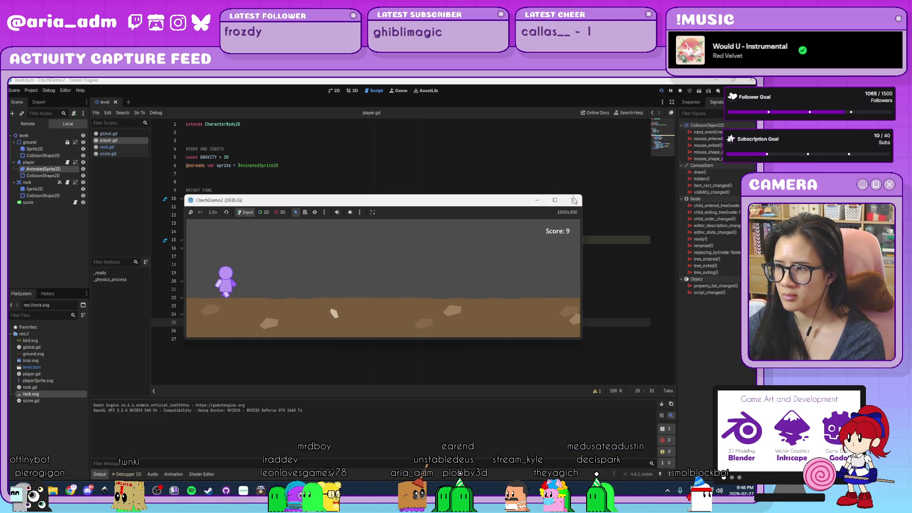
key("F8")
Close the play("duck") call on line 25 and select the level node in the 2D view
type(")")
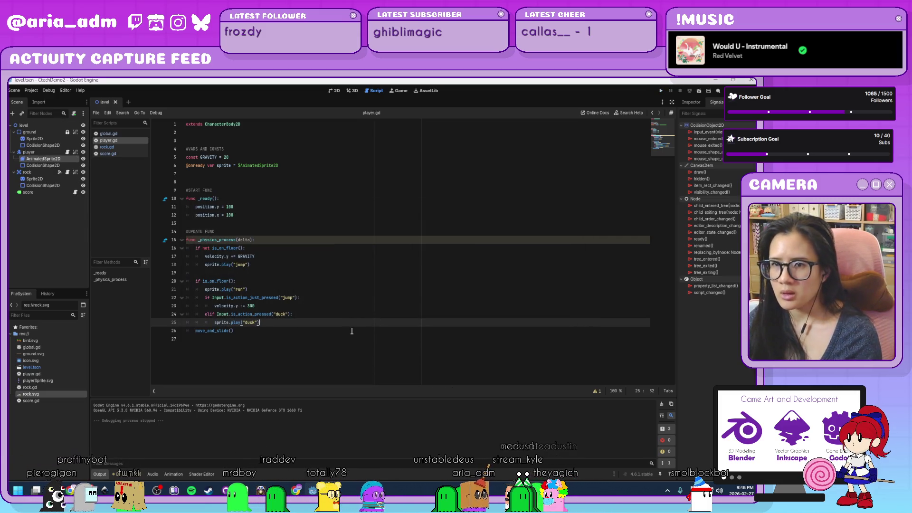
left_click(335, 90)
scroll(410, 286, "right", 5)
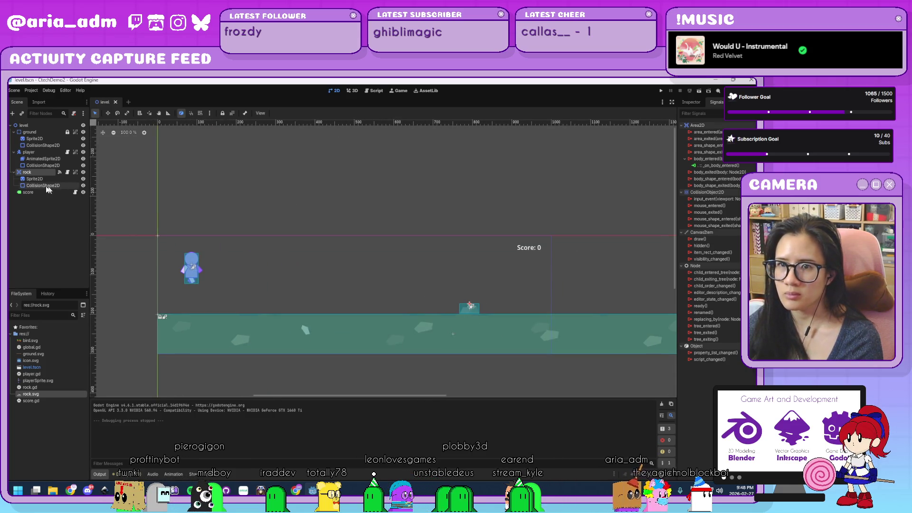
left_click(34, 125)
Add an Area2D node to the level and name it bird
key("ctrl+a")
type("area")
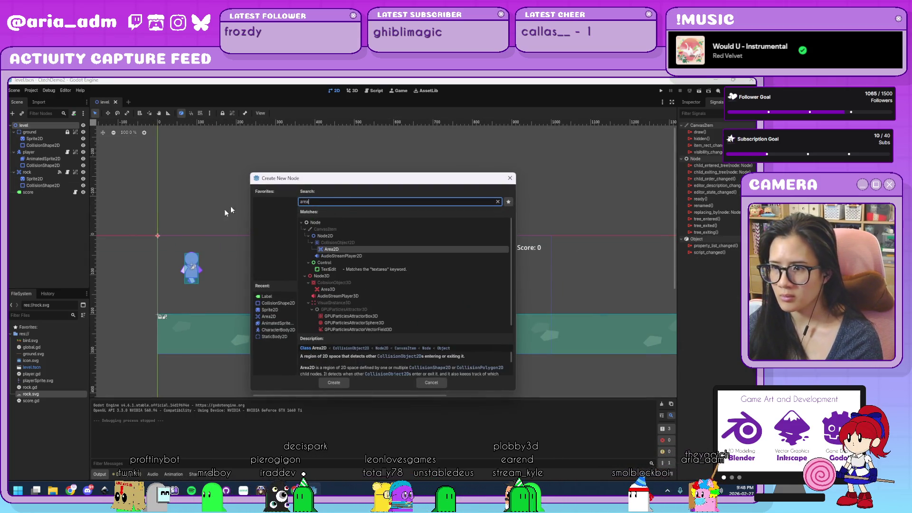
double_click(345, 250)
double_click(43, 199)
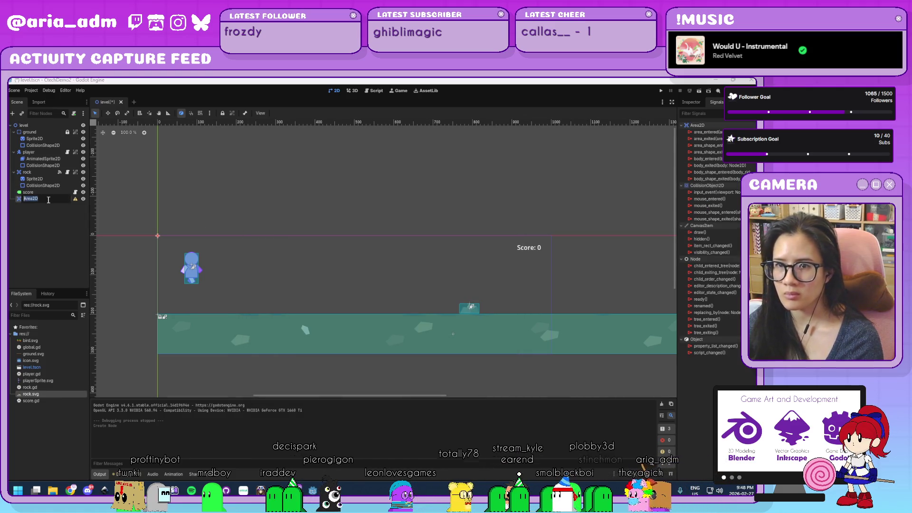
type("duck")
key("BackSpace")
key("BackSpace")
key("BackSpace")
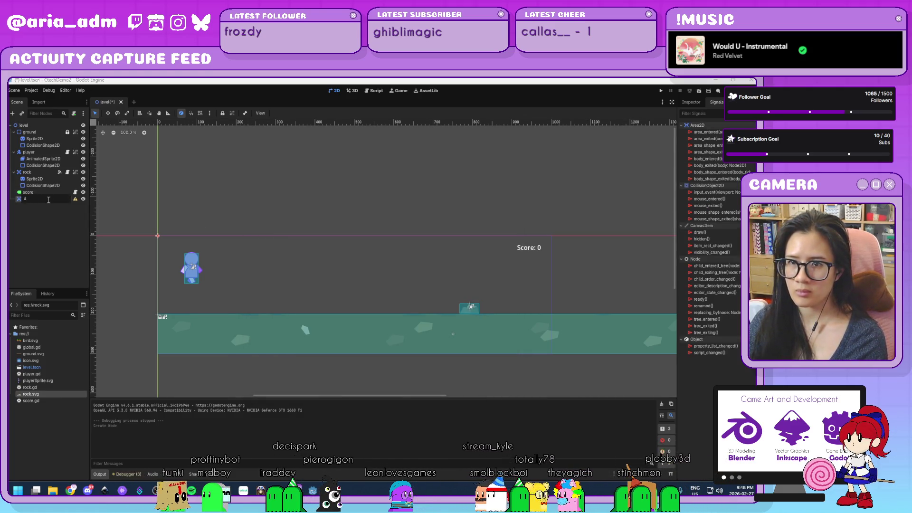
type("bird")
key("Return")
Add an AnimatedSprite2D child node under bird
key("ctrl+a")
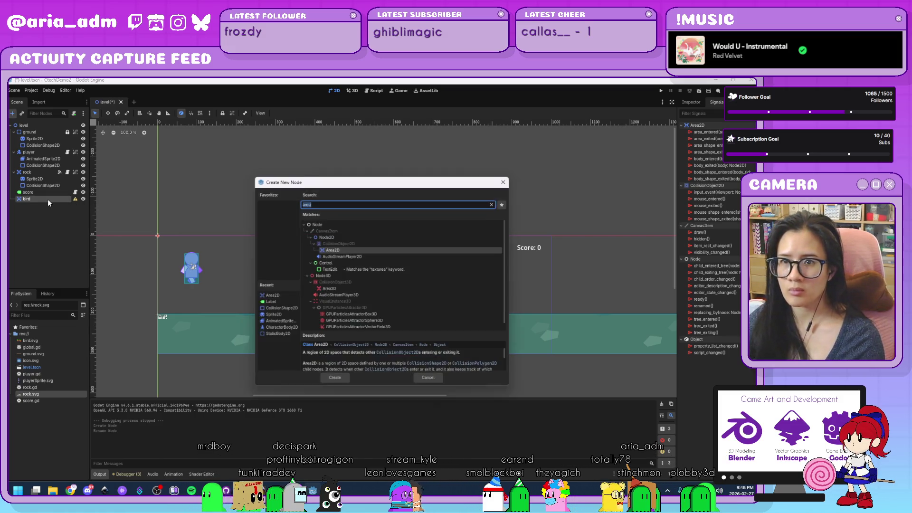
type("a")
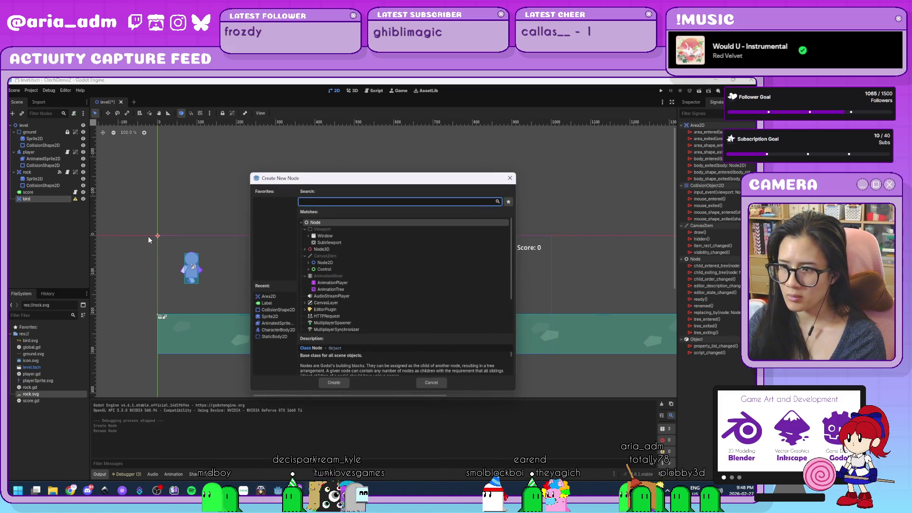
type("nima")
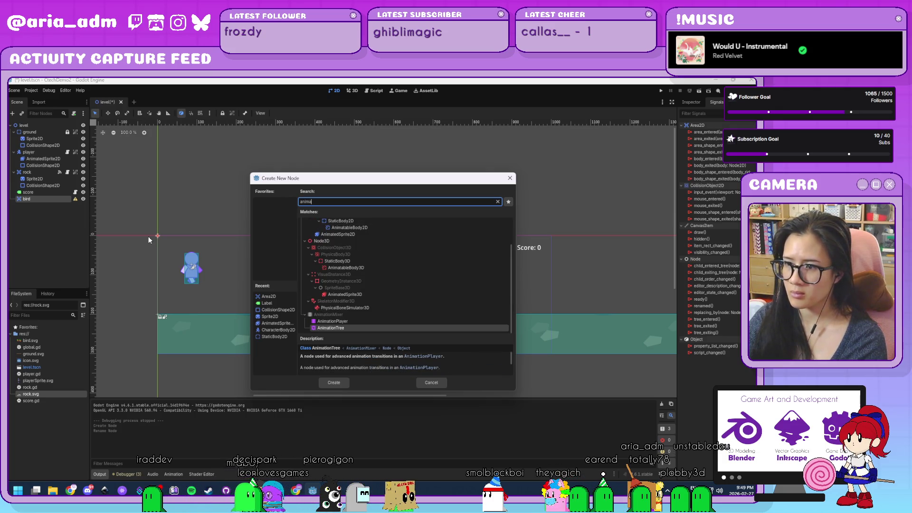
double_click(270, 324)
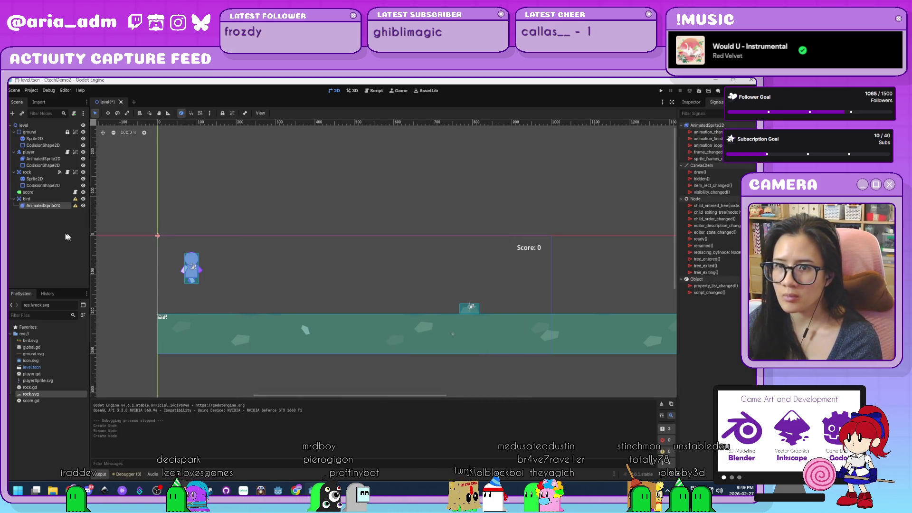
Give the bird's AnimatedSprite2D a new SpriteFrames resource
left_click(691, 101)
left_click(734, 155)
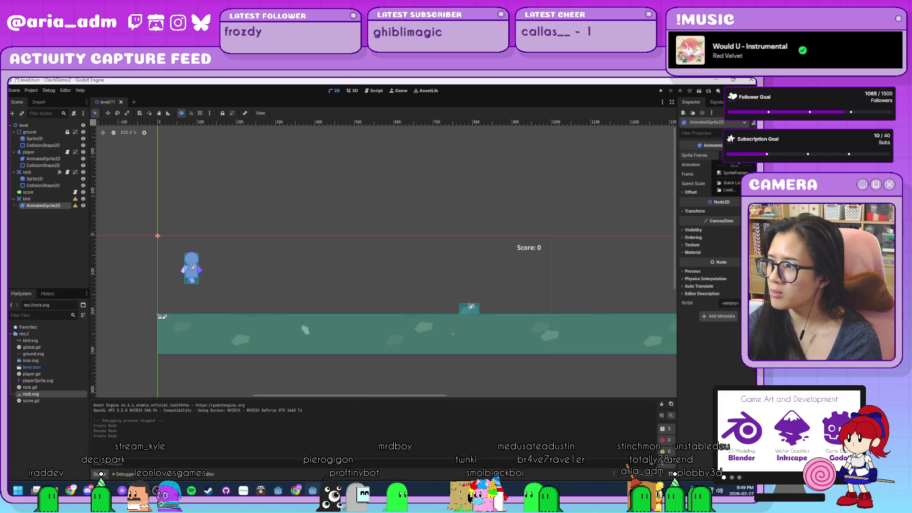
left_click(734, 173)
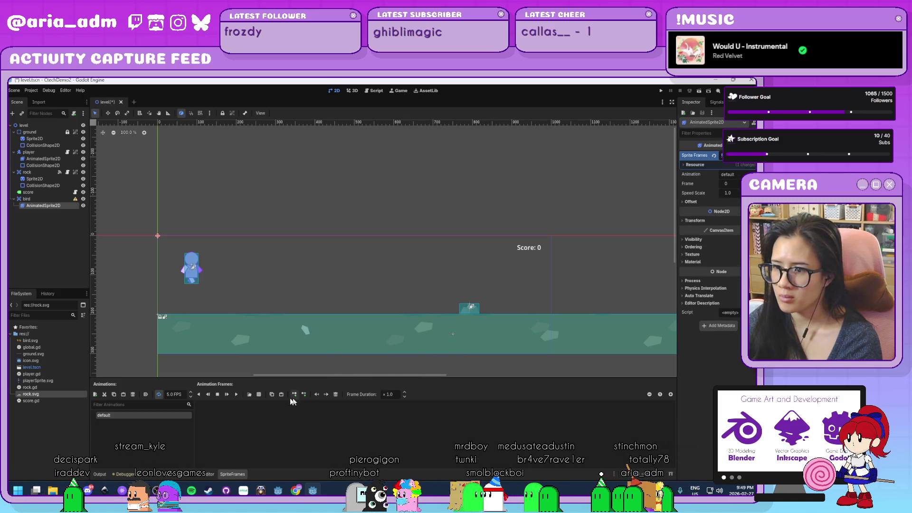
Add both duck frames from bird.svg, sliced as a 2x1 grid, to the default animation
left_click(259, 394)
double_click(377, 224)
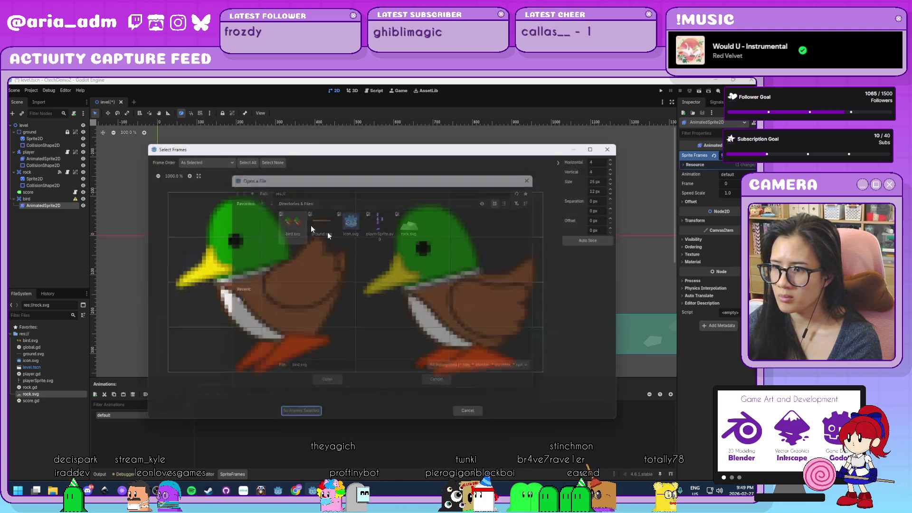
double_click(623, 167)
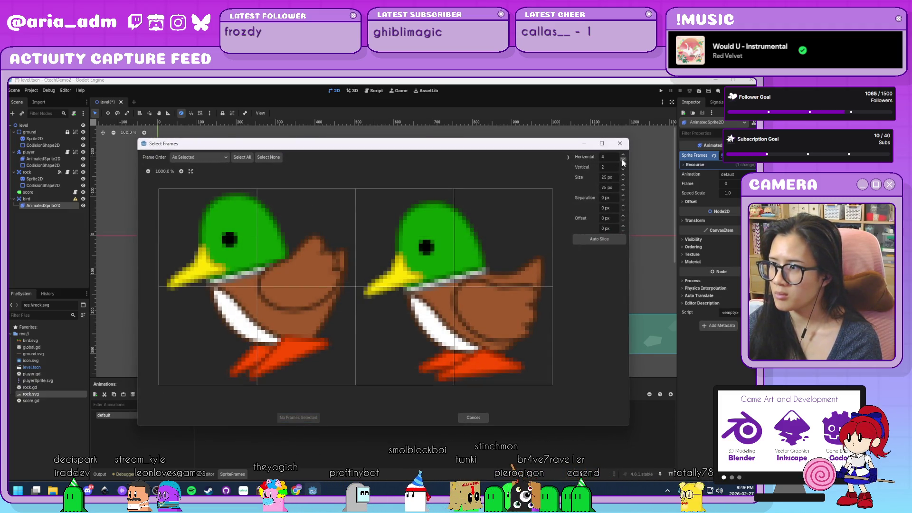
left_click(623, 161)
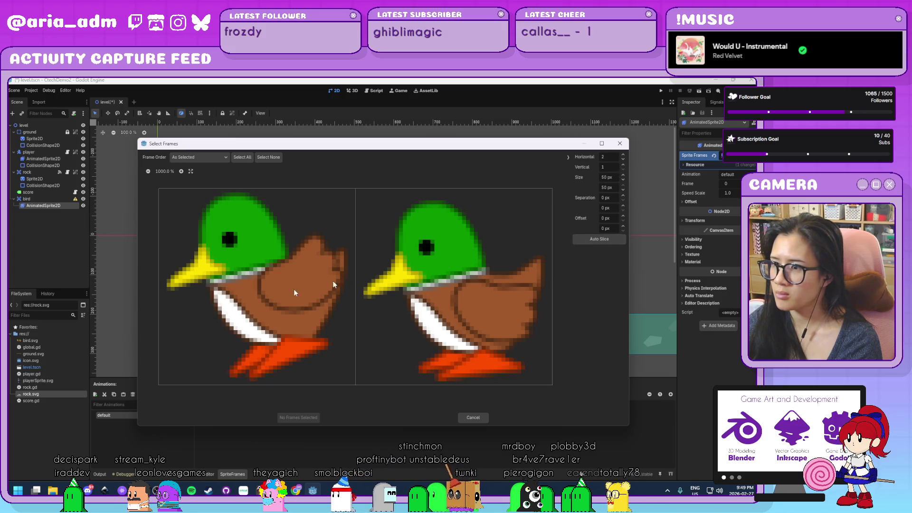
left_click(294, 289)
left_click(427, 285)
left_click(291, 418)
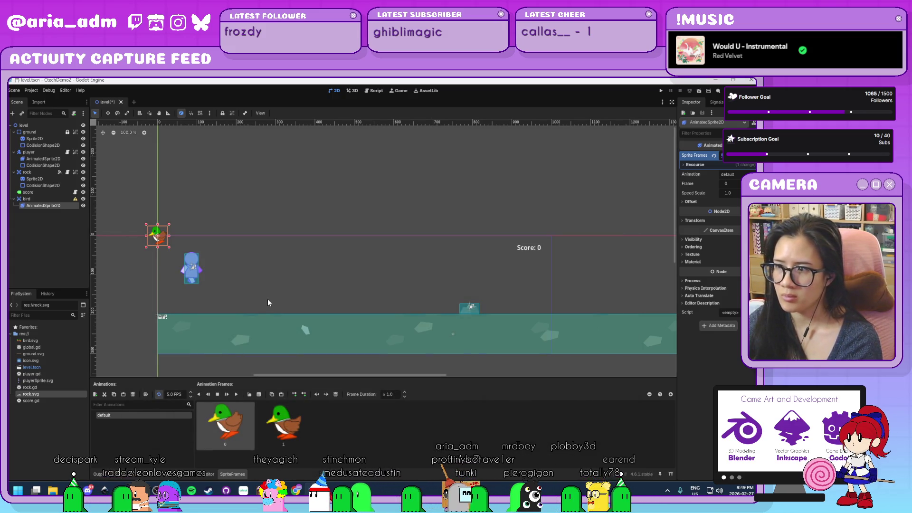
left_click(40, 198)
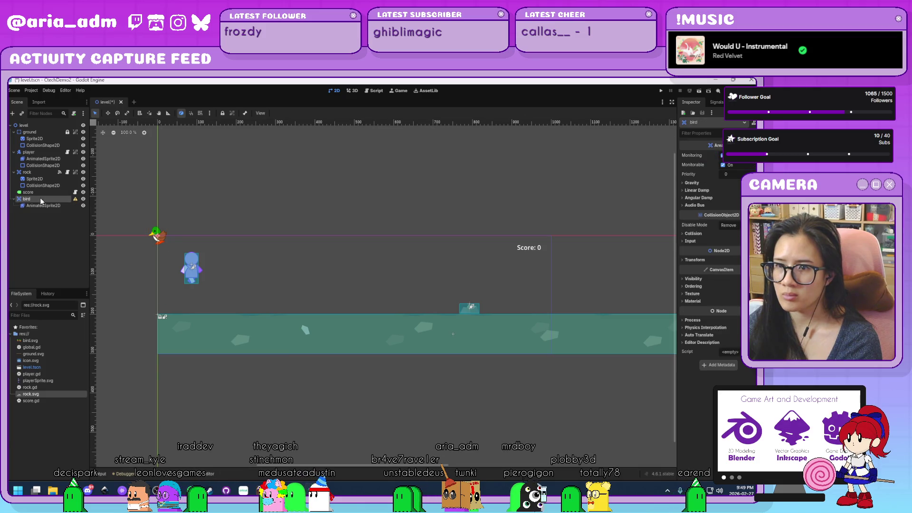
Add a CollisionShape2D child under the bird node
key("ctrl+a")
type("collision")
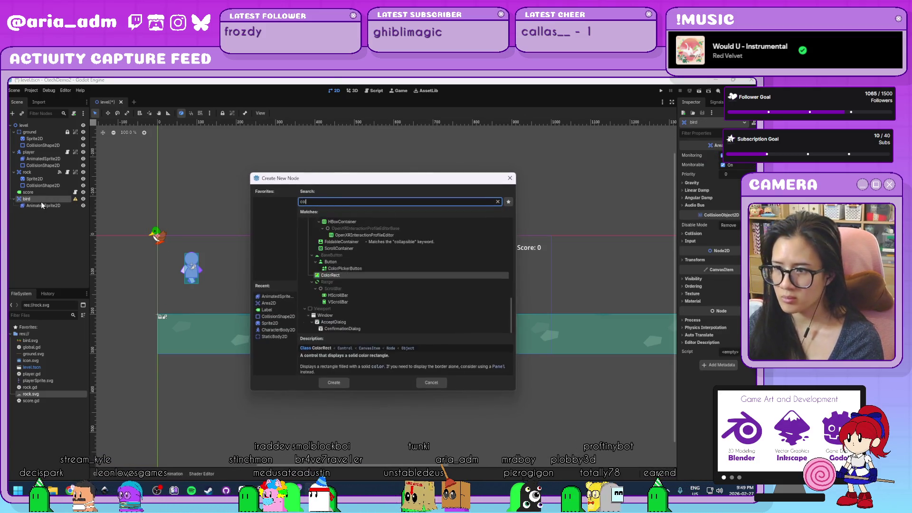
key("Return")
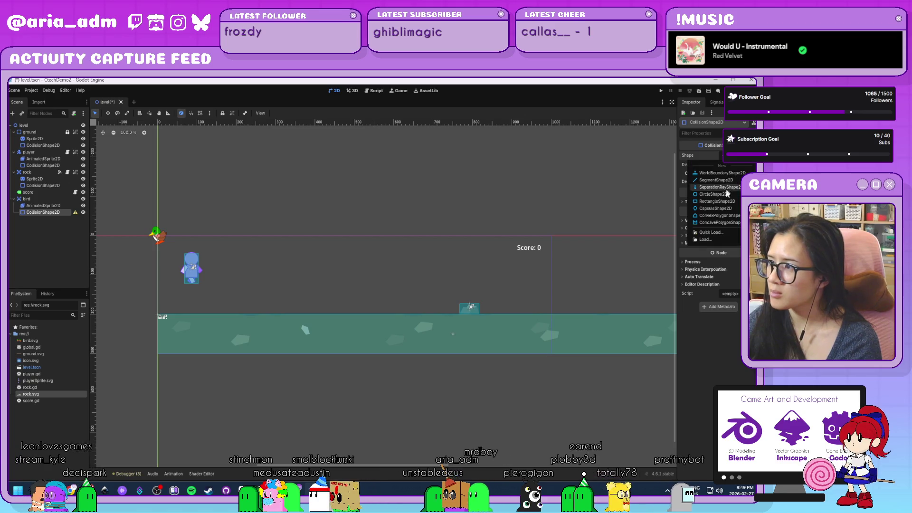
Drag the collision rectangle's handles so it covers the whole duck sprite
scroll(151, 249, "up", 5)
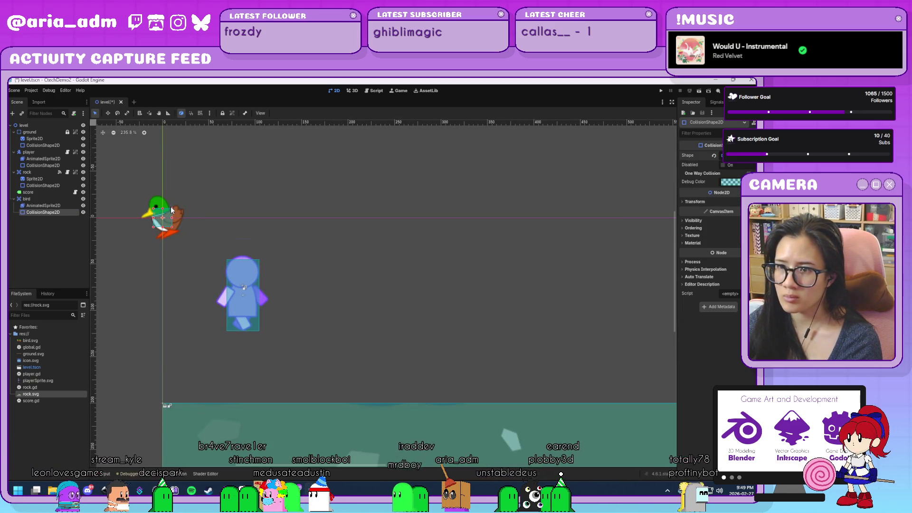
left_click_drag(179, 211, 182, 198)
left_click_drag(155, 230, 145, 238)
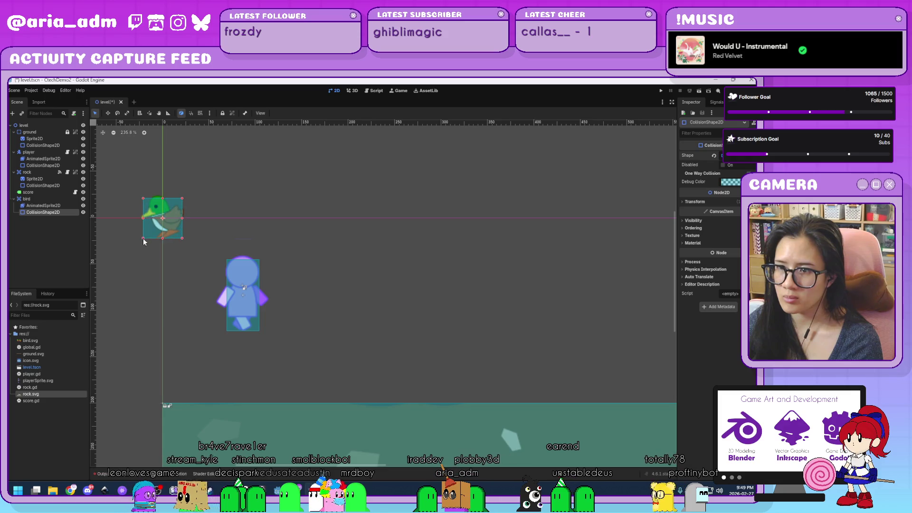
left_click(43, 205)
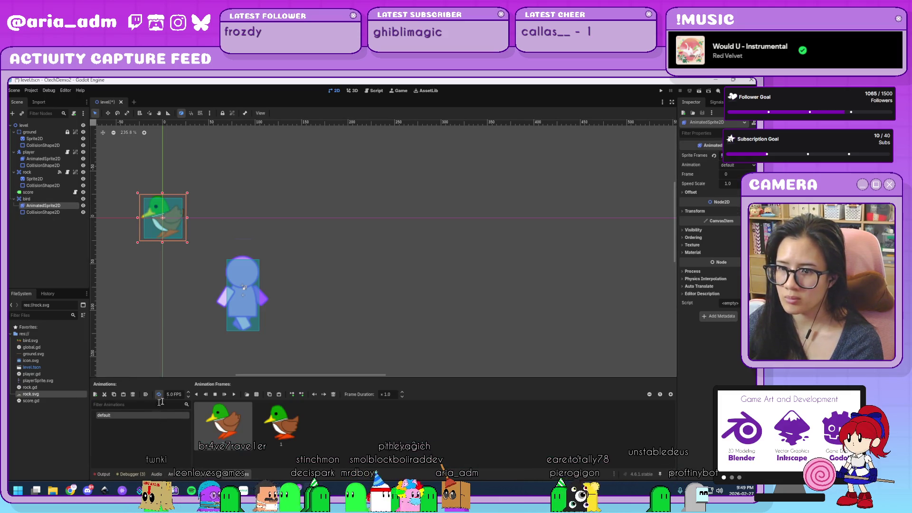
scroll(156, 278, "down", 4)
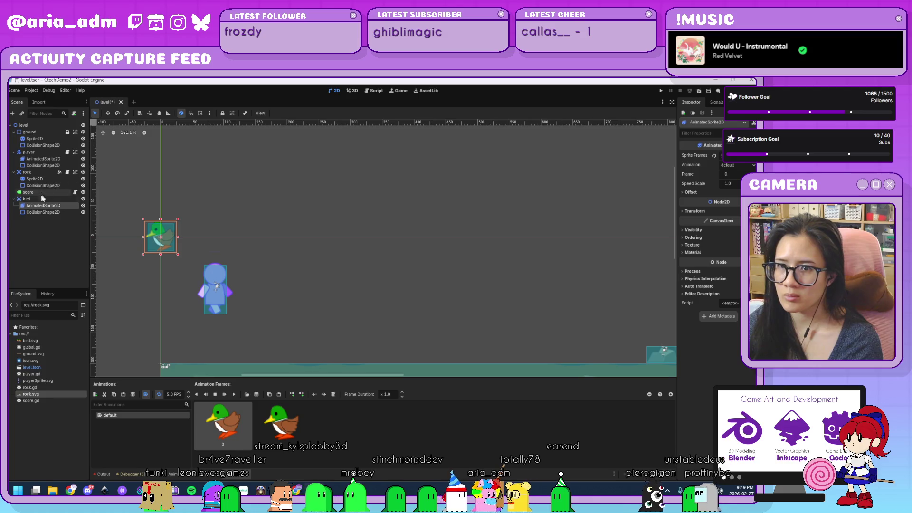
left_click(42, 198)
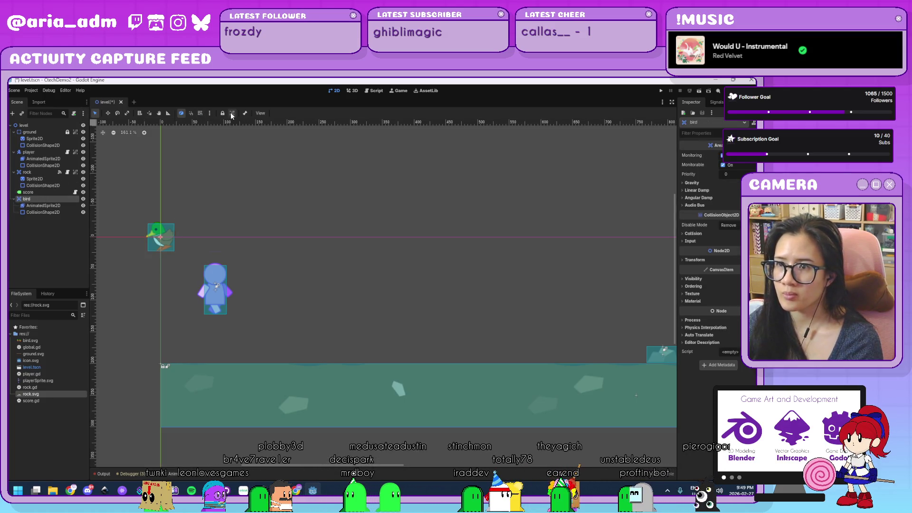
scroll(470, 275, "down", 2)
scroll(164, 263, "right", 2)
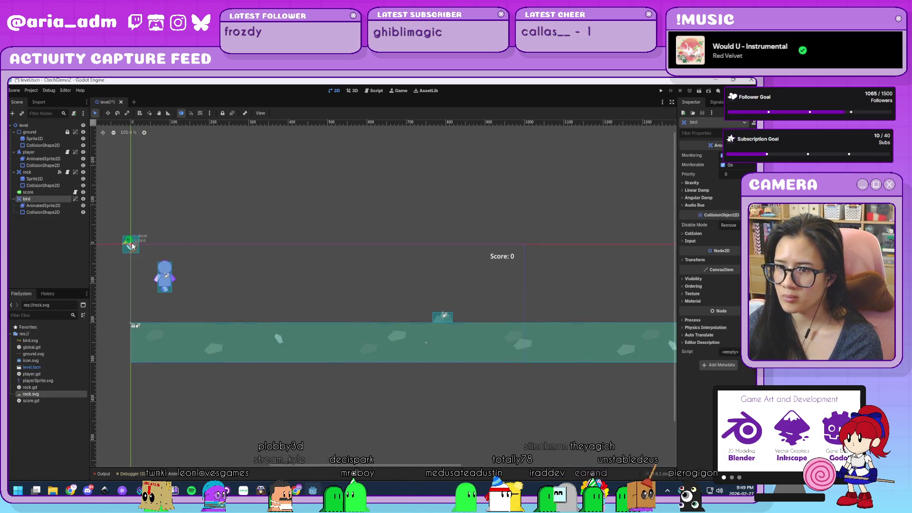
Put the player on the ground, the bird far right at about (1034, 139), then attach a script
left_click_drag(544, 288, 225, 284)
mouse_move(167, 277)
left_mouse_down()
mouse_move(183, 304)
mouse_move(216, 302)
left_mouse_up()
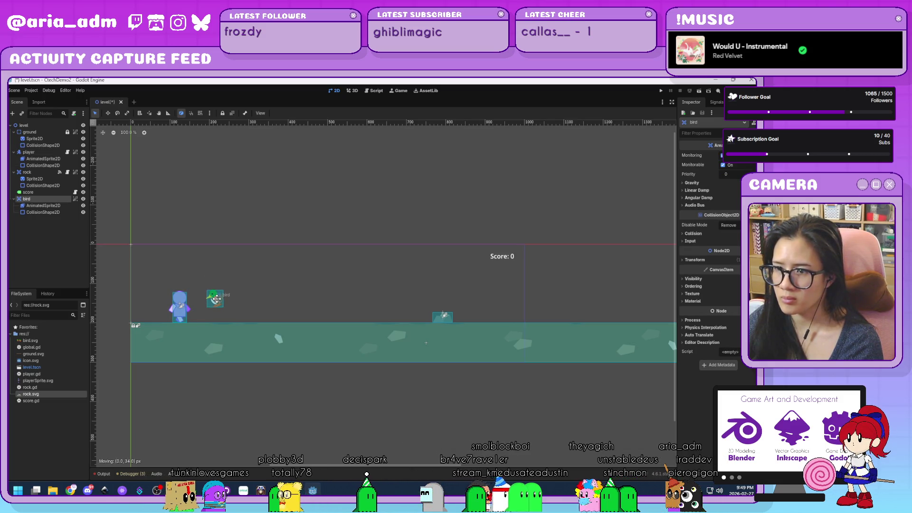
mouse_move(216, 299)
left_mouse_down()
mouse_move(492, 310)
mouse_move(564, 300)
left_mouse_up()
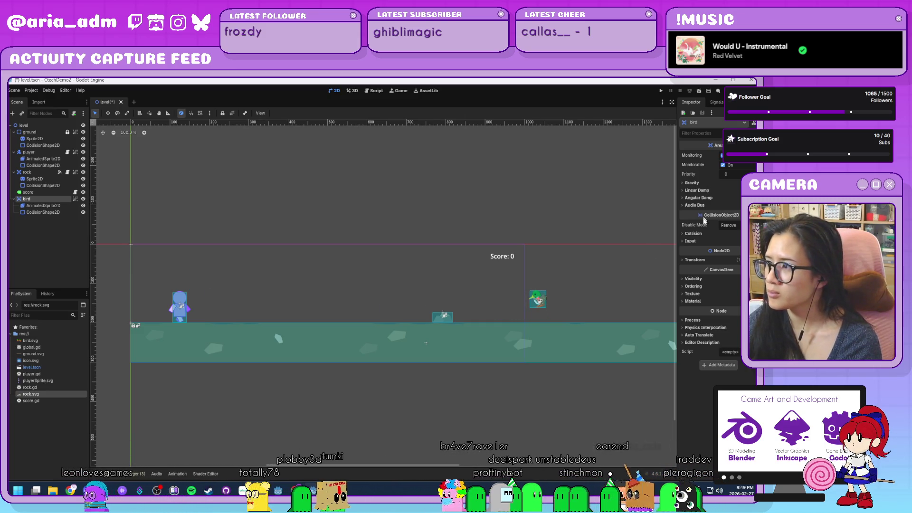
left_click(694, 260)
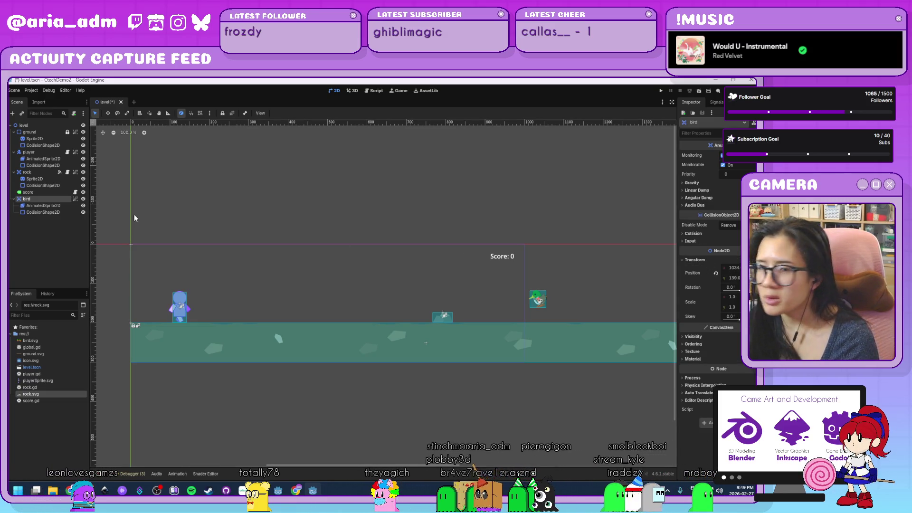
left_click(75, 114)
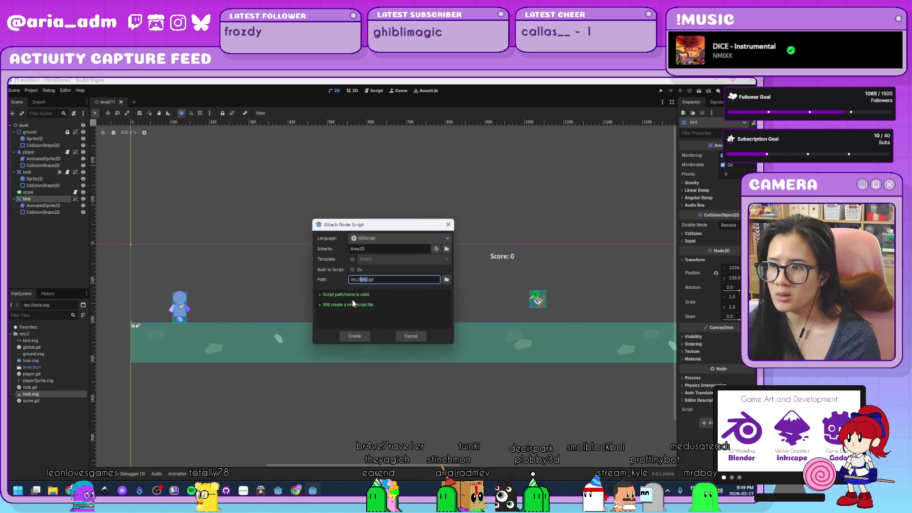
Create bird.gd and paste rock.gd's full code into it, then show the bird's signals
left_click(354, 336)
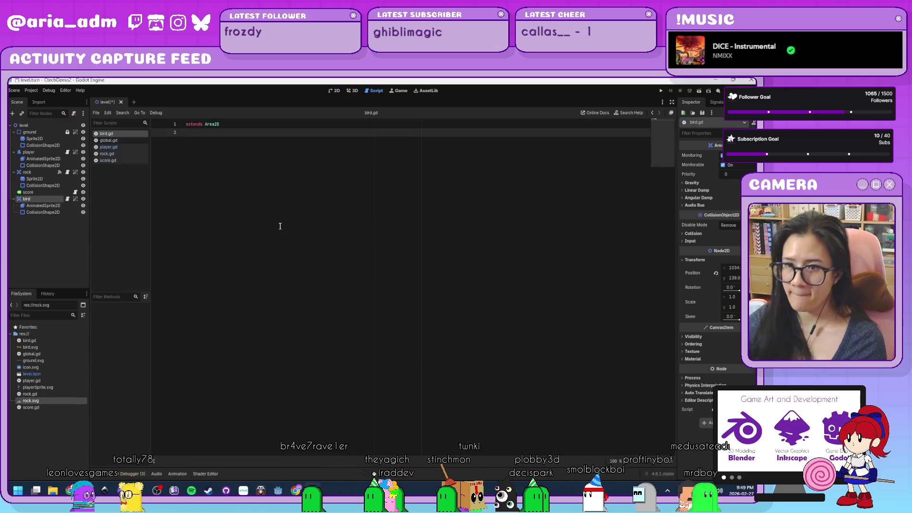
left_click(67, 172)
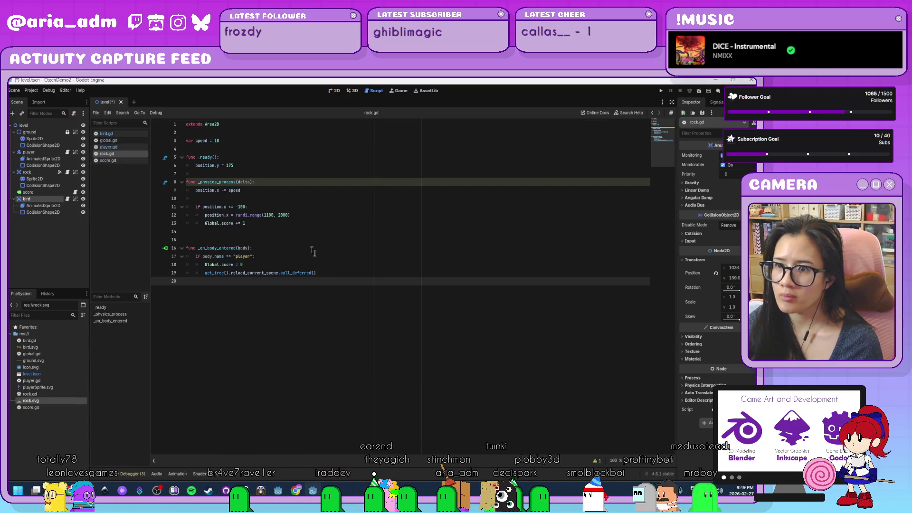
mouse_move(345, 275)
left_mouse_down()
mouse_move(237, 264)
mouse_move(172, 116)
mouse_move(164, 139)
left_mouse_up()
key("ctrl+c")
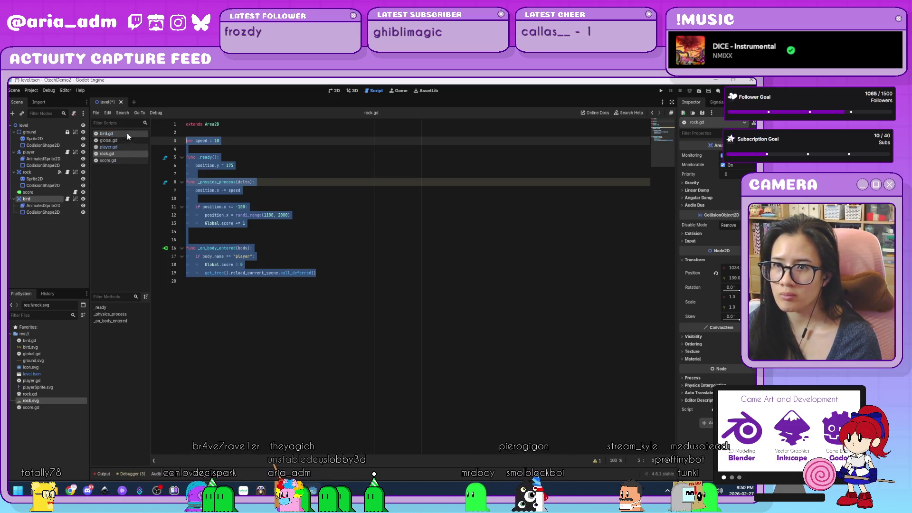
left_click(127, 133)
left_click(238, 169)
key("ctrl+v")
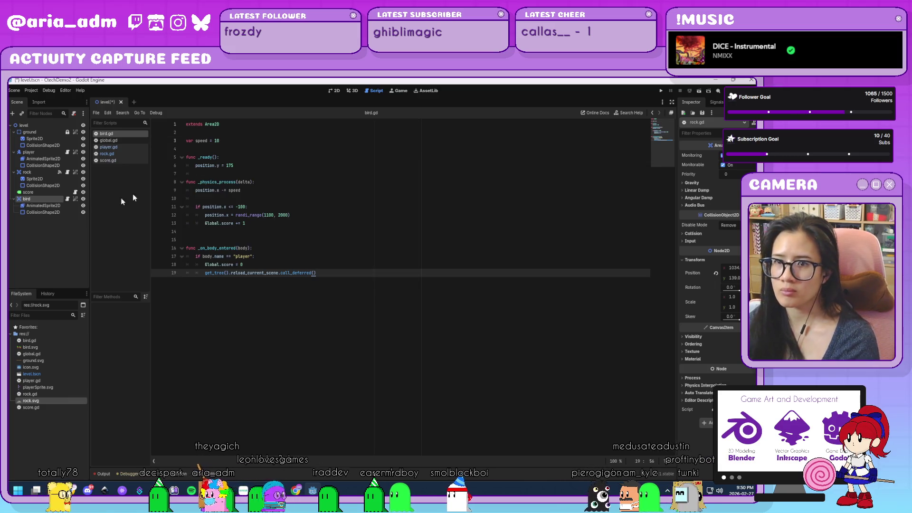
left_click(714, 103)
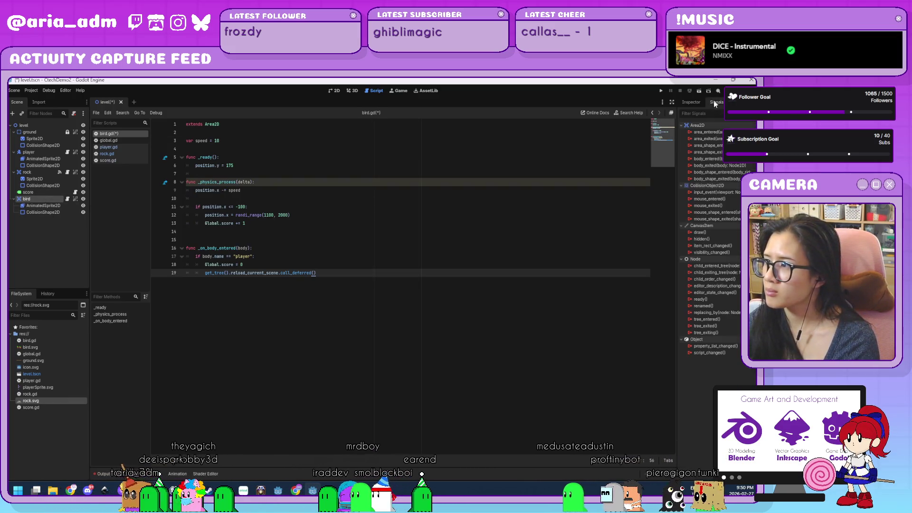
Connect the bird's body_entered signal to _on_body_entered on the bird node, then save
double_click(721, 159)
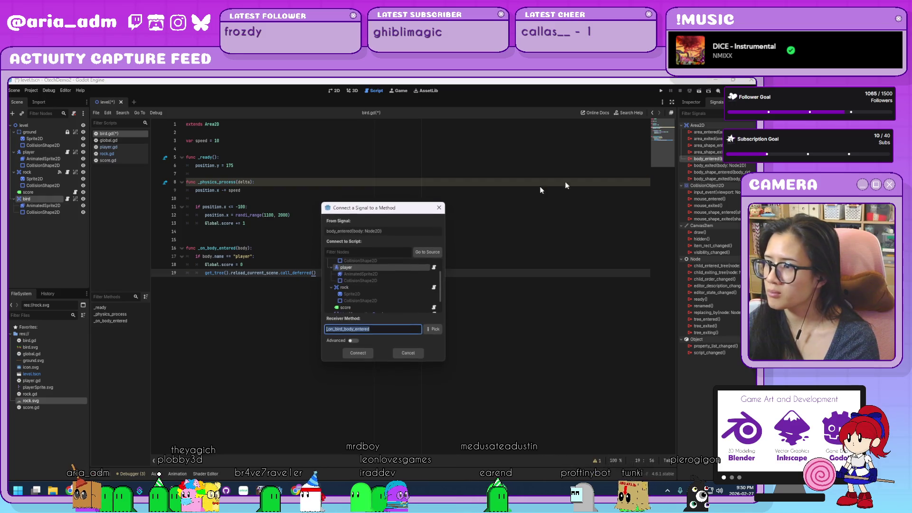
scroll(390, 276, "down", 3)
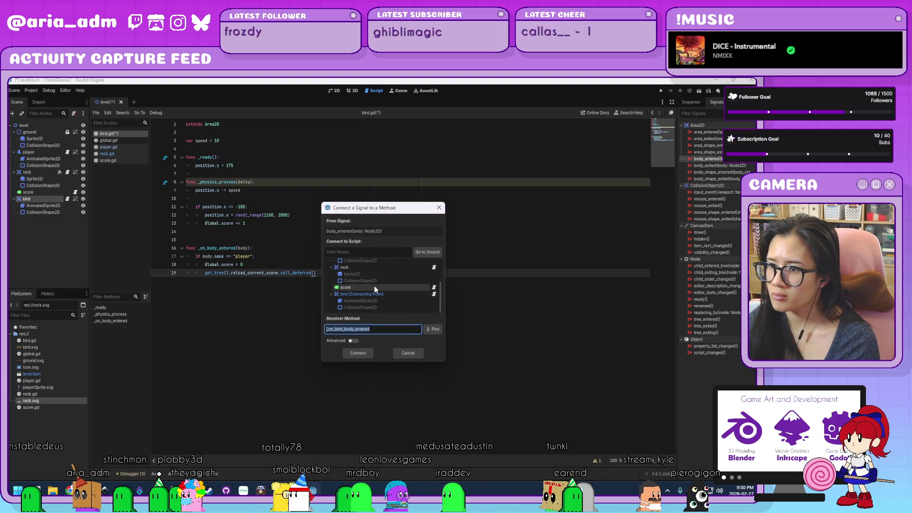
left_click(375, 295)
left_click(358, 353)
left_click(309, 257)
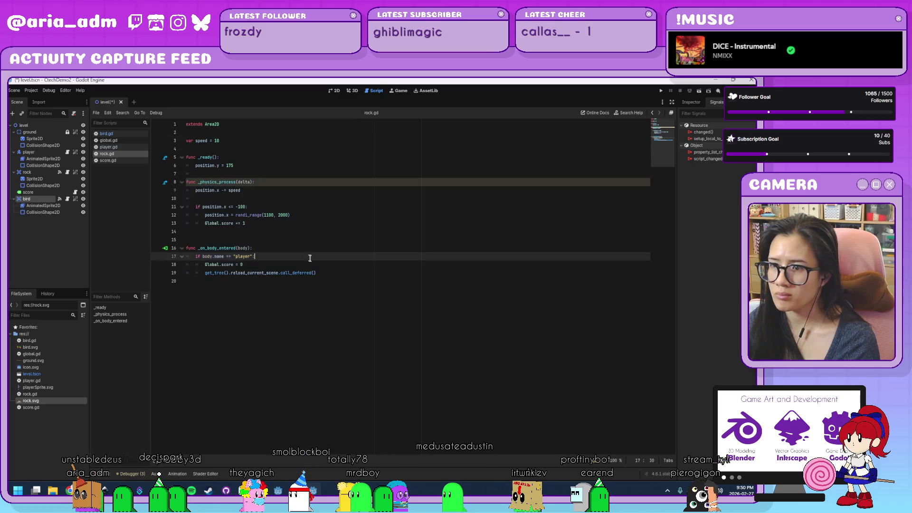
key("ctrl+s")
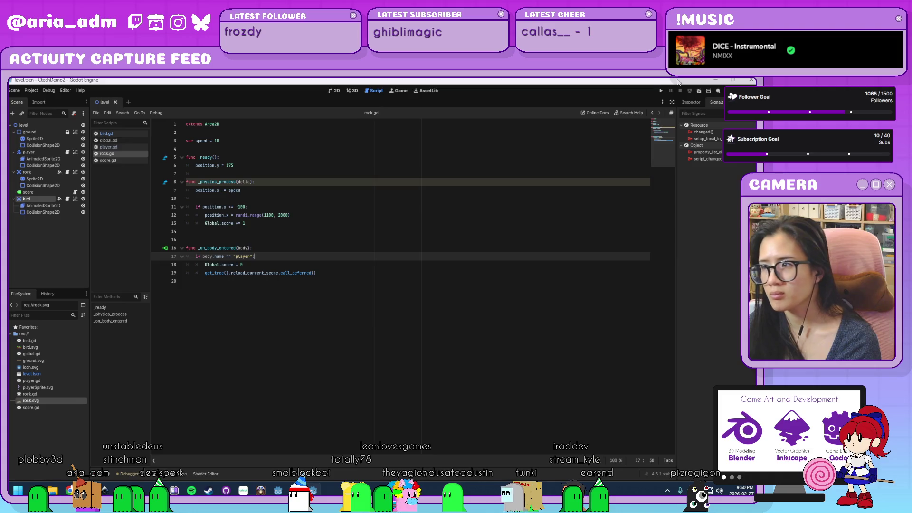
Run the game, then change the rock's starting height on line 6 to 145
left_click(660, 91)
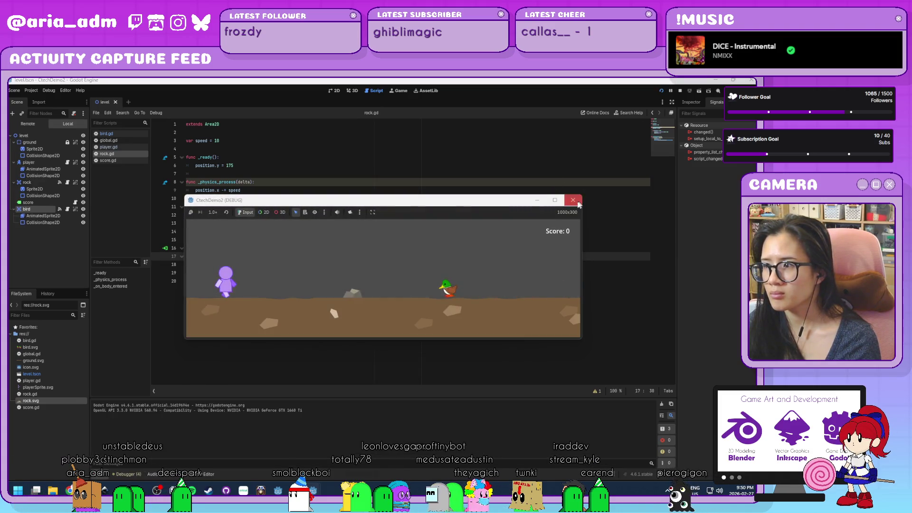
left_click(577, 197)
double_click(232, 165)
type("145")
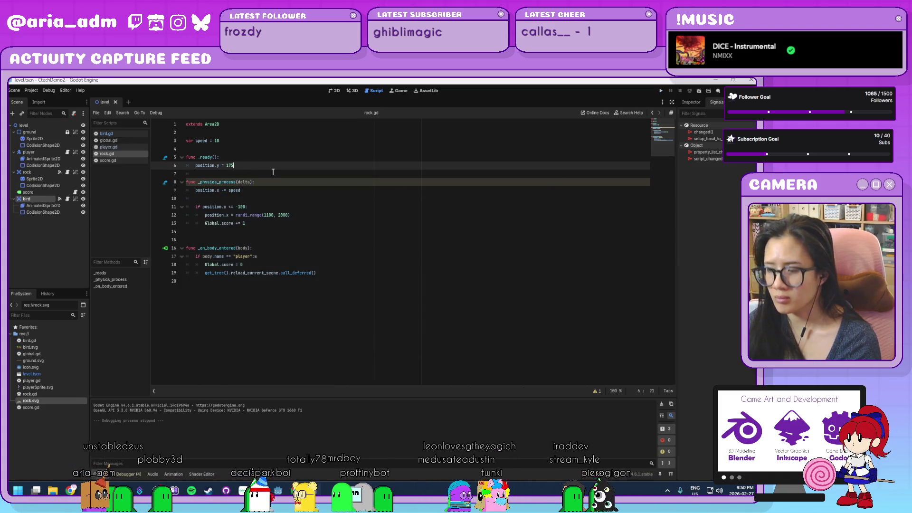
Delete the stray 'w' after "player": on rock.gd line 17
left_click(425, 264)
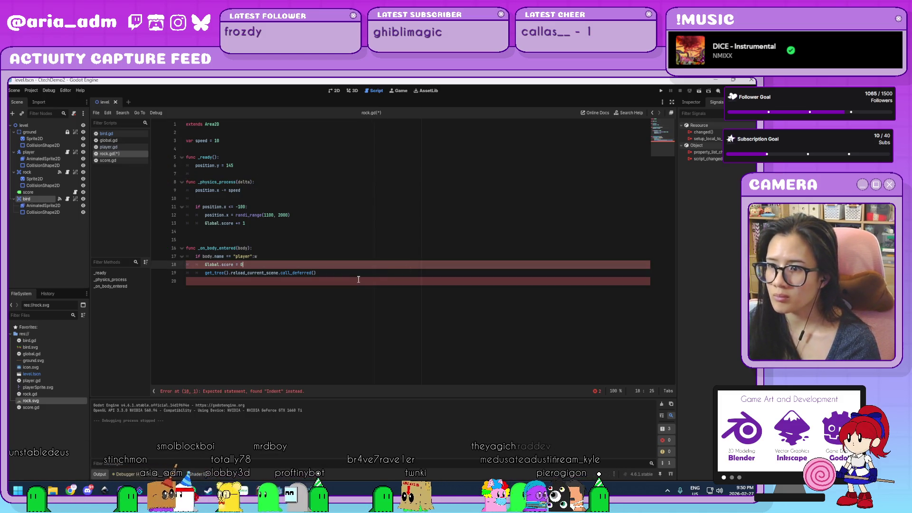
left_click(335, 271)
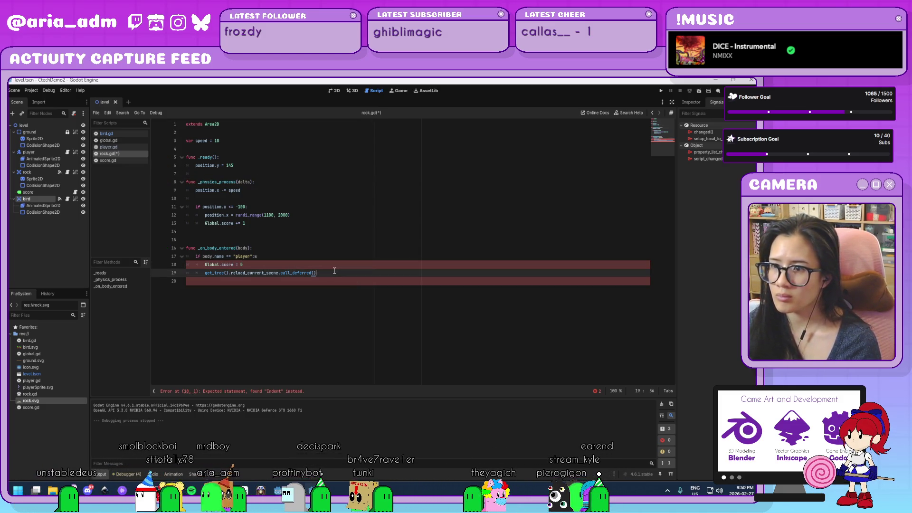
left_click(295, 256)
key("BackSpace")
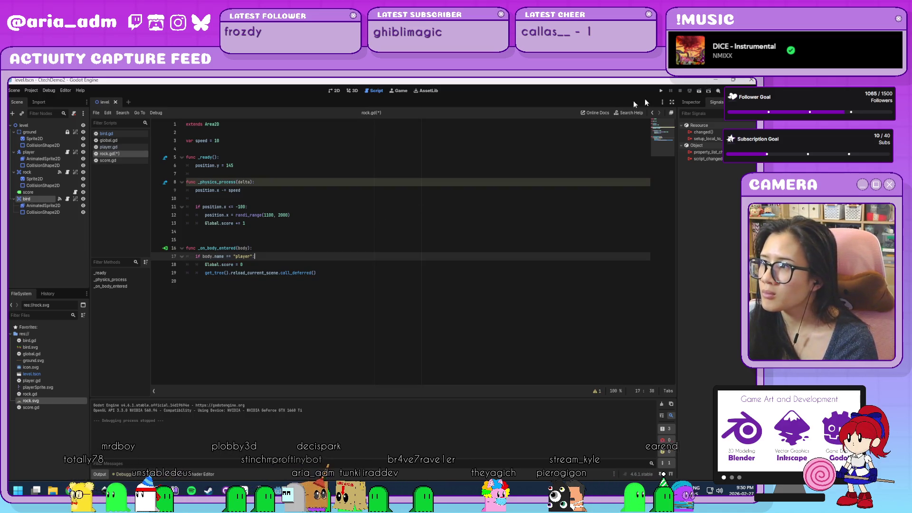
Playtest the rock at height 140, then restore its starting height to 175
left_click(243, 168)
type("0")
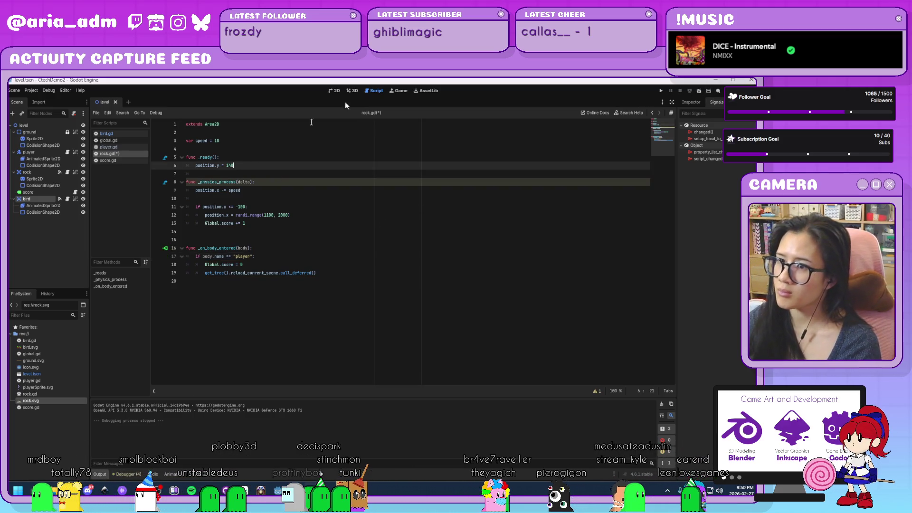
left_click(661, 90)
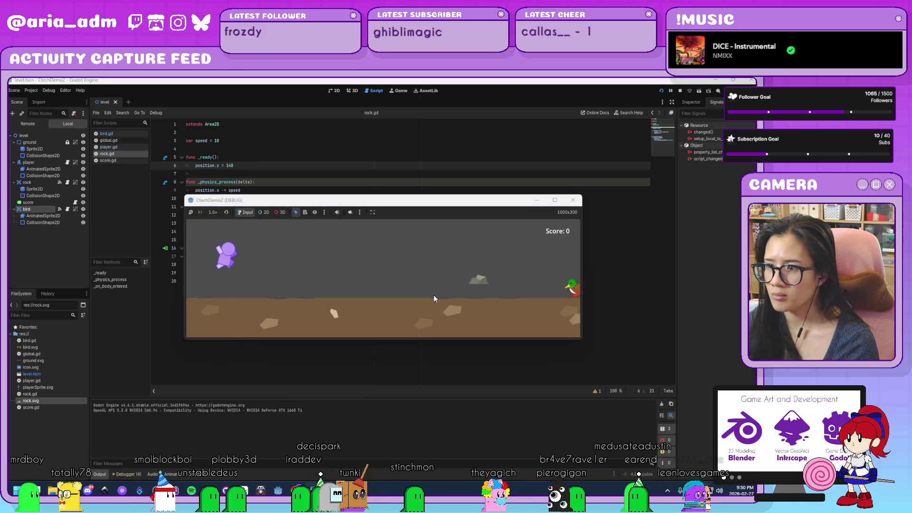
key("space")
key("space")
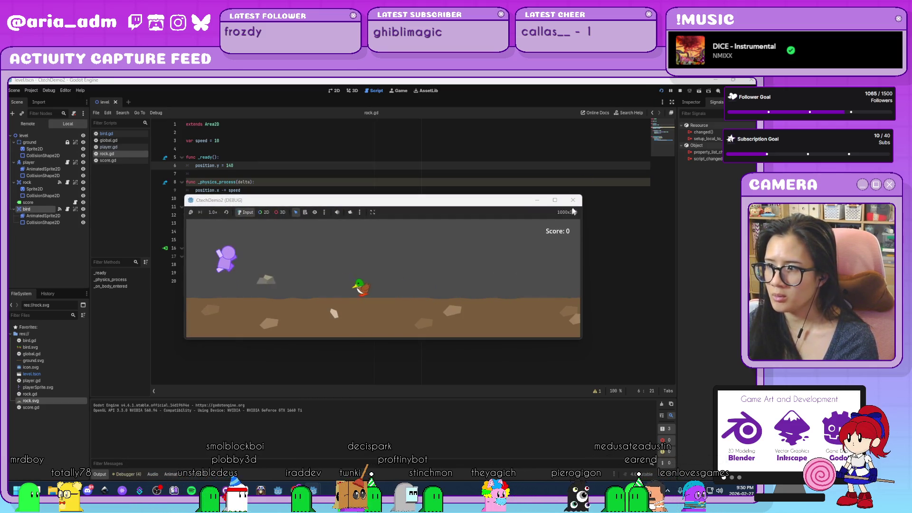
left_click(574, 200)
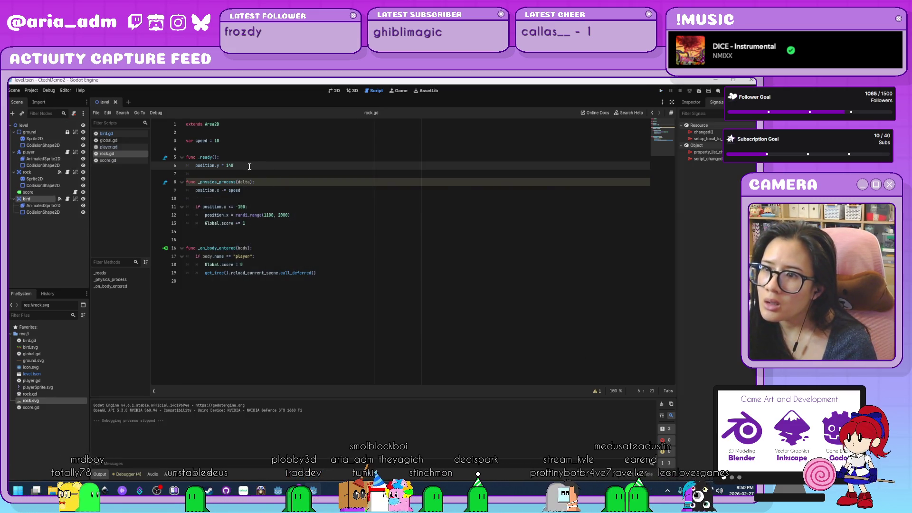
key("BackSpace")
key("BackSpace")
type("7")
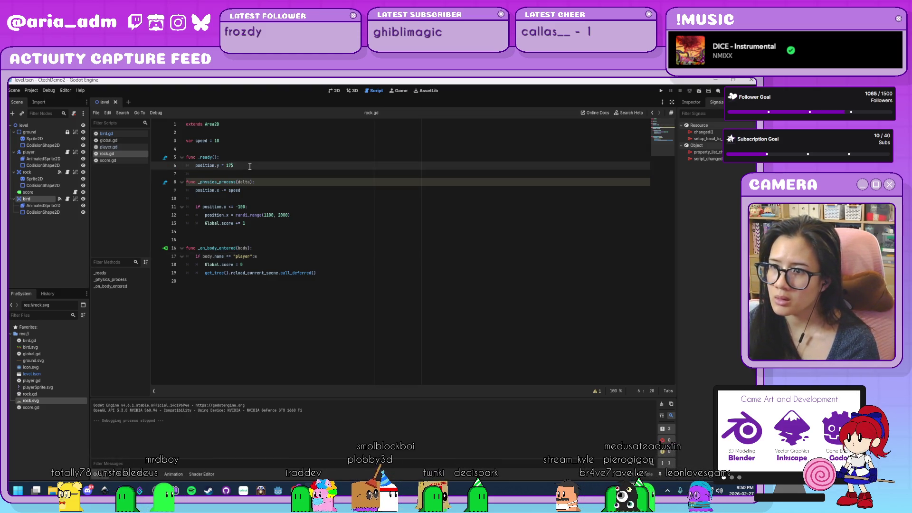
Set the bird's starting position.y to 140 in bird.gd and save the scripts
left_click(119, 134)
left_click(266, 185)
left_click(238, 166)
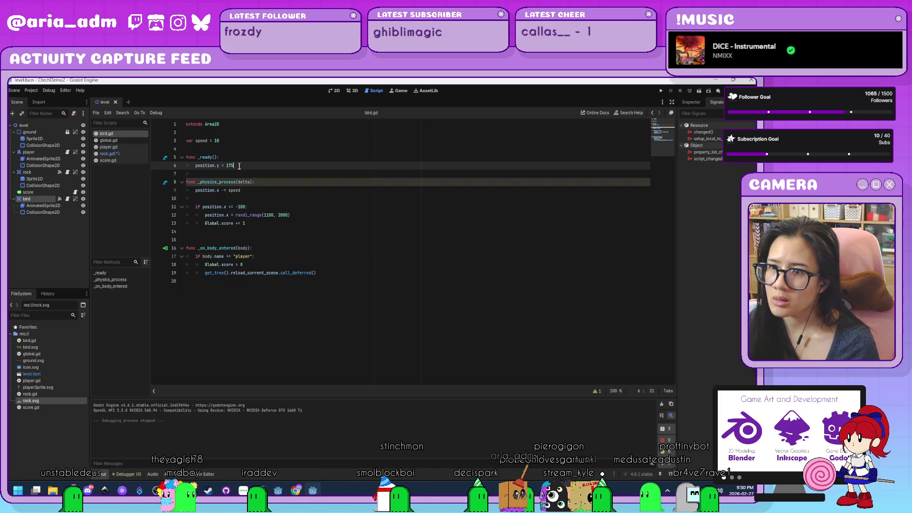
left_click_drag(239, 165, 230, 165)
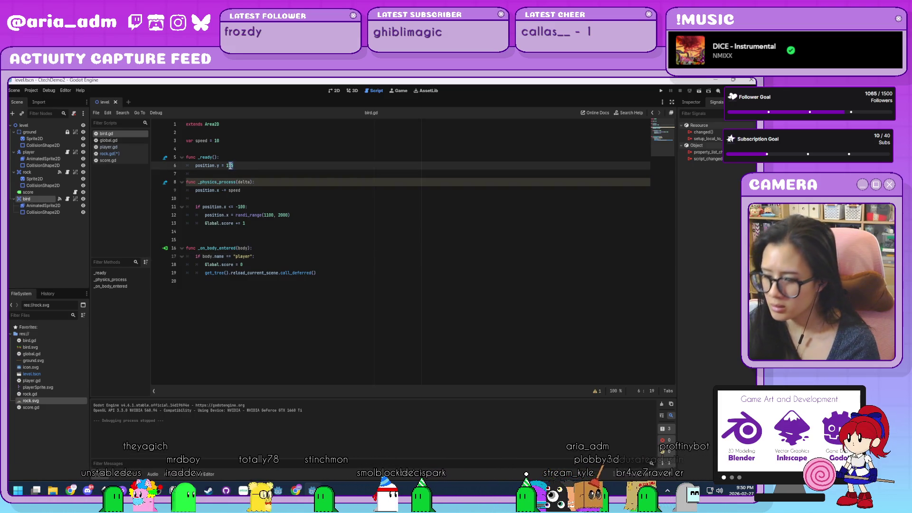
type("40")
key("ctrl+s")
left_click(257, 248)
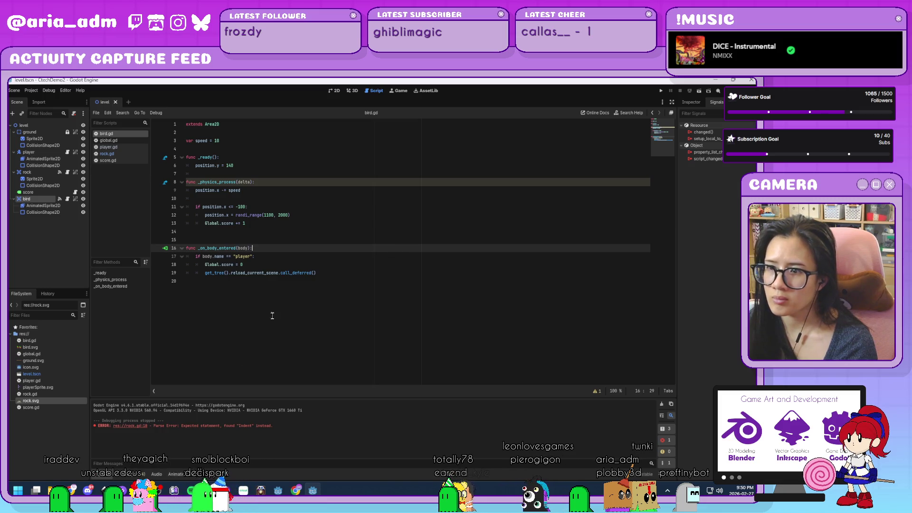
Delete the stray characters after "player" on rock.gd line 17 and save the script
double_click(206, 425)
left_click(370, 298)
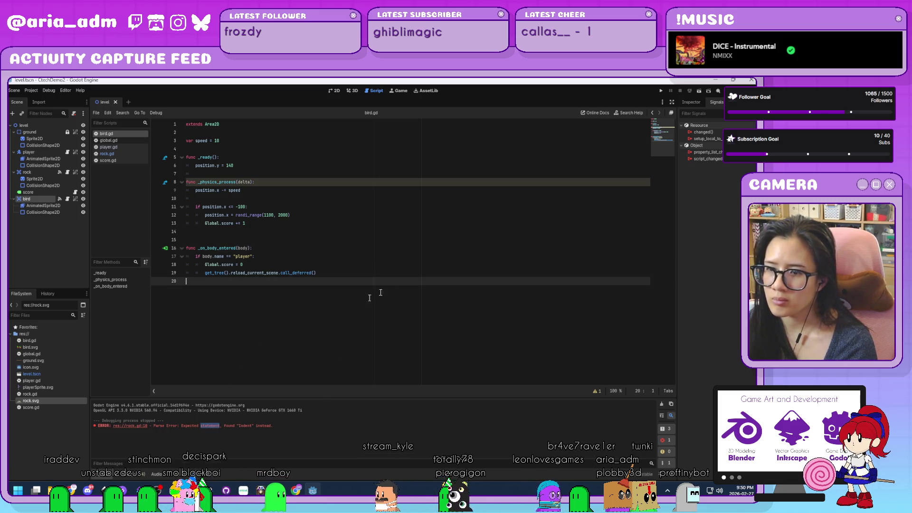
left_click(107, 154)
left_click(358, 266)
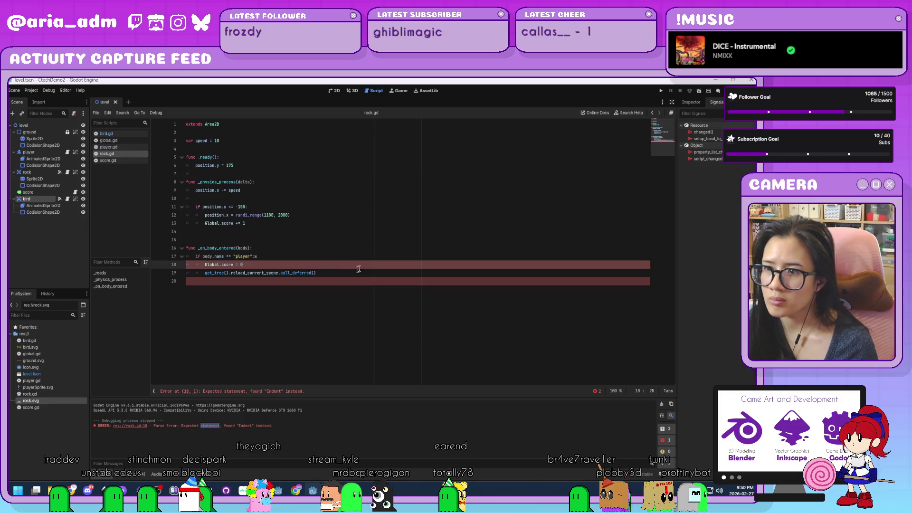
left_click(287, 256)
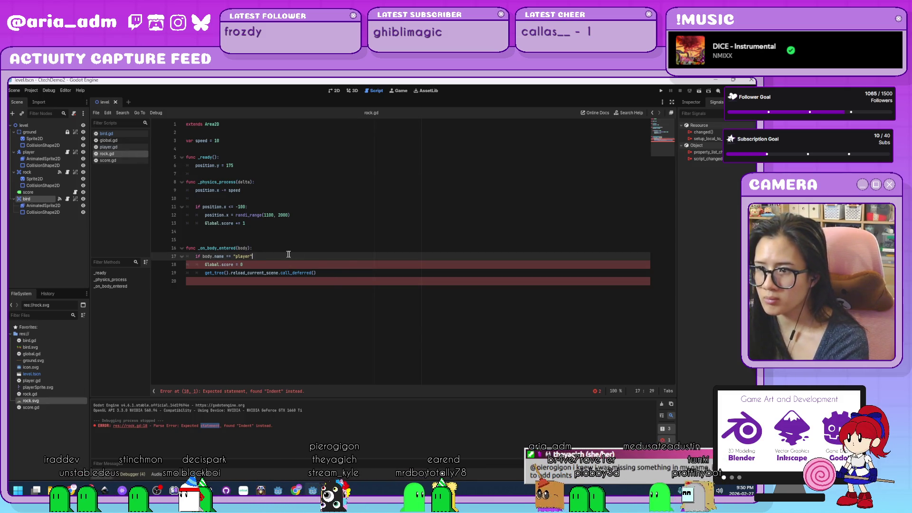
key("BackSpace")
key("BackSpace")
key("ctrl+s")
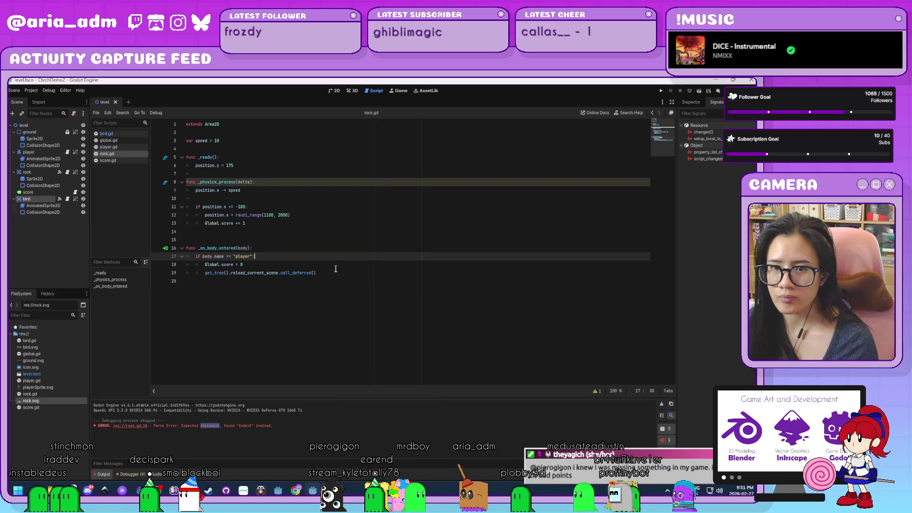
left_click(359, 296)
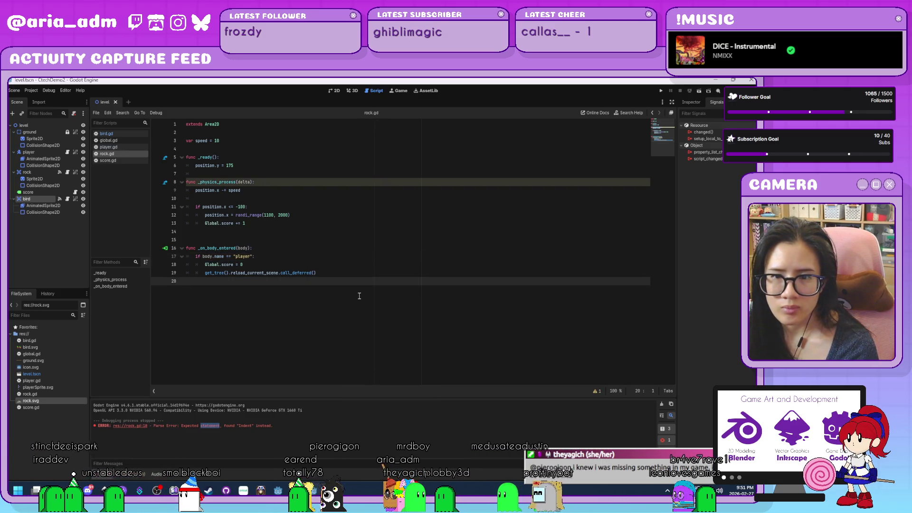
Playtest the game with two jumps, then close it
left_click(662, 91)
key("space")
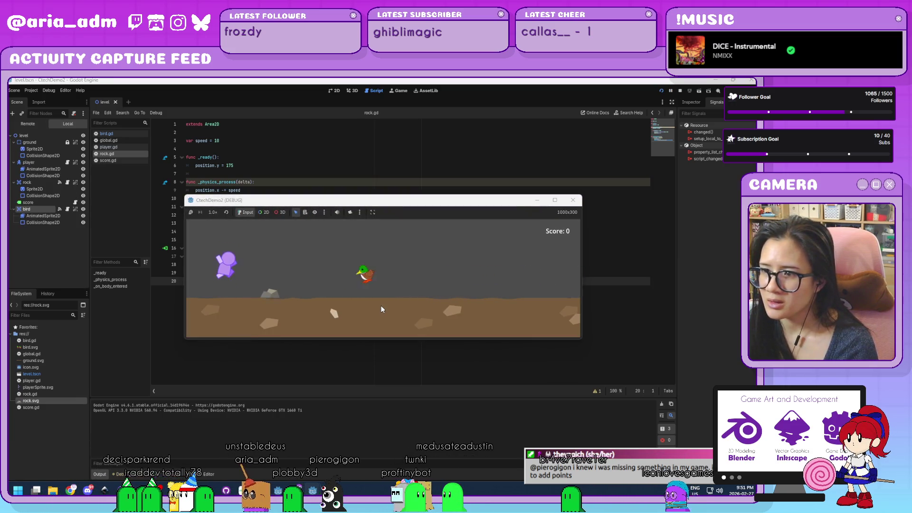
key("space")
key("space")
key("space")
key("space")
key("space")
left_click(573, 200)
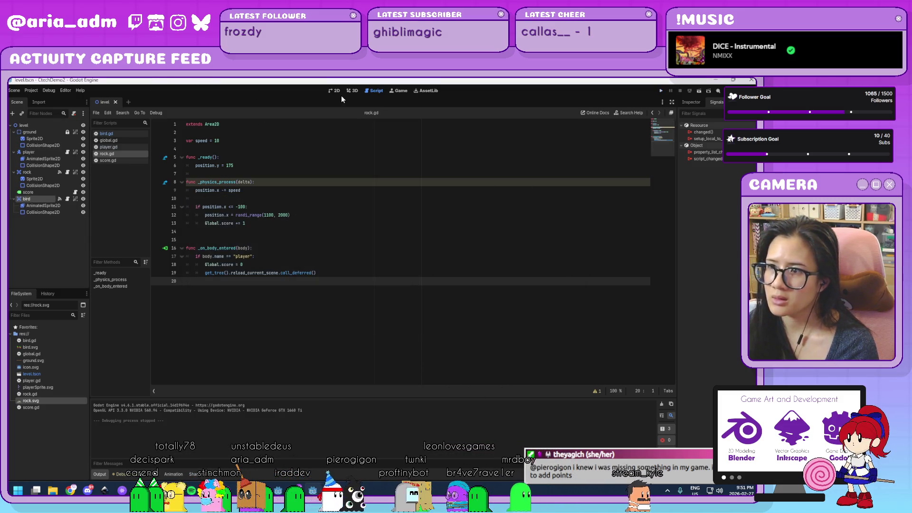
Change the bird's starting position.y in bird.gd to 120
left_click(336, 92)
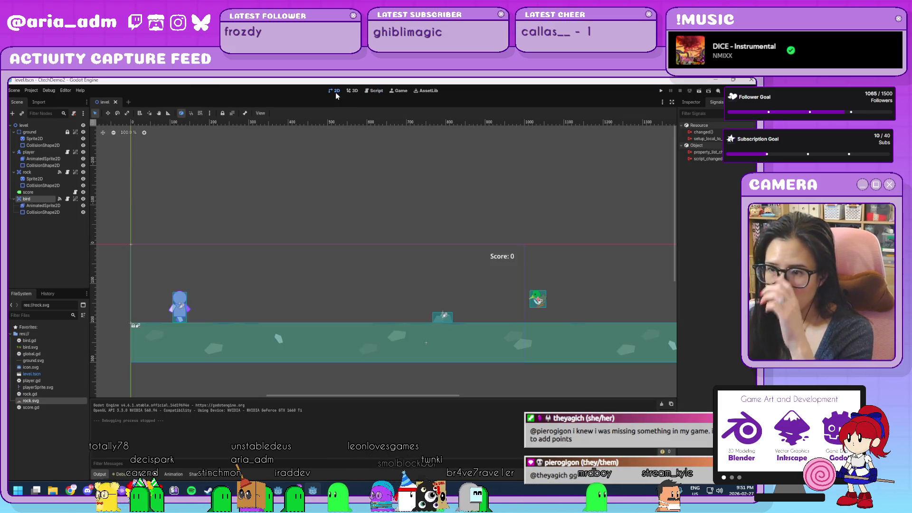
left_click(67, 200)
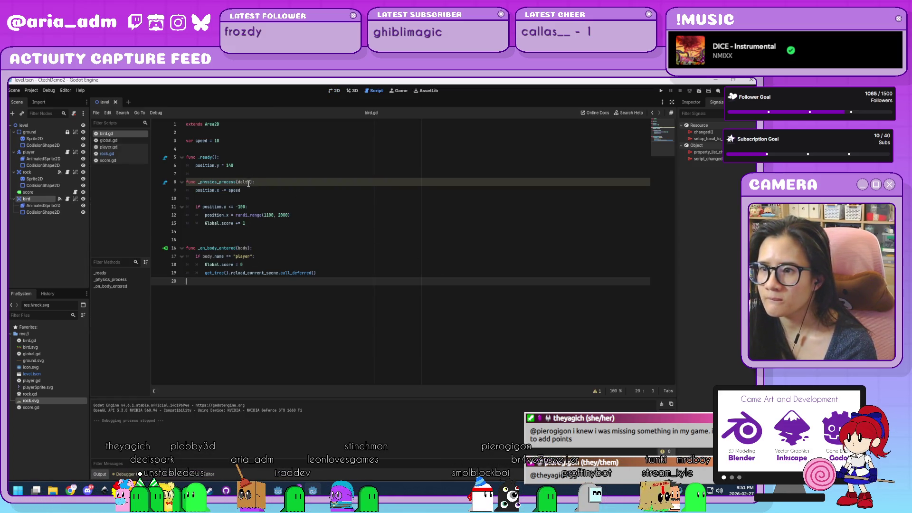
double_click(228, 165)
type("1")
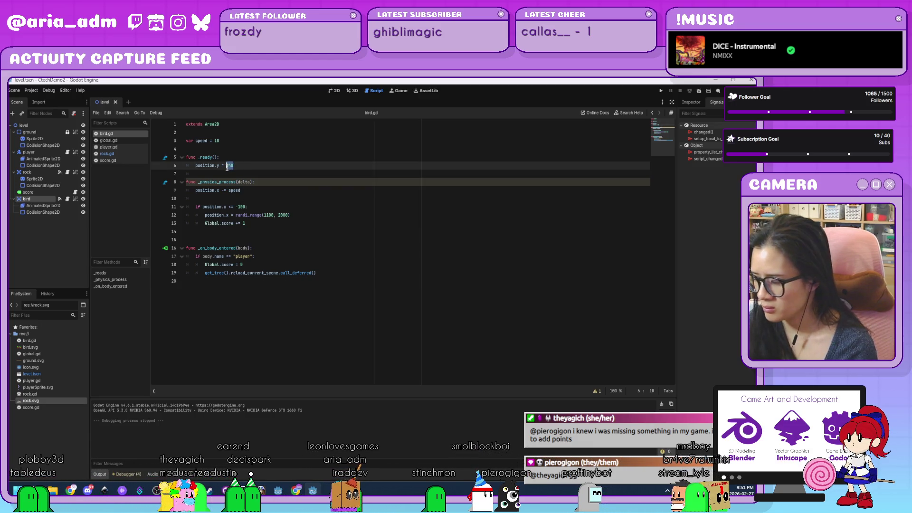
type("20")
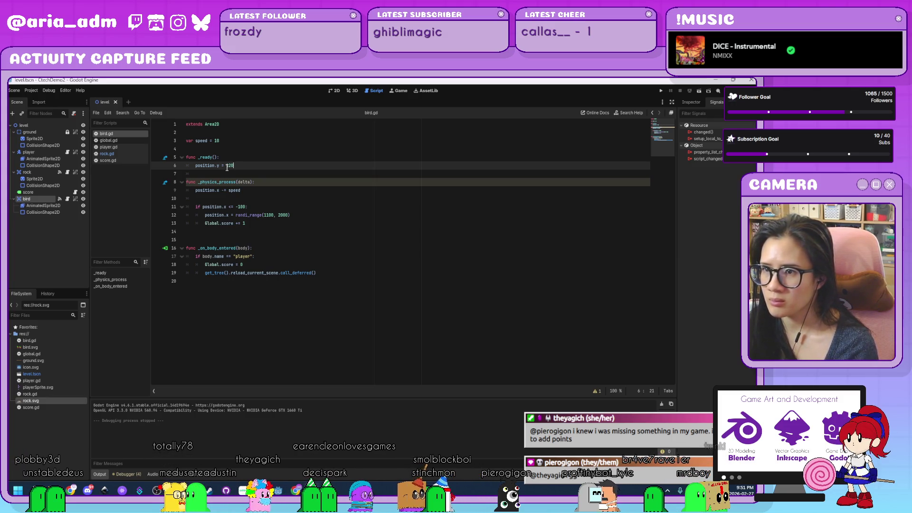
Move the bird up and right in the level, then playtest with two jumps
left_click(333, 91)
left_click_drag(637, 297, 650, 292)
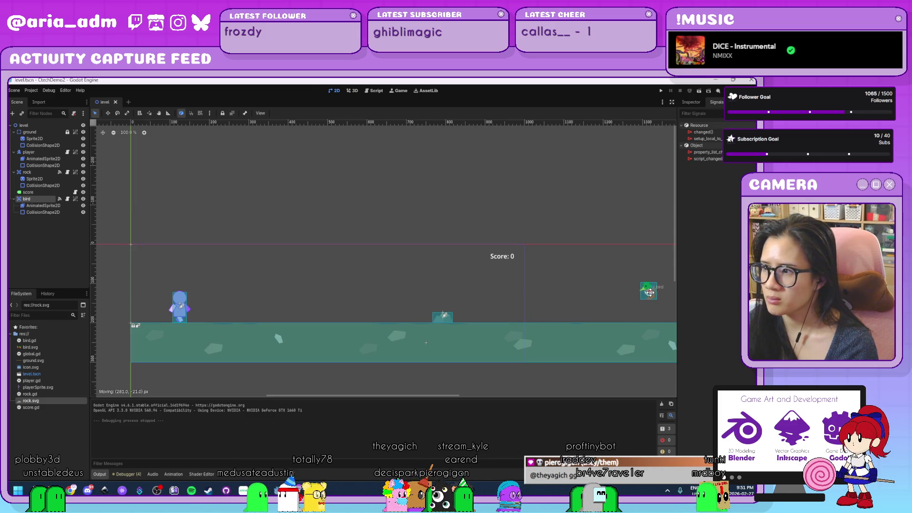
left_click(665, 90)
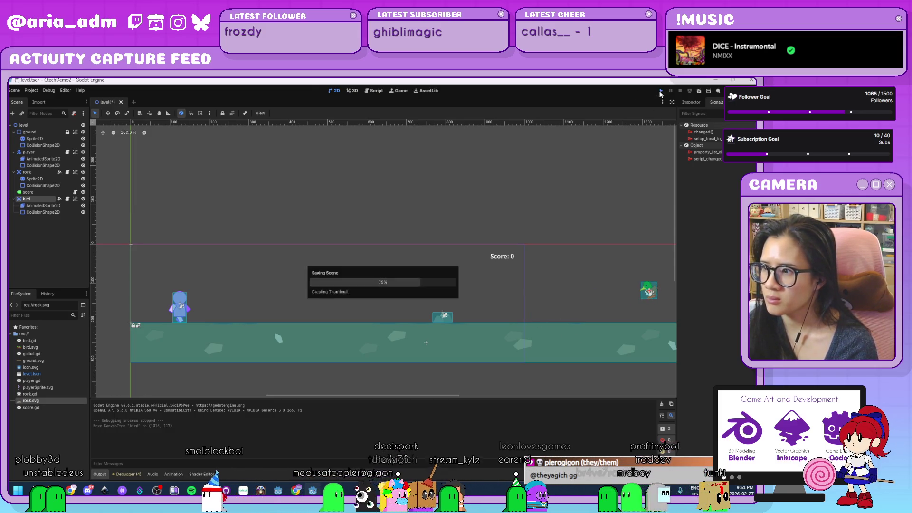
key("space")
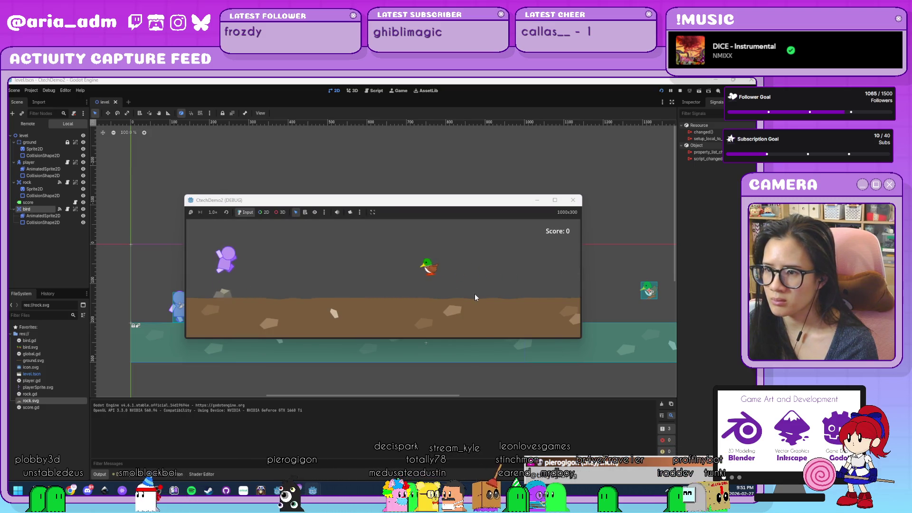
key("space")
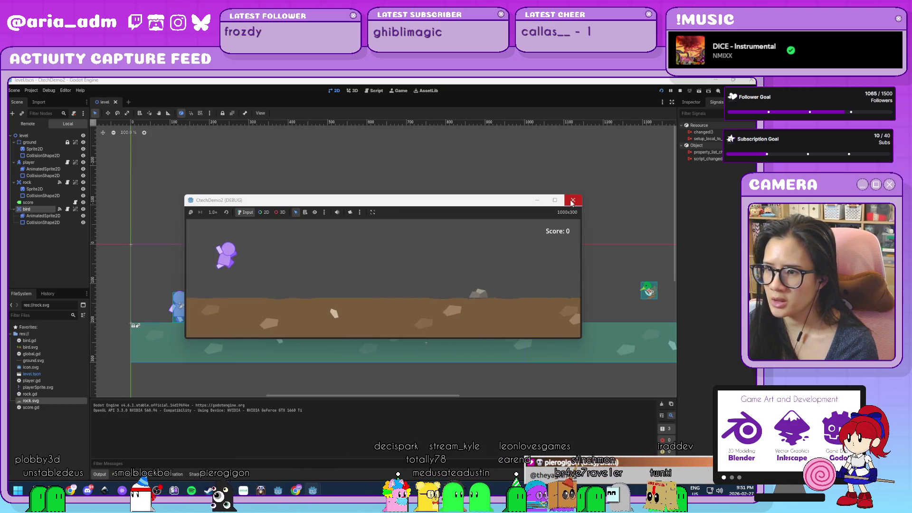
left_click(576, 200)
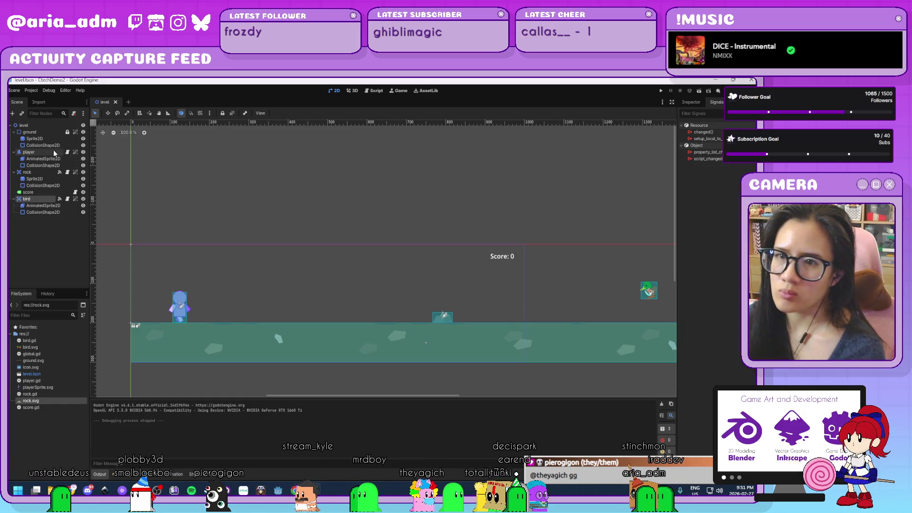
Show player.gd next to the player CollisionShape2D's expanded Shape, sized 35 × 77
left_click(67, 152)
left_click(43, 165)
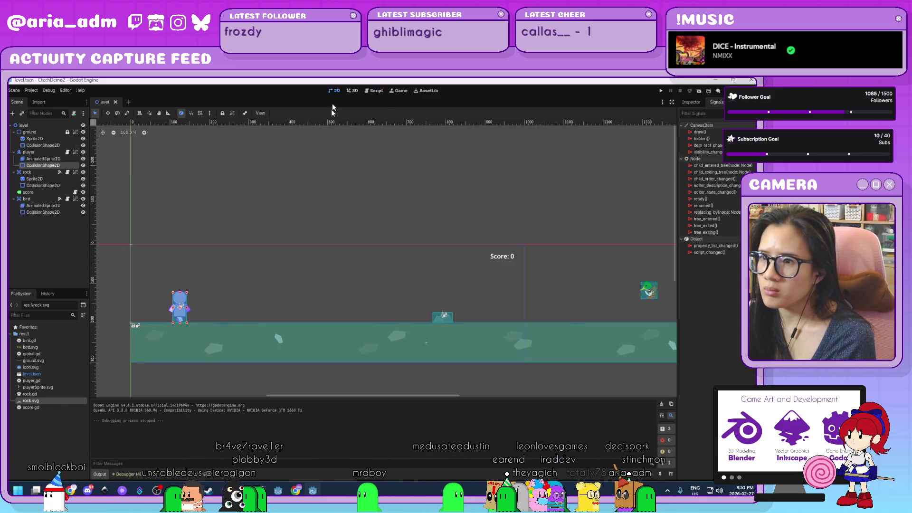
left_click(334, 90)
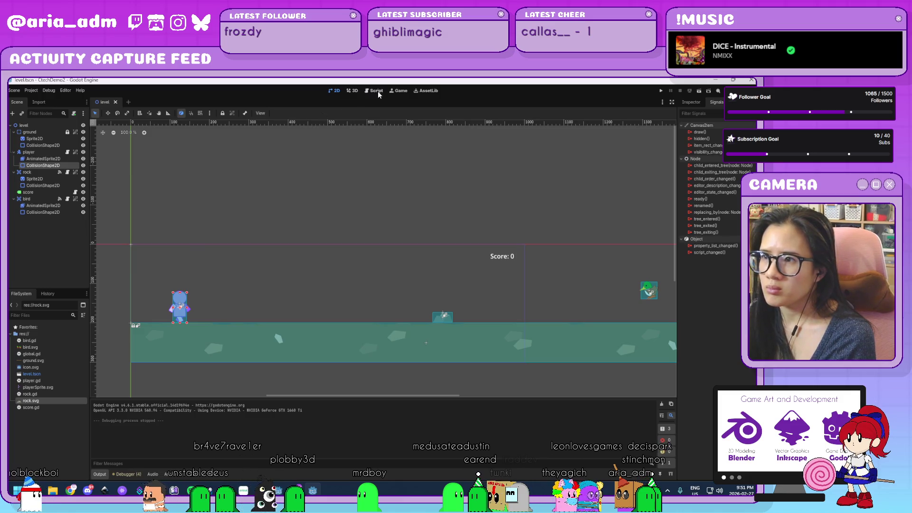
left_click(375, 90)
left_click(693, 103)
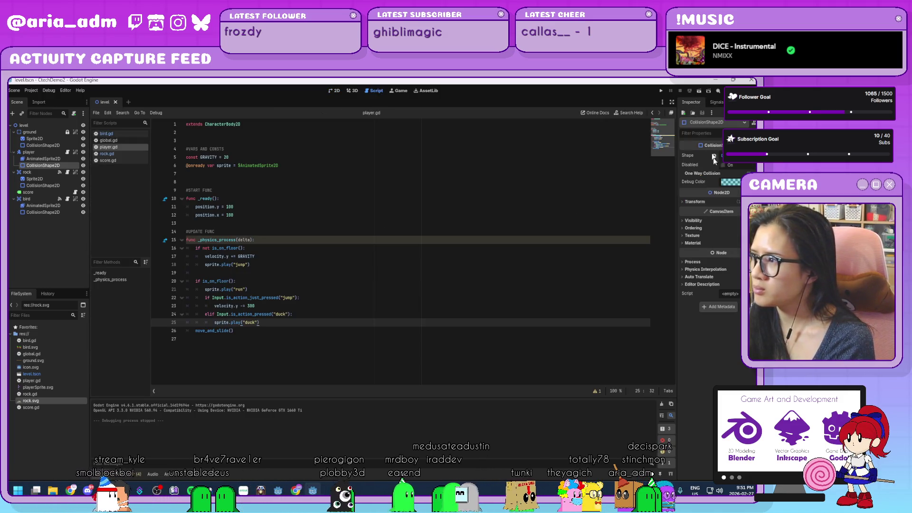
left_click(734, 155)
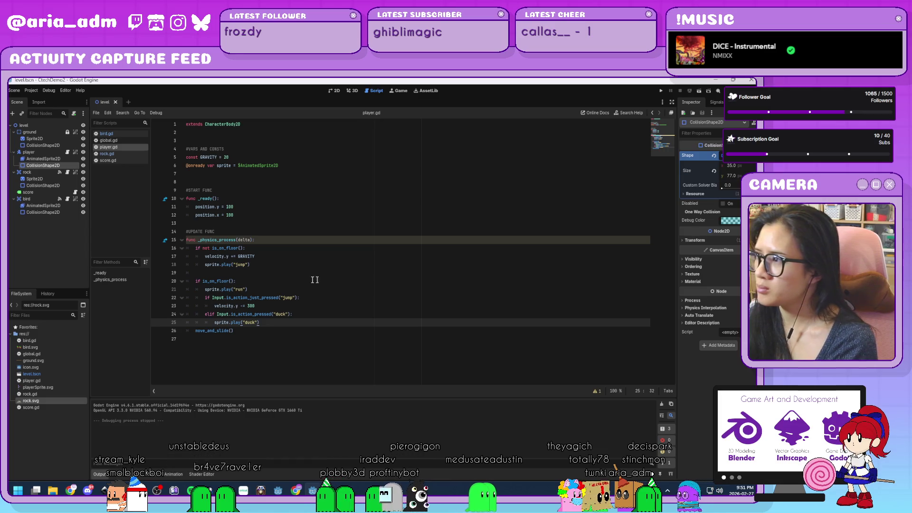
Move the caret through player.gd, ending after the sprite declaration
left_click(310, 330)
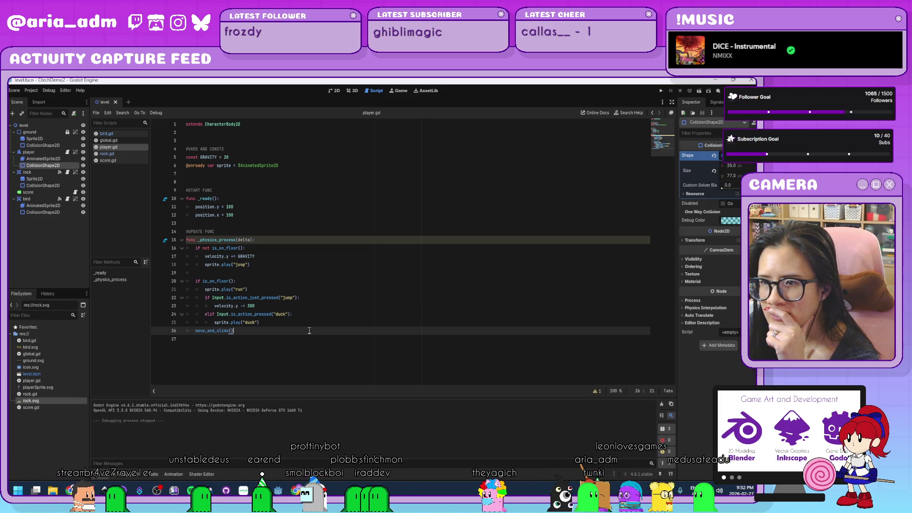
left_click(297, 314)
left_click(279, 323)
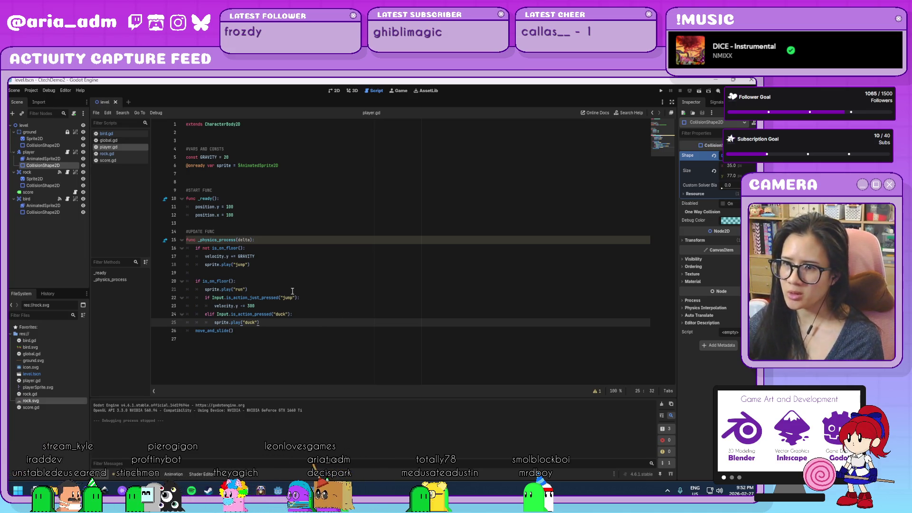
left_click(311, 166)
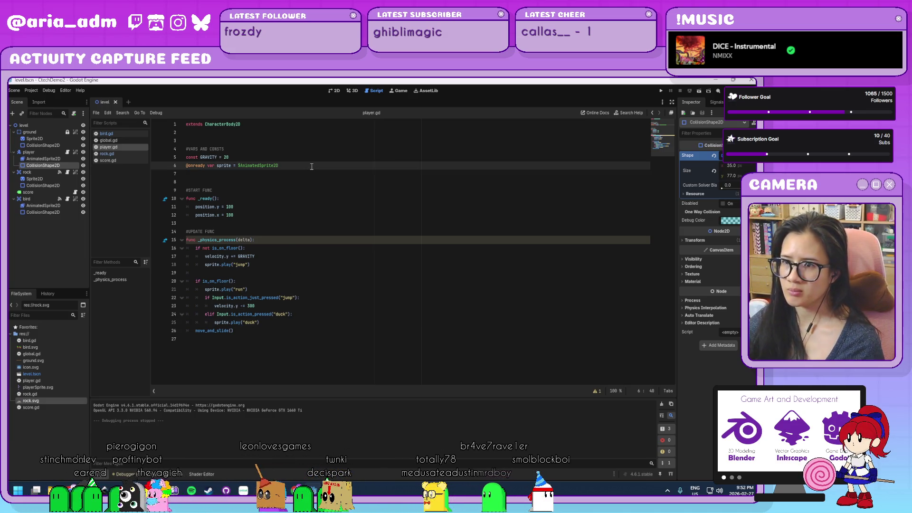
key("Return")
type("@onrea")
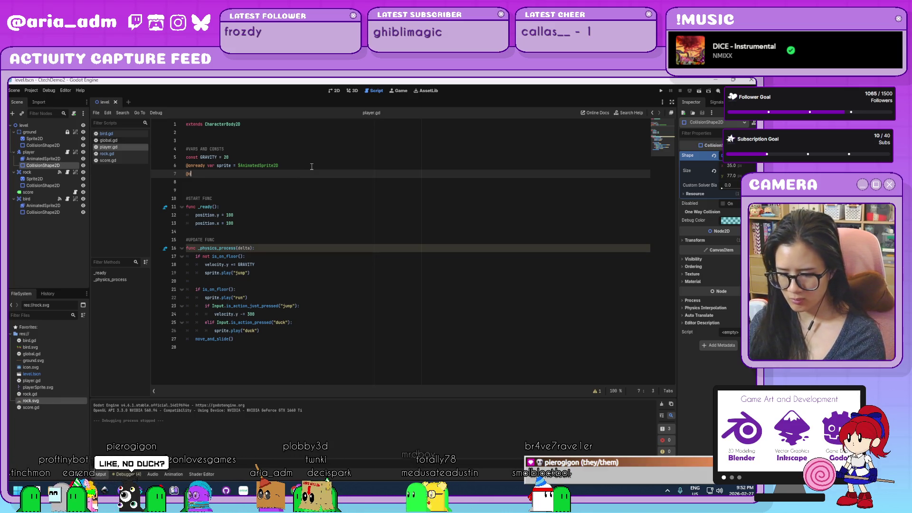
type("dy var hitbo")
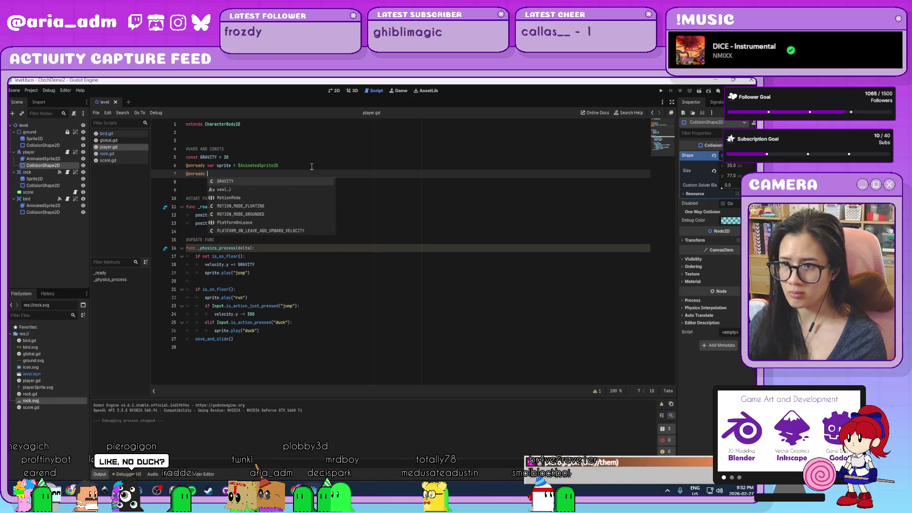
type("x =")
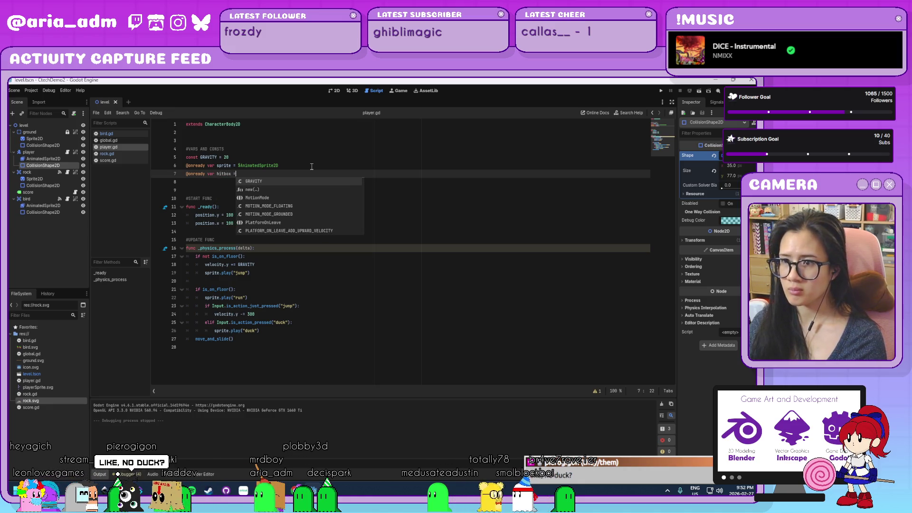
left_click_drag(43, 165, 282, 173)
left_click(295, 230)
left_click(288, 269)
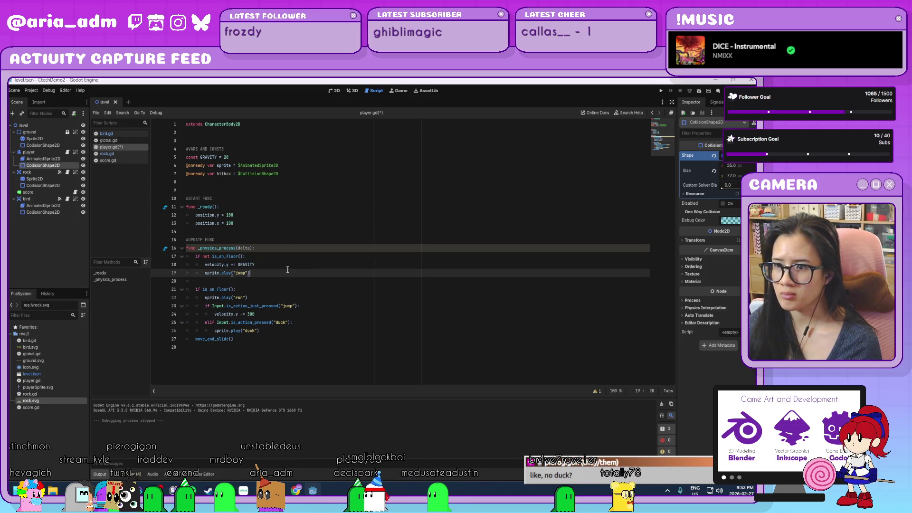
left_click(304, 305)
left_click(312, 298)
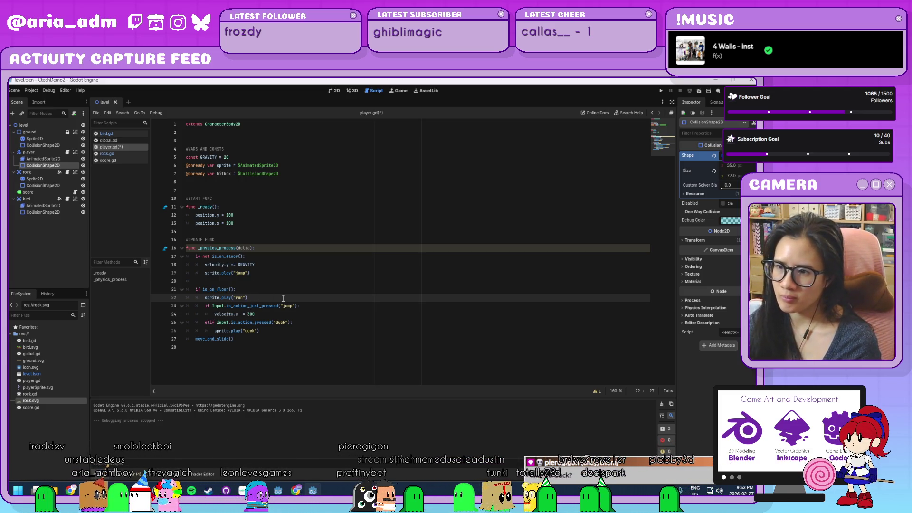
key("Return")
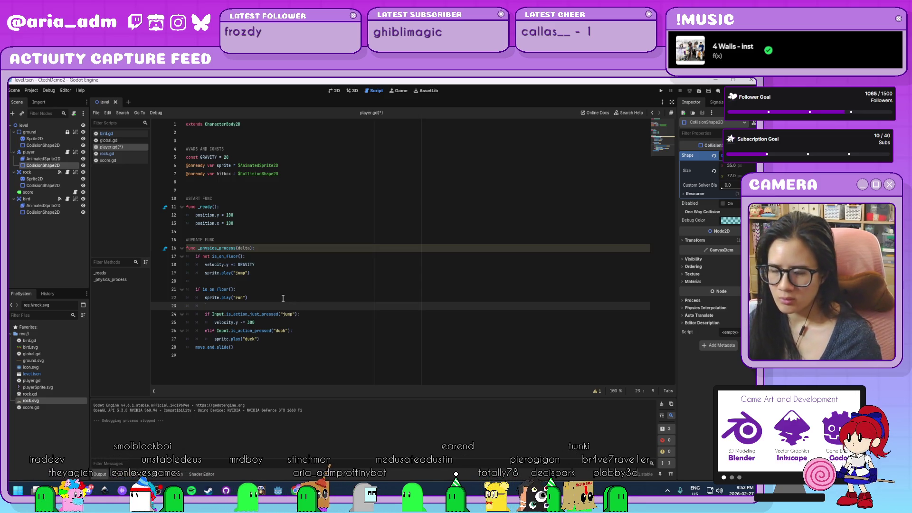
Undo the hitbox edits, delete the elif duck lines, and save player.gd
key("ctrl+z")
key("ctrl+z")
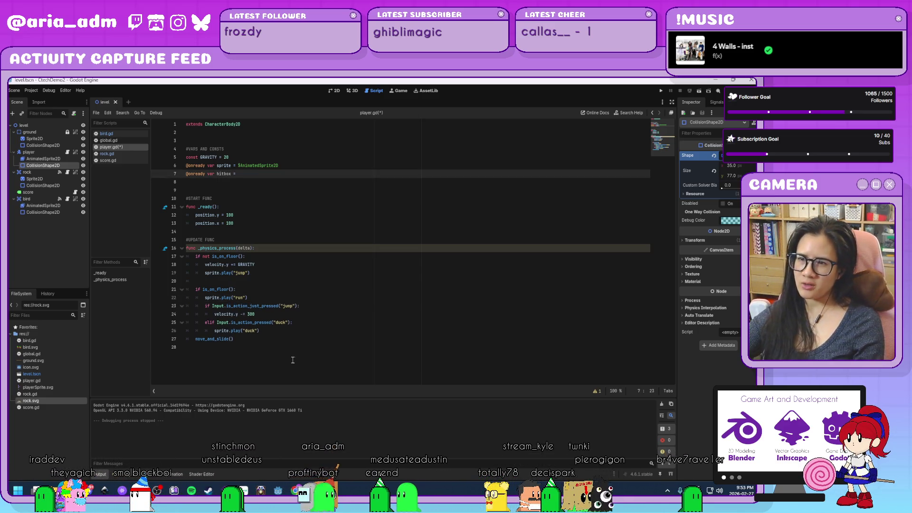
key("ctrl+z")
key("ctrl+z")
key("ctrl+z")
key("ctrl+z")
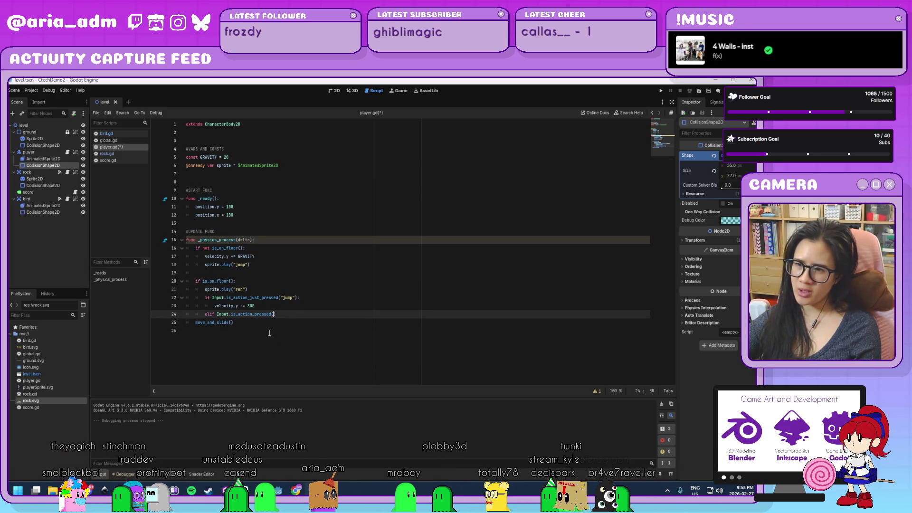
key("ctrl+z")
type("f")
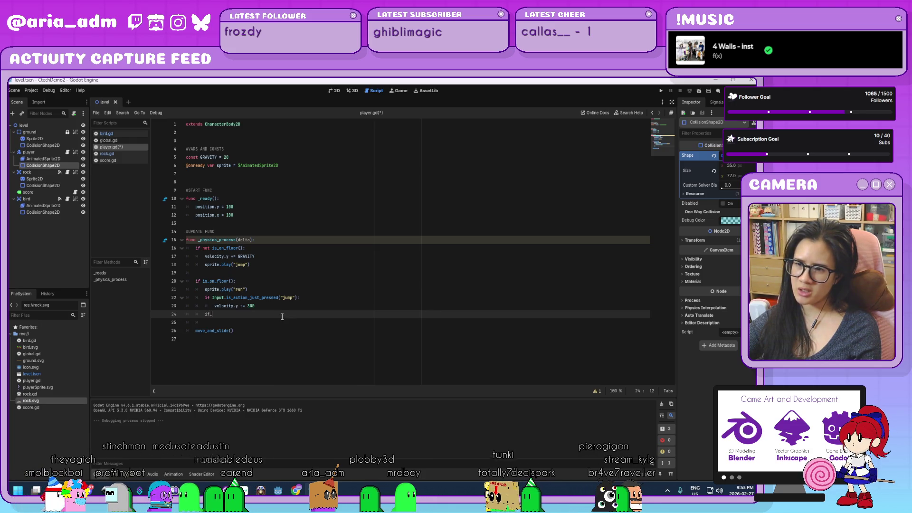
left_click_drag(271, 315, 274, 306)
key("BackSpace")
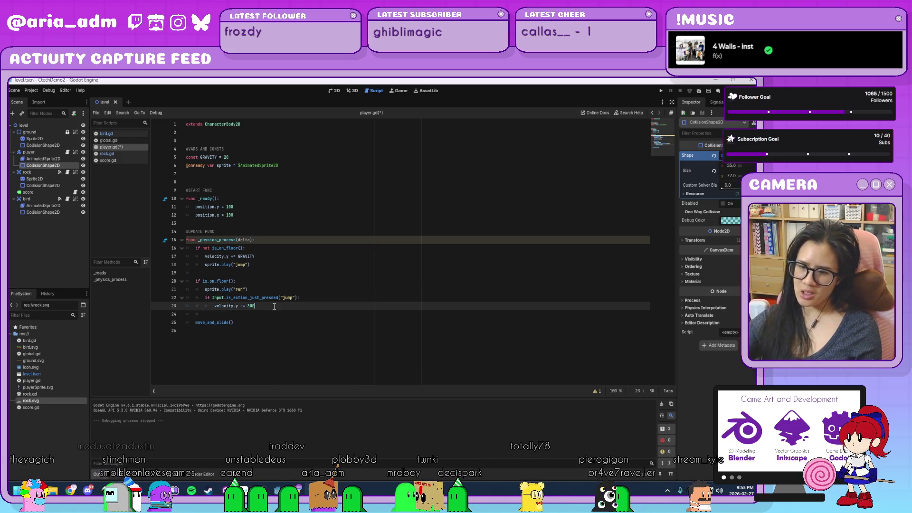
key("ctrl+s")
left_click(303, 317)
left_click(303, 314)
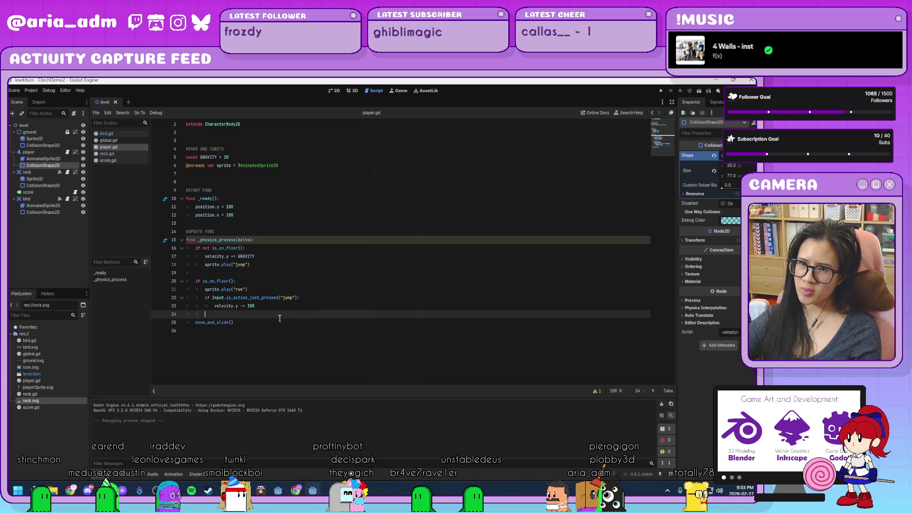
Switch to the level's 2D view, deselect the player, zoom out, and select the bird node
left_click(335, 91)
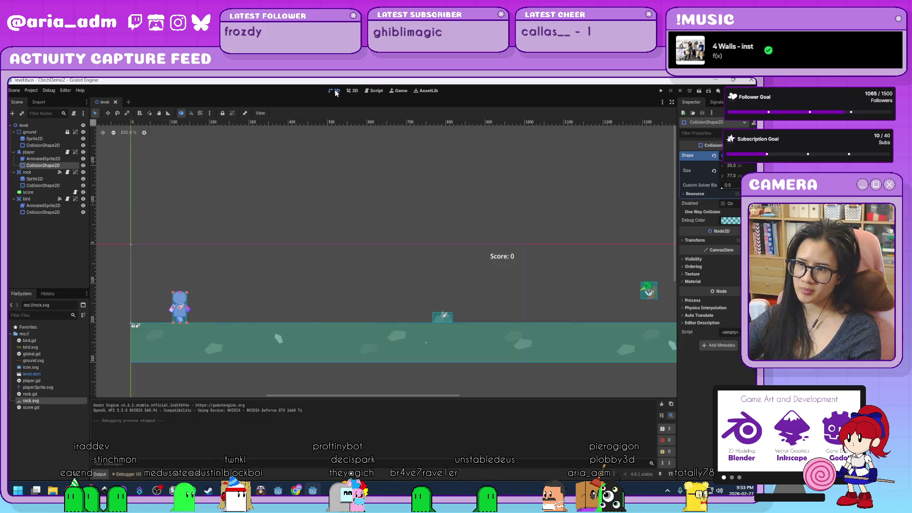
left_click(316, 303)
scroll(316, 301, "down", 2)
scroll(316, 301, "up", 3)
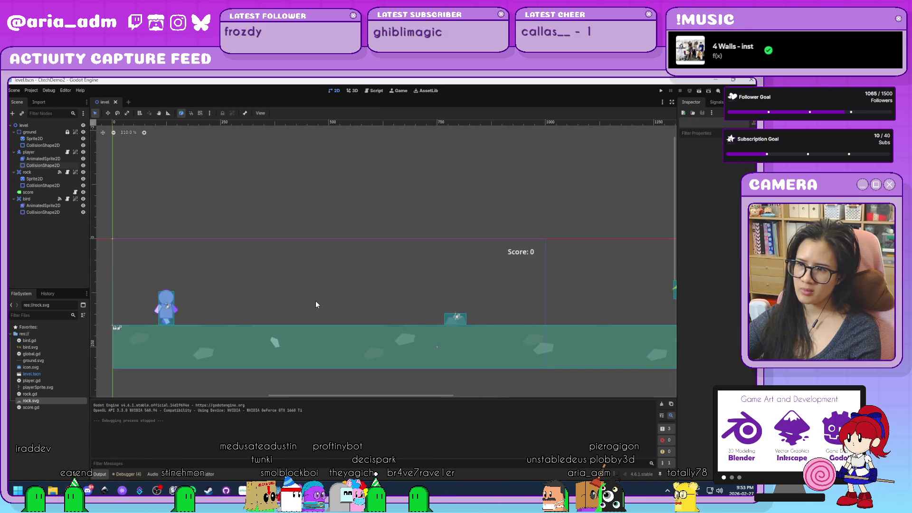
scroll(316, 301, "down", 2)
left_click(33, 200)
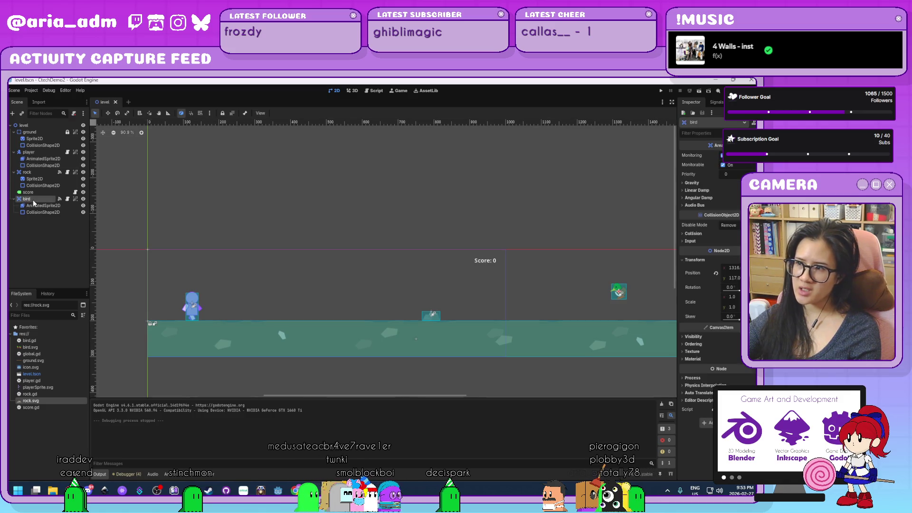
Delete the bird node and its children, then cancel an Add Node search for 'coll' on level
key("Delete")
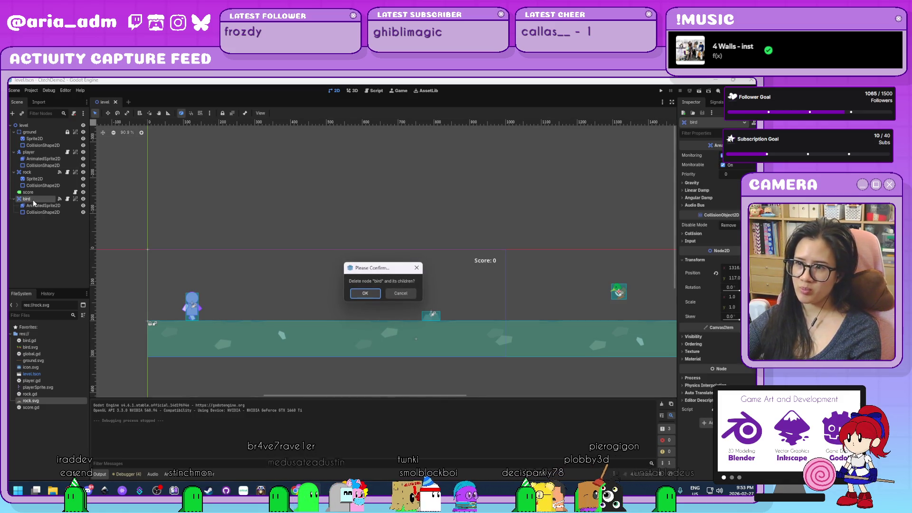
key("Return")
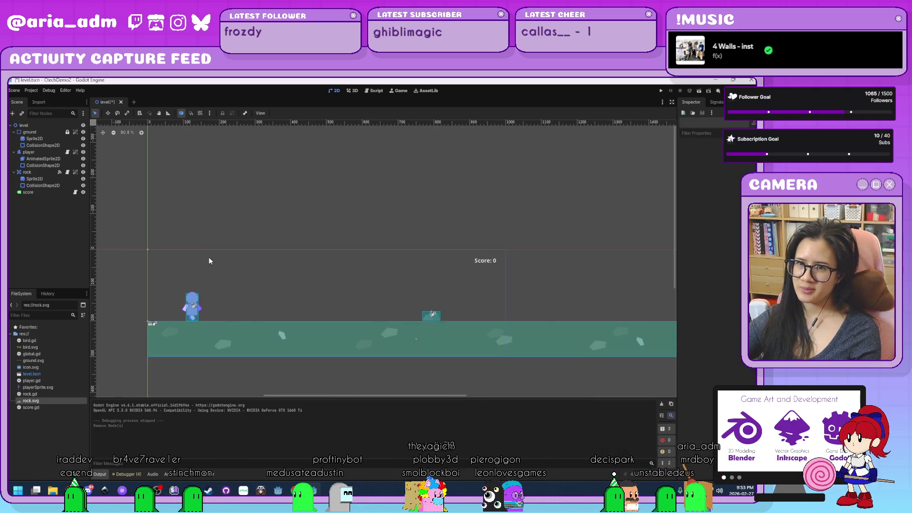
left_click(38, 127)
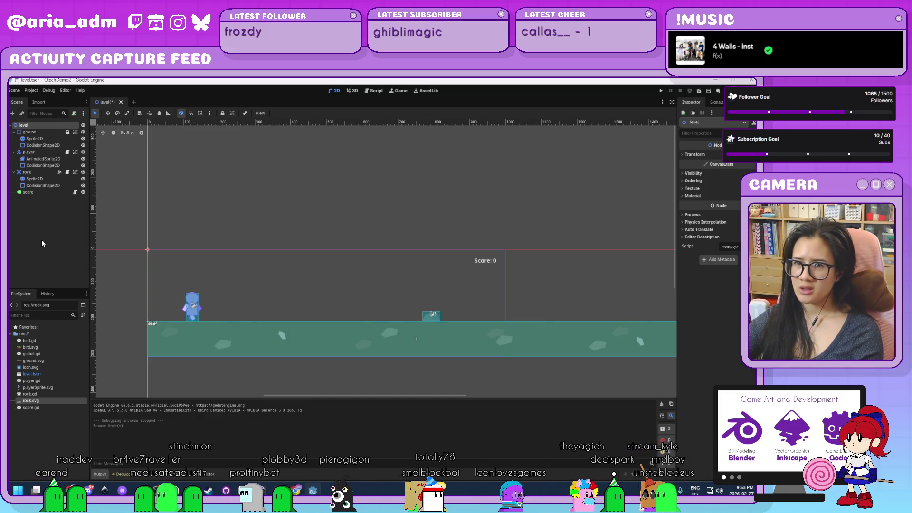
key("ctrl+a")
type("coll")
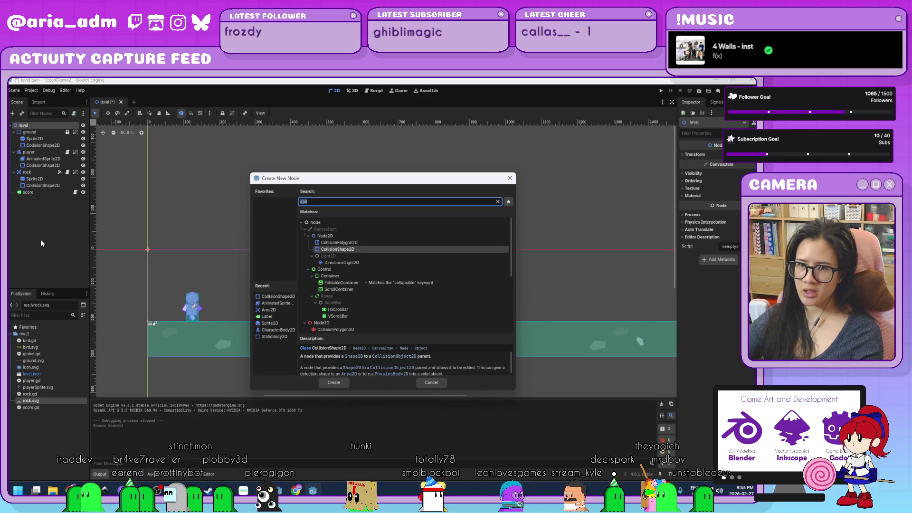
left_click(431, 382)
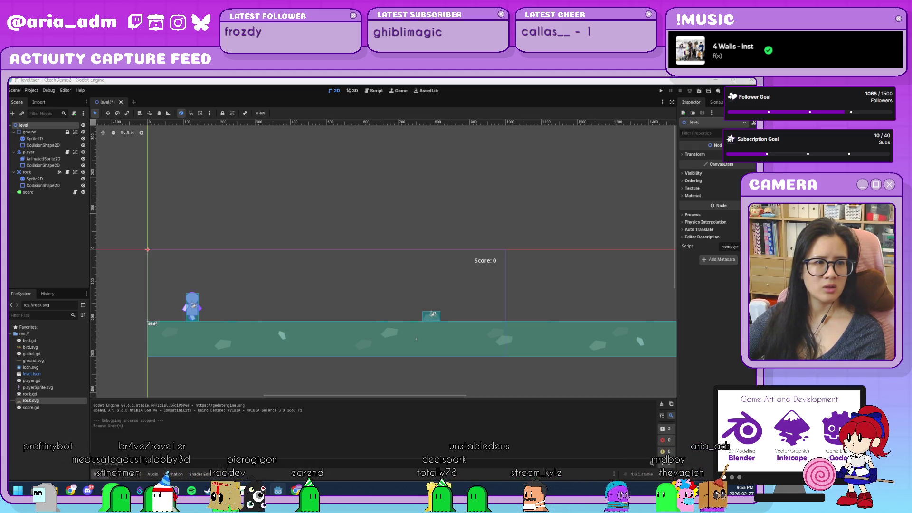
left_click(29, 132)
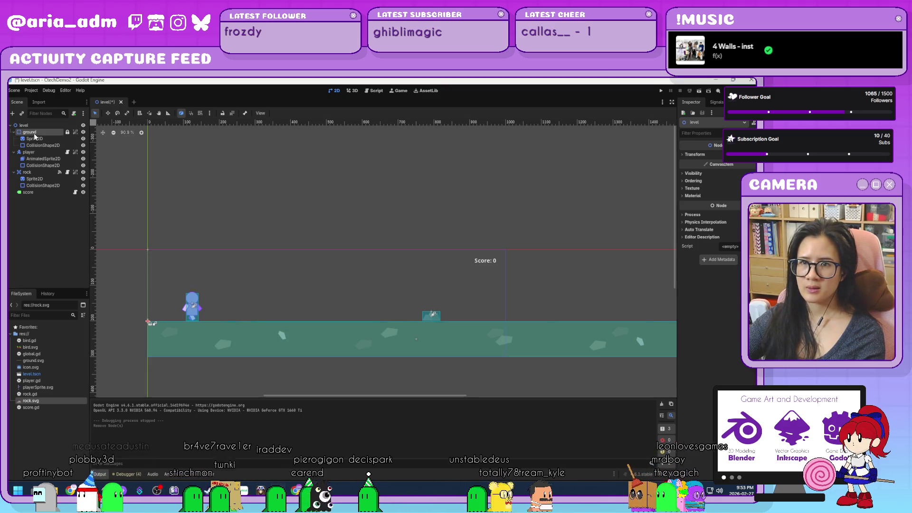
Add a Parallax2D child under ground and move the ground's Sprite2D inside it
key("ctrl+a")
type("collpara")
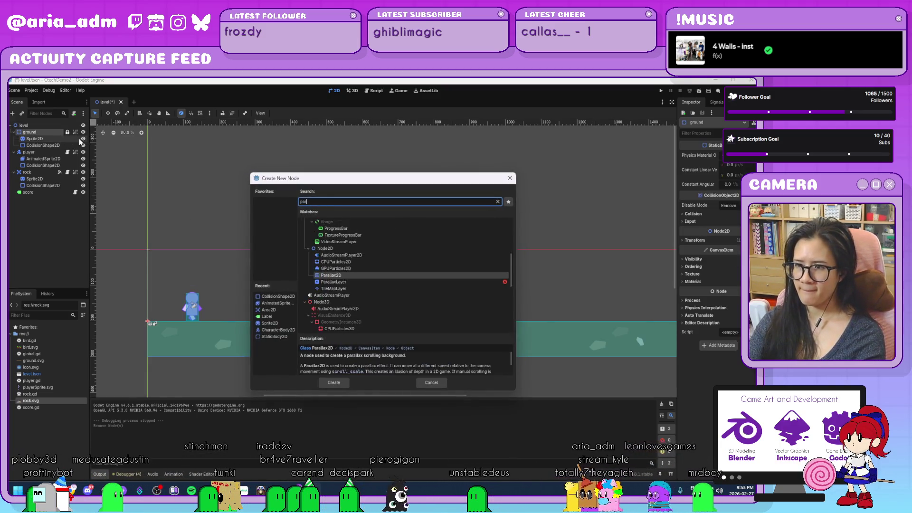
key("Return")
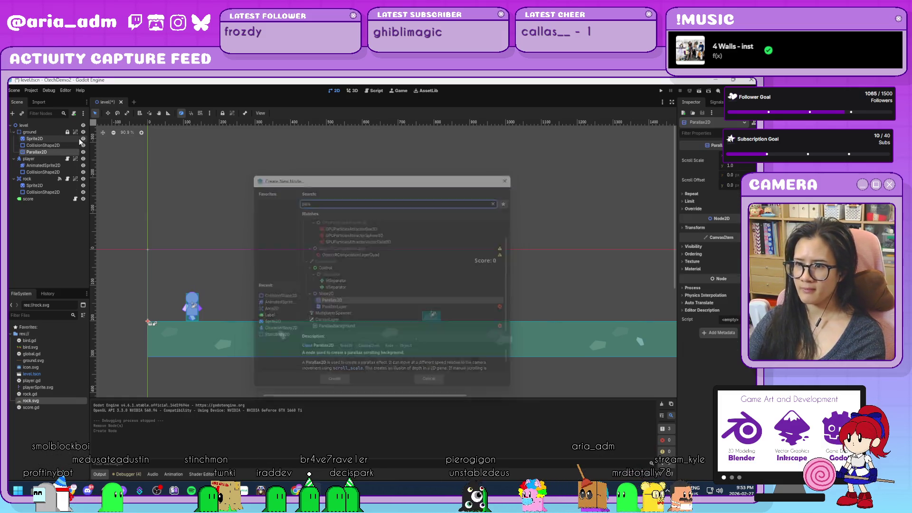
left_click_drag(38, 145, 38, 150)
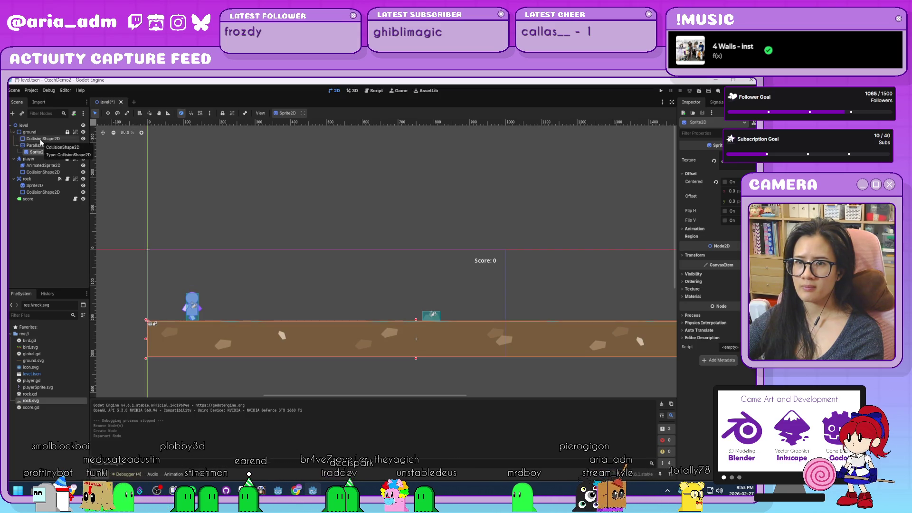
left_click(38, 145)
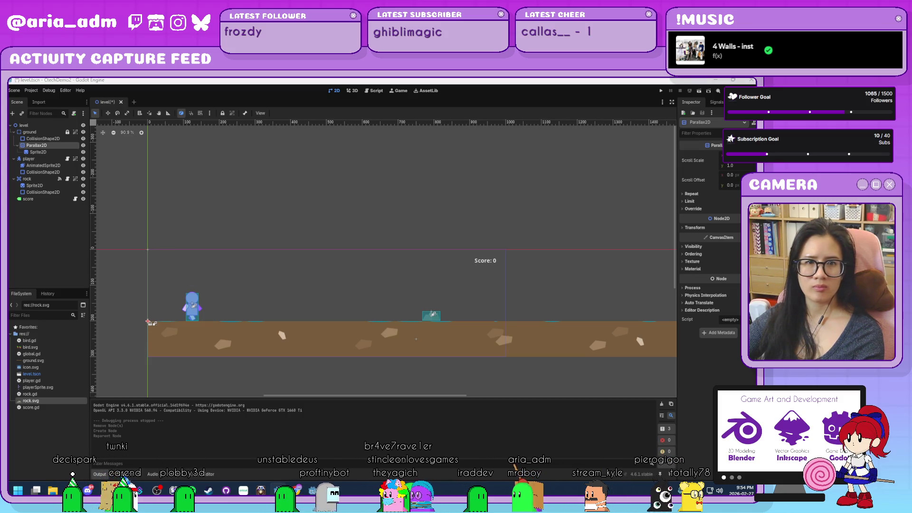
Set the Parallax2D repeat size x to 1500 and autoscroll x to -600, then launch the game
left_click(692, 194)
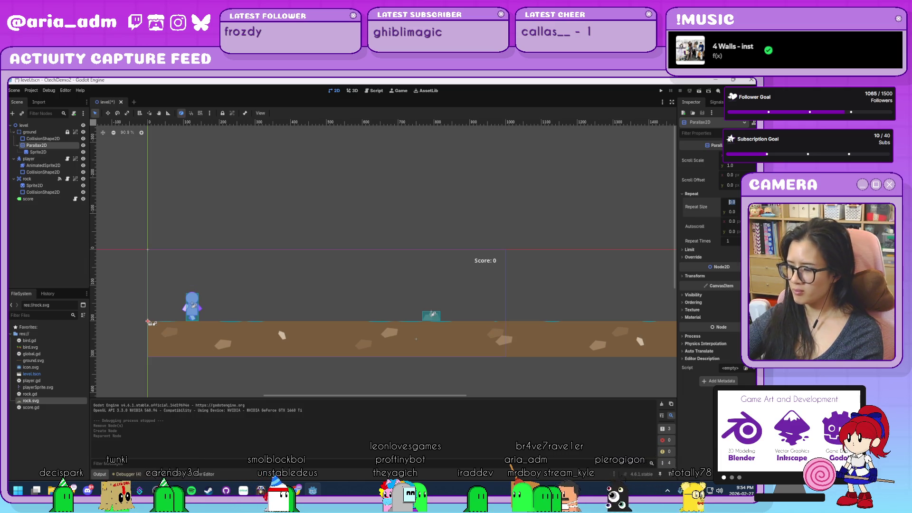
type("00")
left_click(732, 221)
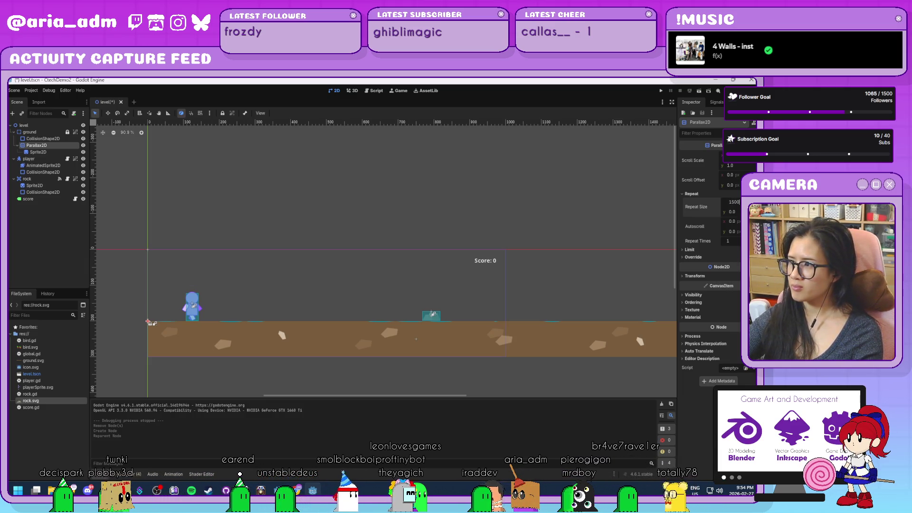
type("10")
key("BackSpace")
key("BackSpace")
type("-60")
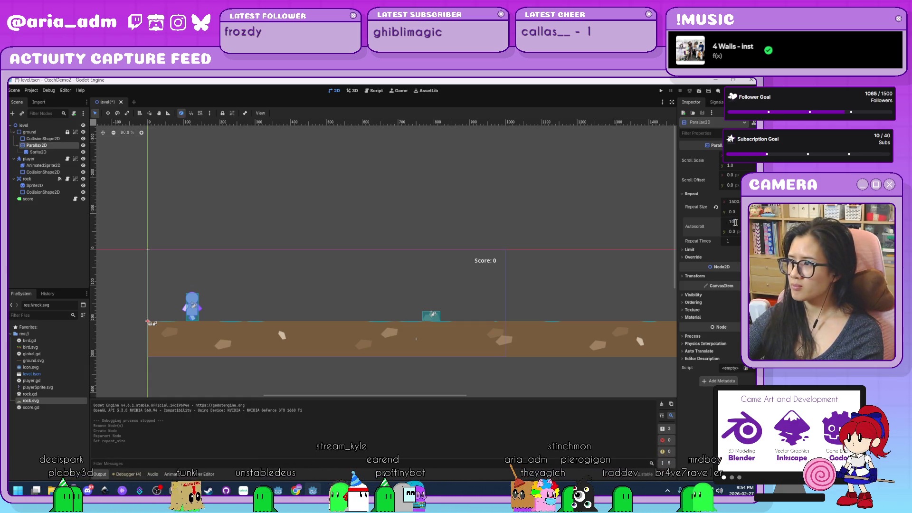
type("00")
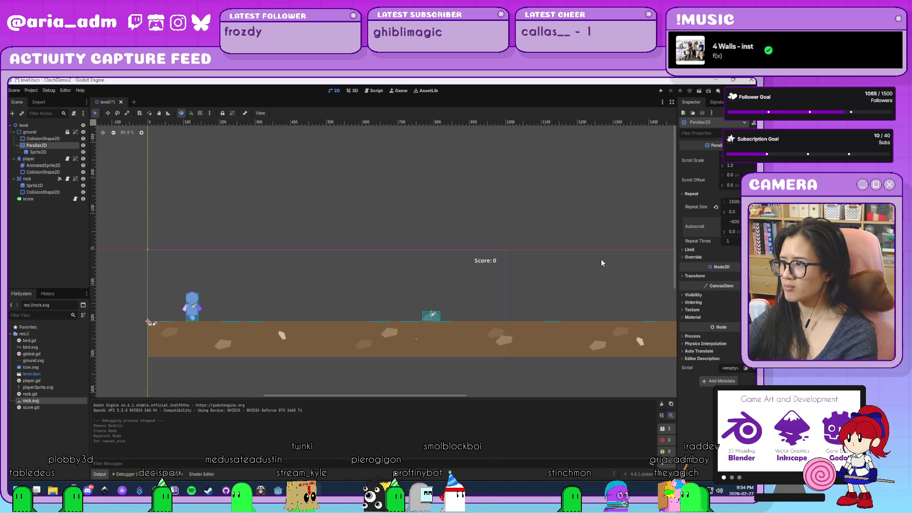
key("BackSpace")
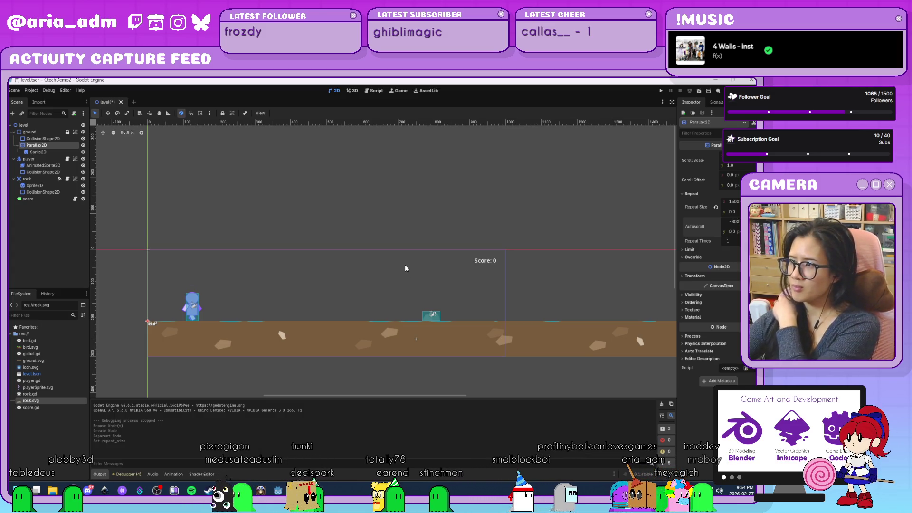
key("F5")
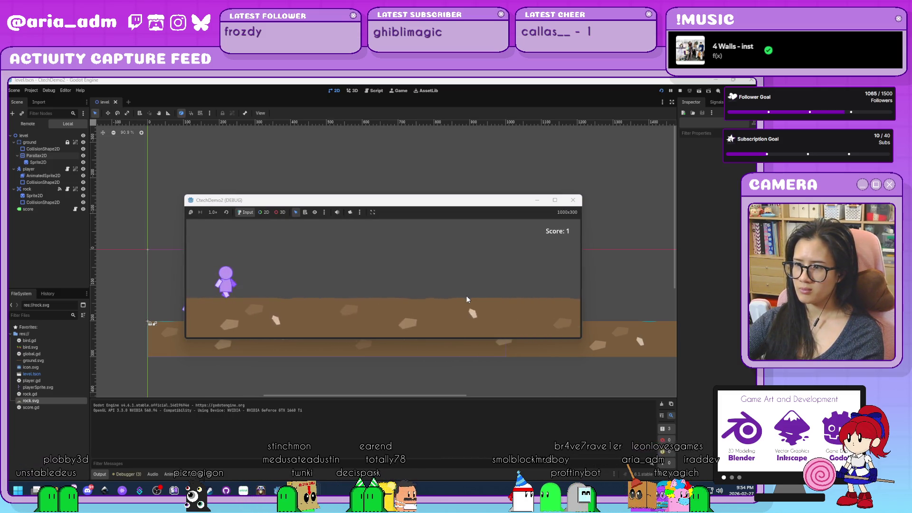
Jump the player over the approaching rocks eight times, then close the running game window
key("space")
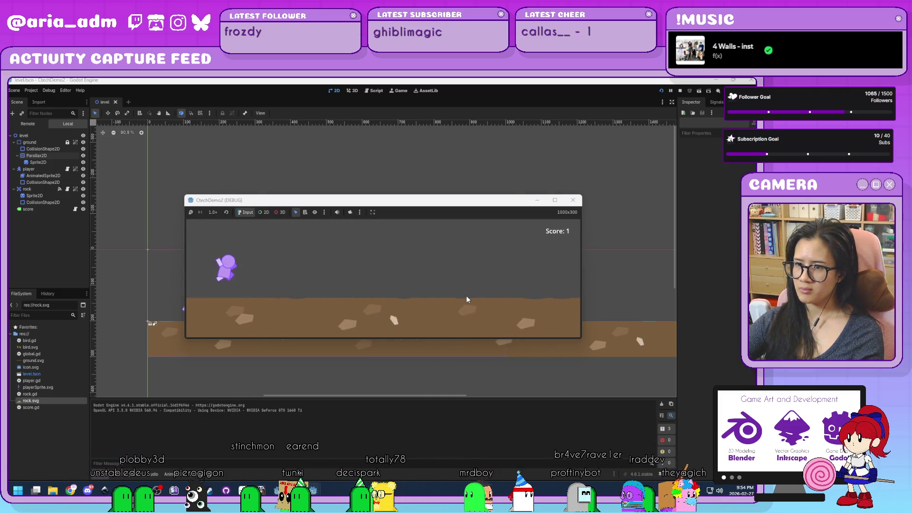
key("space")
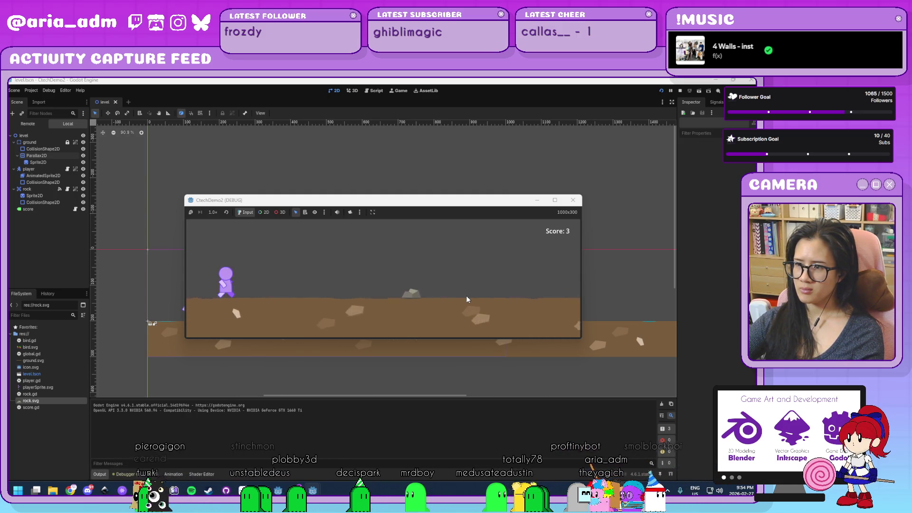
key("space")
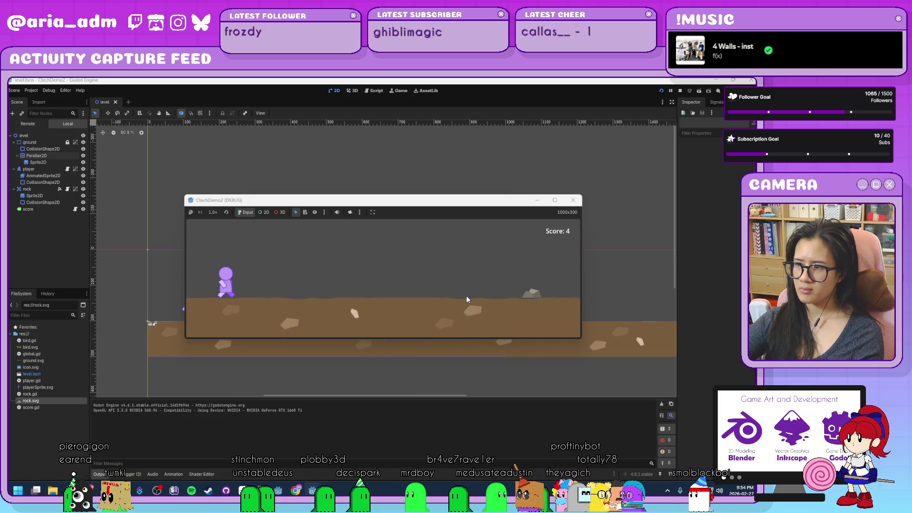
key("space")
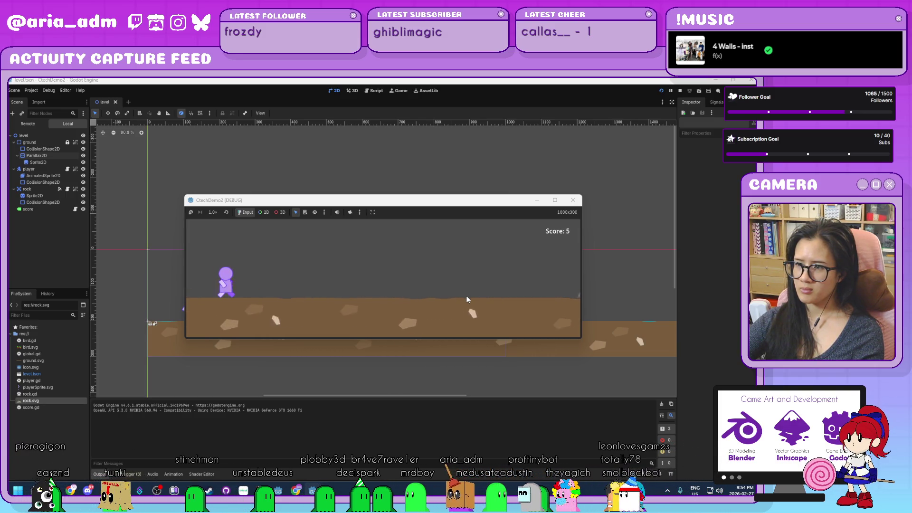
key("space")
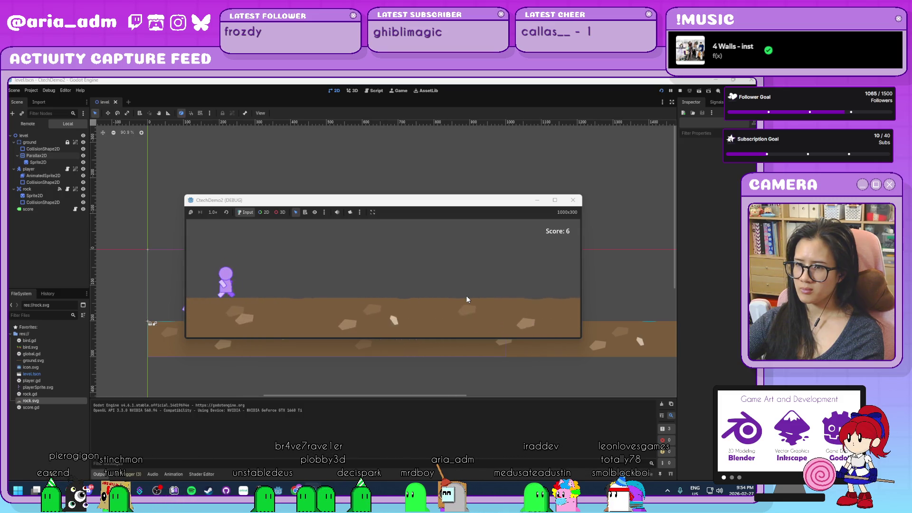
key("space")
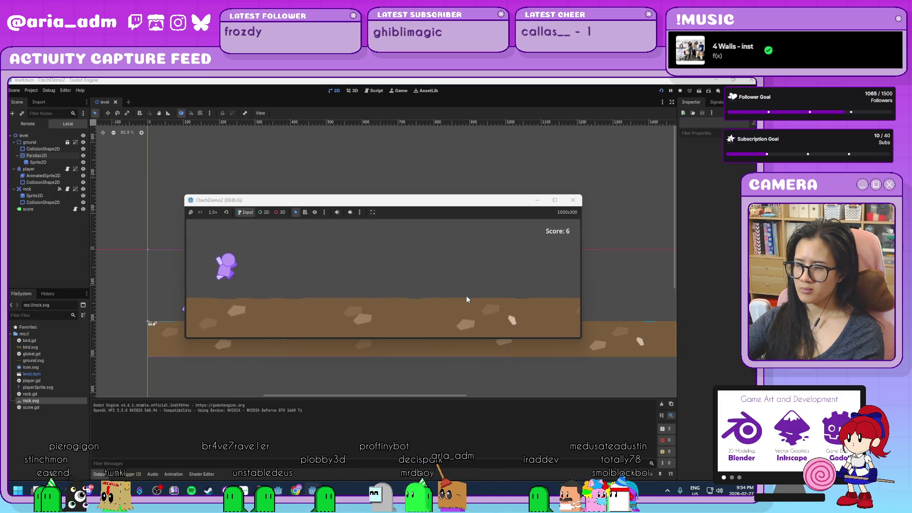
key("space")
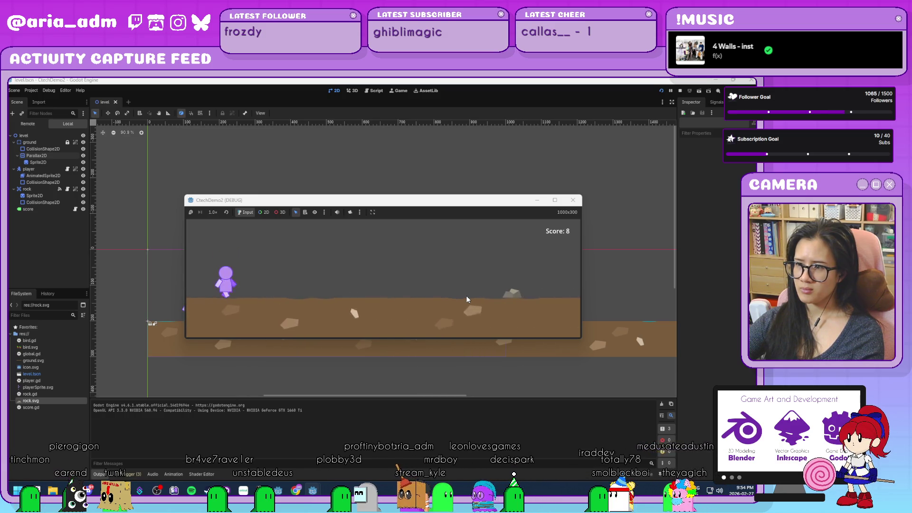
key("space")
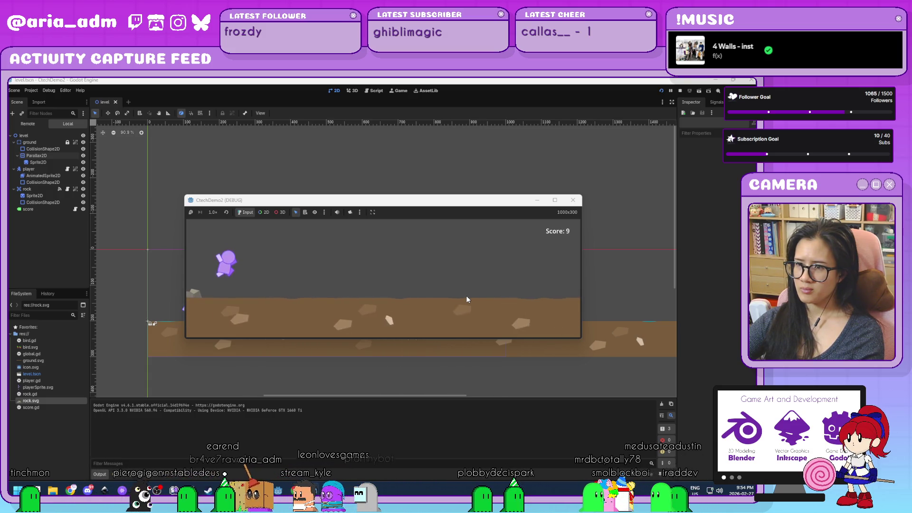
left_click(573, 200)
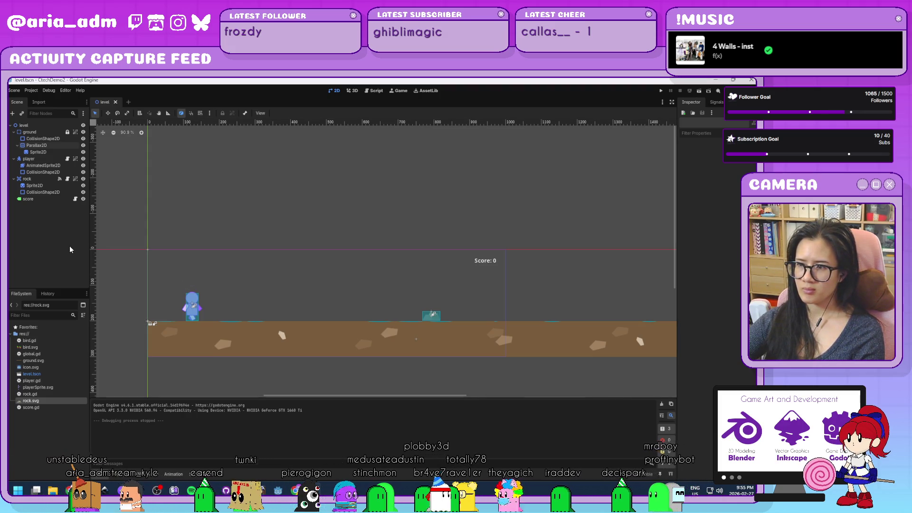
left_click(44, 159)
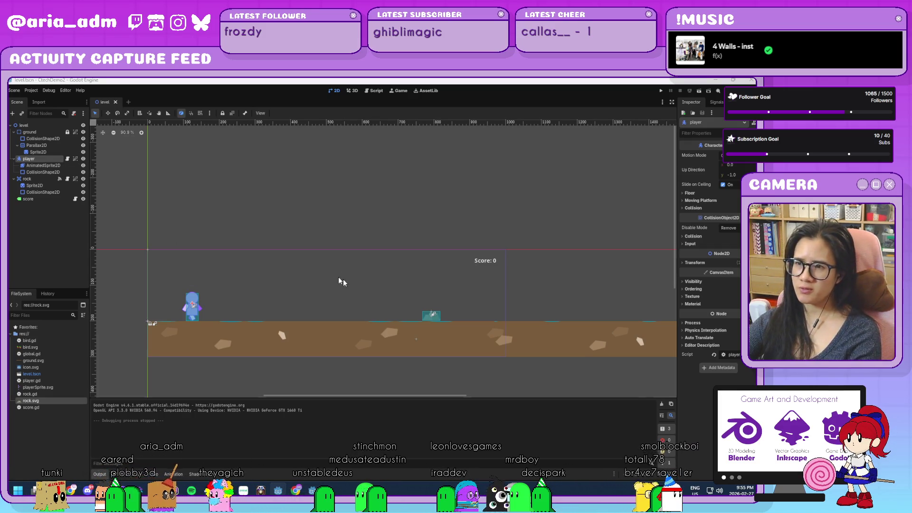
left_click(75, 233)
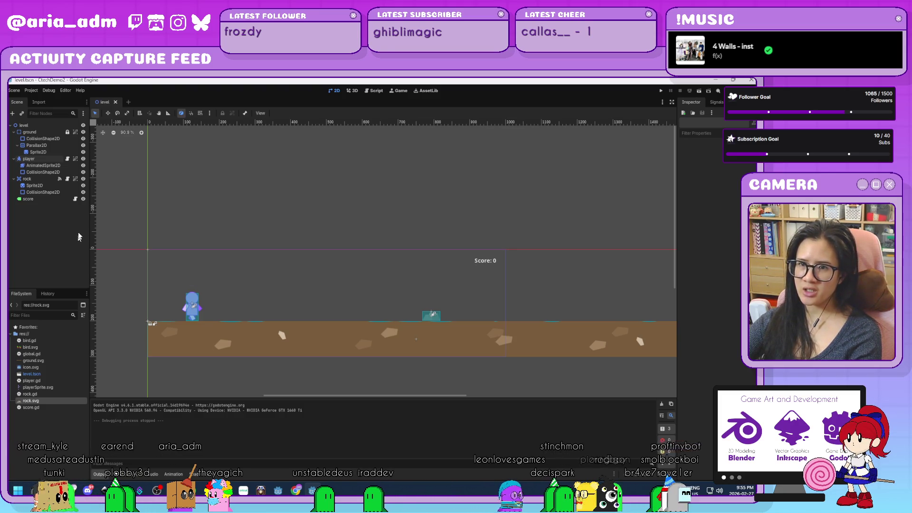
left_click(44, 159)
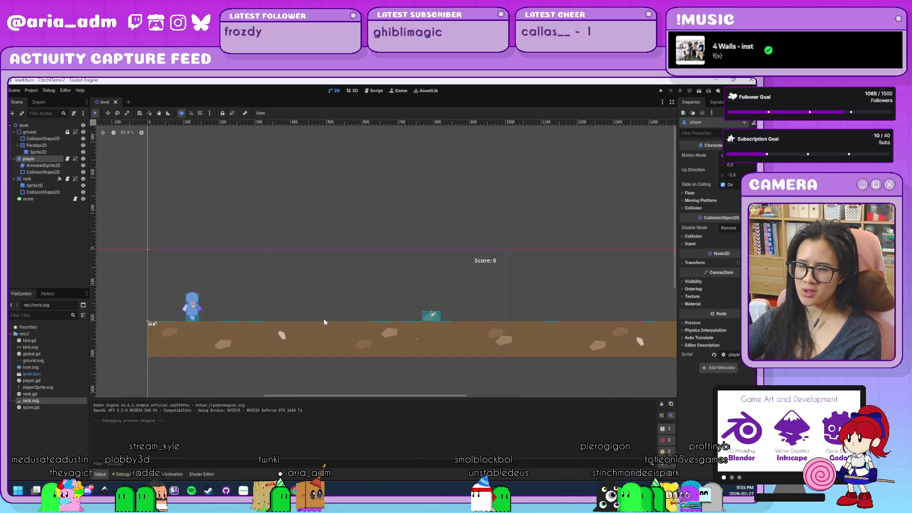
left_click(32, 126)
key("ctrl+a")
Add an Area2D renamed 'duck' to level and give it an AnimatedSprite2D child
type("area")
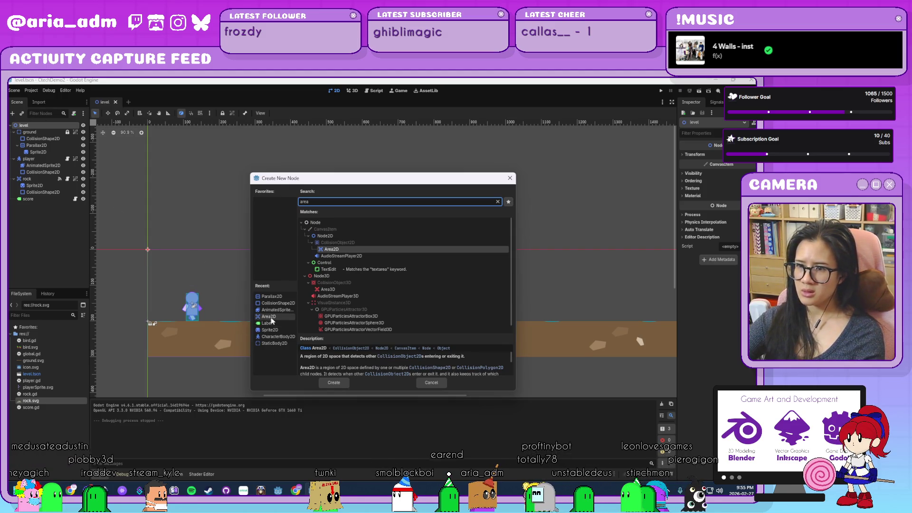
double_click(269, 317)
type("duck")
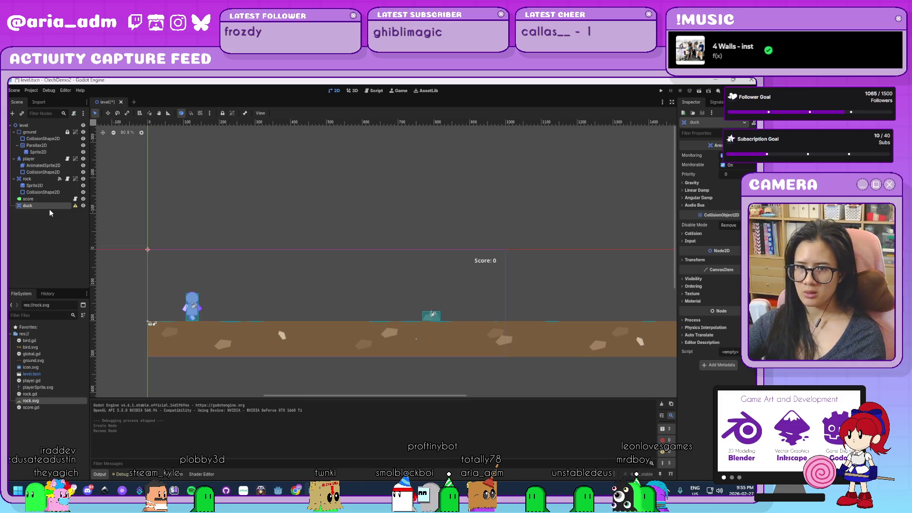
key("ctrl+a")
type("a")
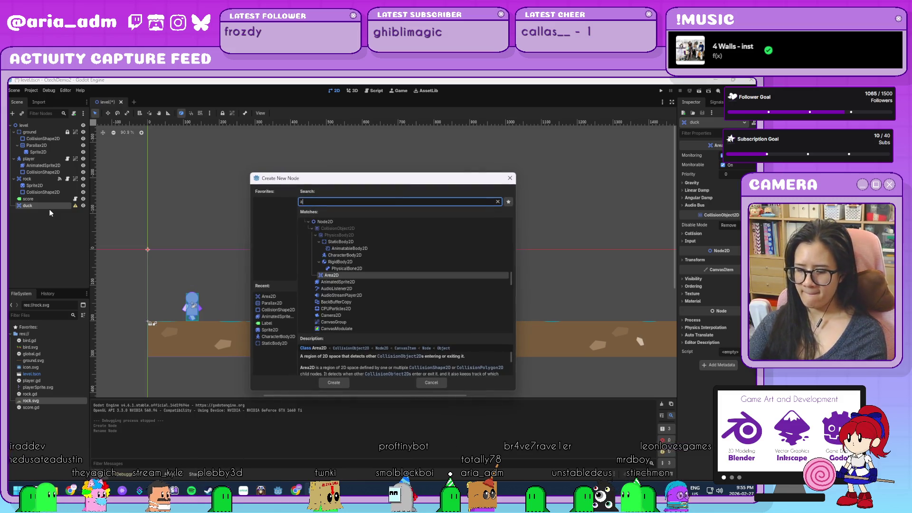
type("nim")
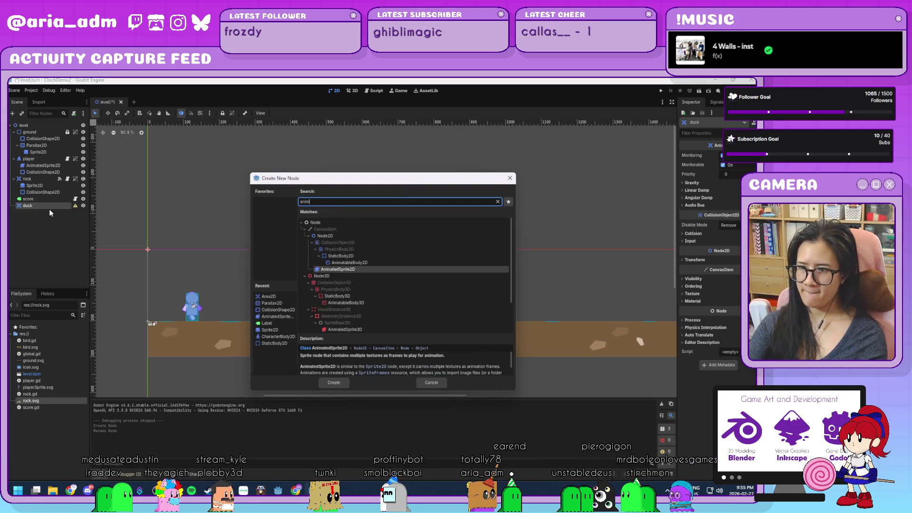
key("Return")
Add a CollisionShape2D as a second child of duck
left_click(47, 206)
key("ctrl+a")
type("collision")
key("Return")
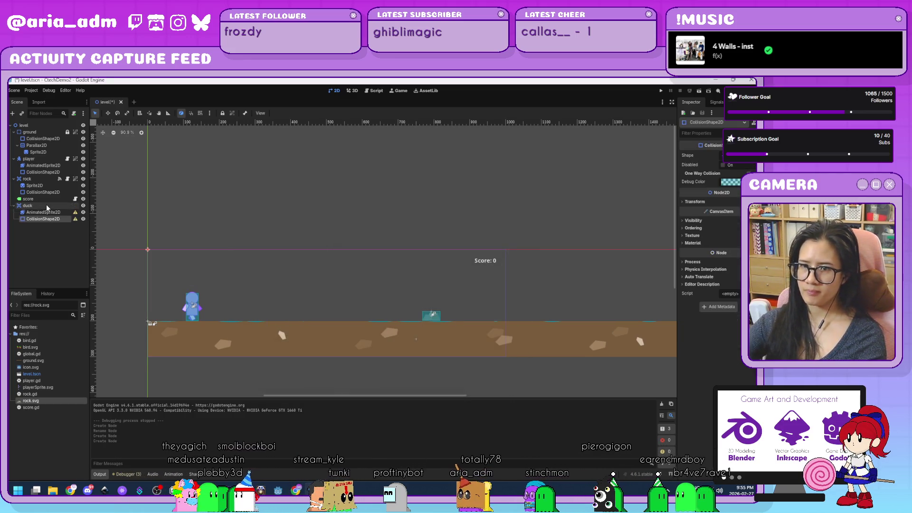
left_click(44, 212)
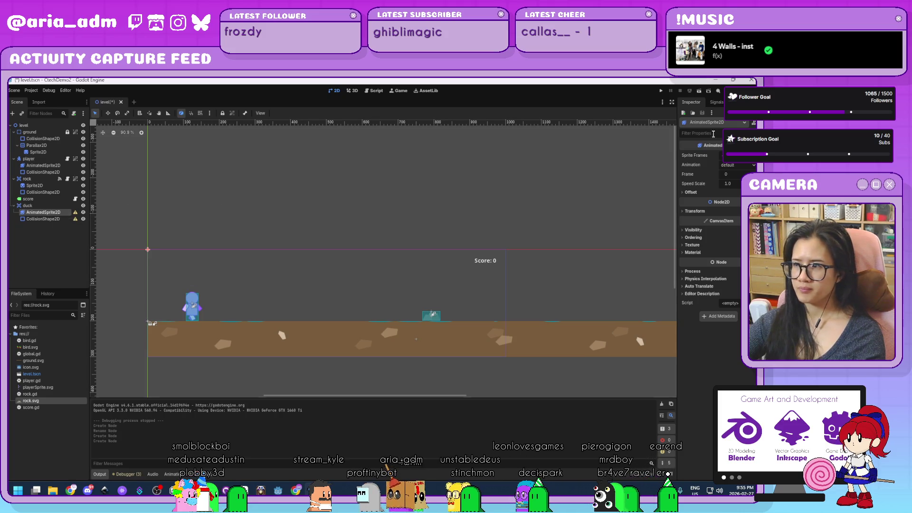
Give duck's AnimatedSprite2D new SpriteFrames holding two duck frames from bird.svg
left_click(731, 156)
left_click(733, 164)
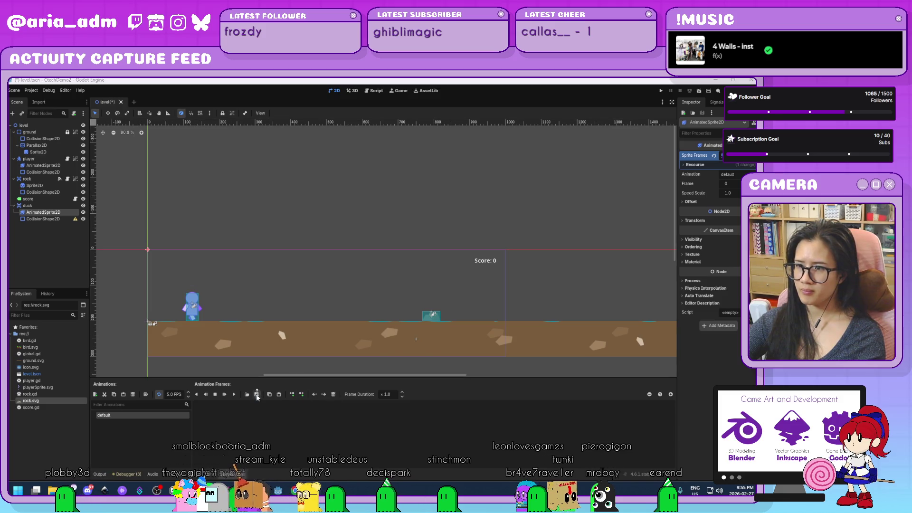
left_click(247, 395)
double_click(290, 224)
left_click(332, 282)
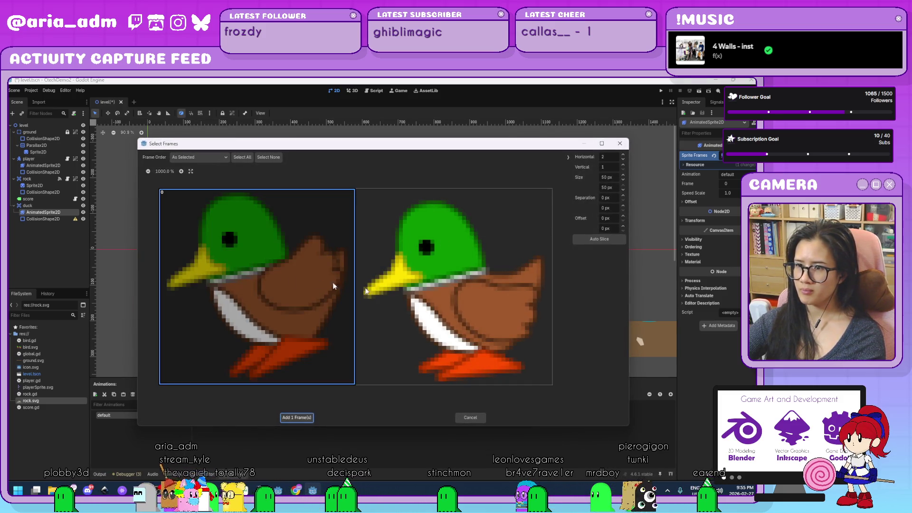
left_click(380, 294)
left_click(297, 417)
scroll(110, 240, "up", 4)
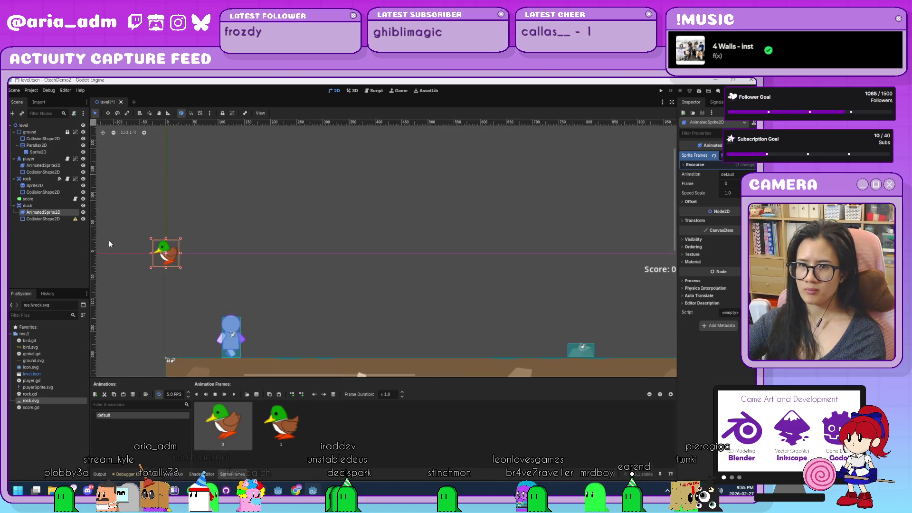
Give duck's CollisionShape2D a new CircleShape2D and enlarge its radius over the duck
left_click(43, 218)
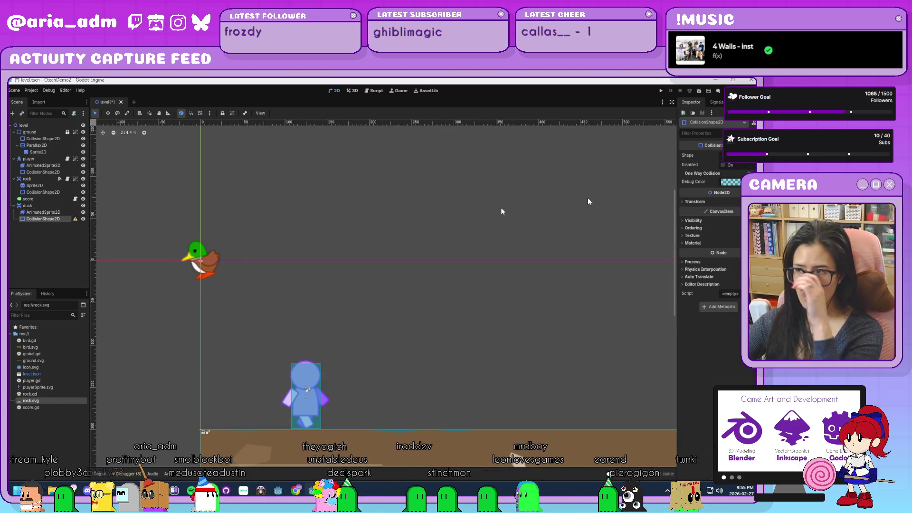
left_click(734, 155)
left_click(720, 195)
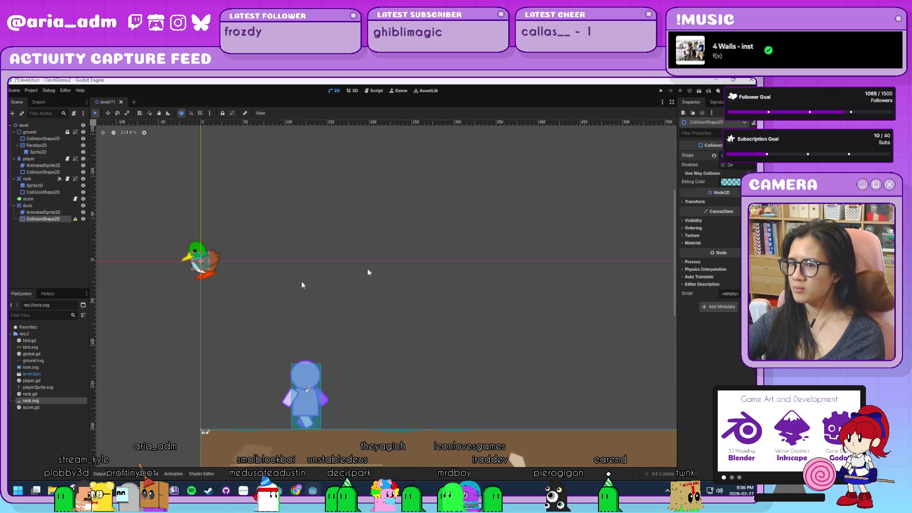
left_click_drag(209, 257, 214, 248)
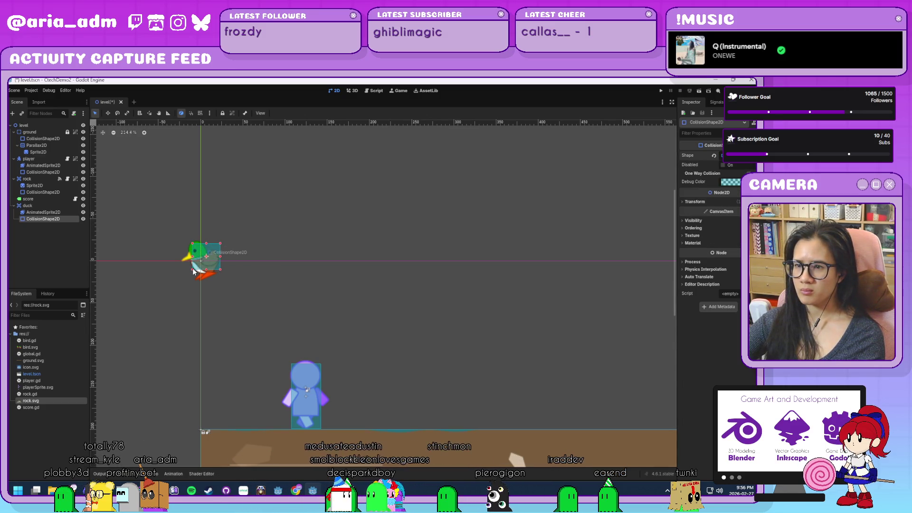
Drag the duck to about x 1050, y 108, in the air right of the player
left_click(38, 206)
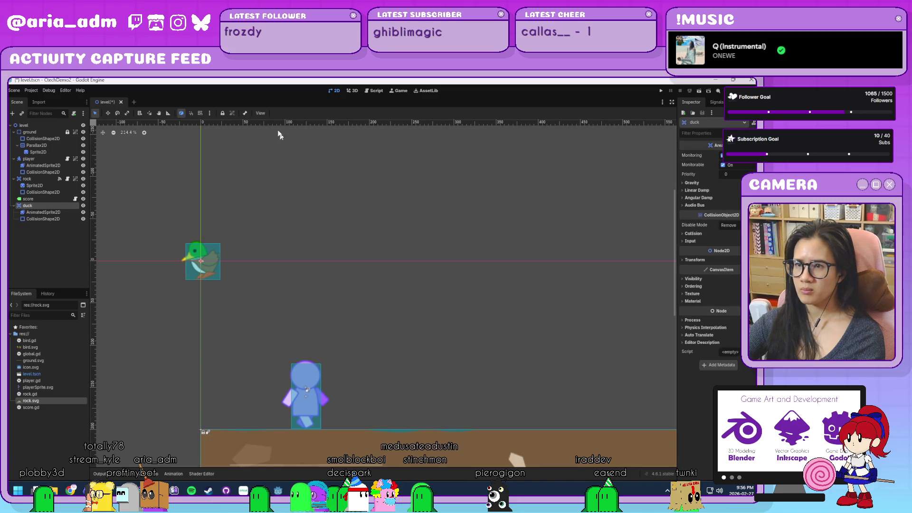
scroll(264, 237, "down", 4)
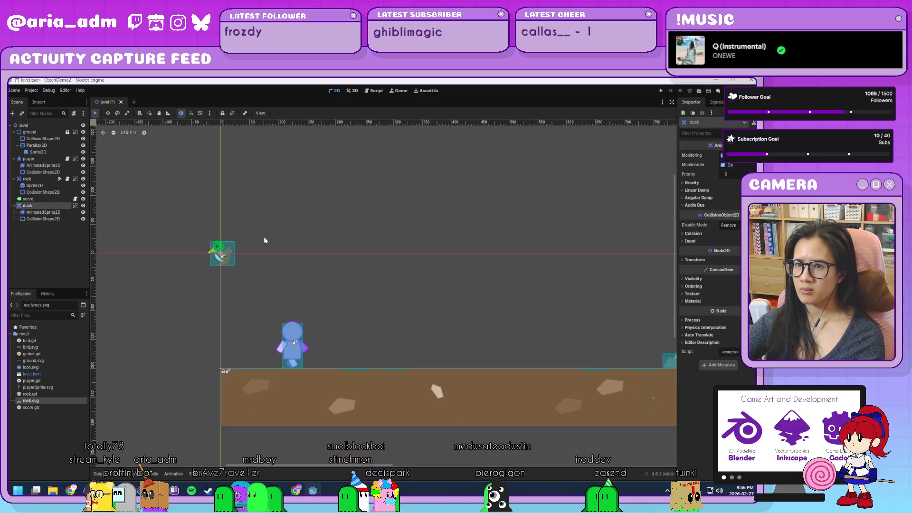
left_click_drag(496, 273, 501, 273)
mouse_move(288, 279)
left_mouse_down()
mouse_move(246, 277)
mouse_move(492, 279)
left_mouse_up()
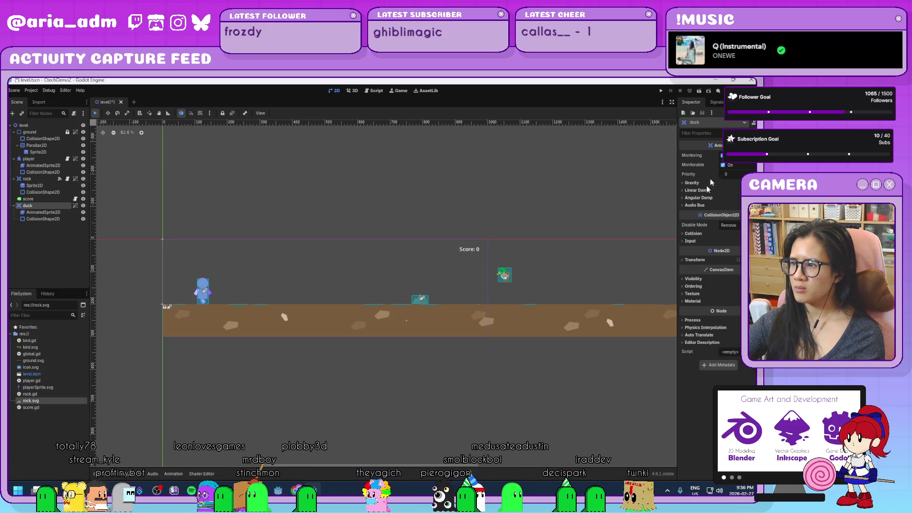
left_click(700, 260)
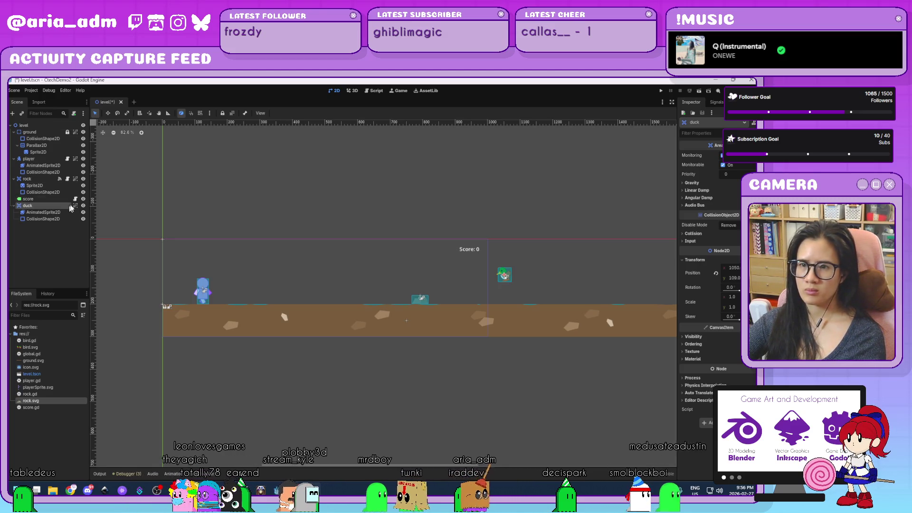
left_click(74, 114)
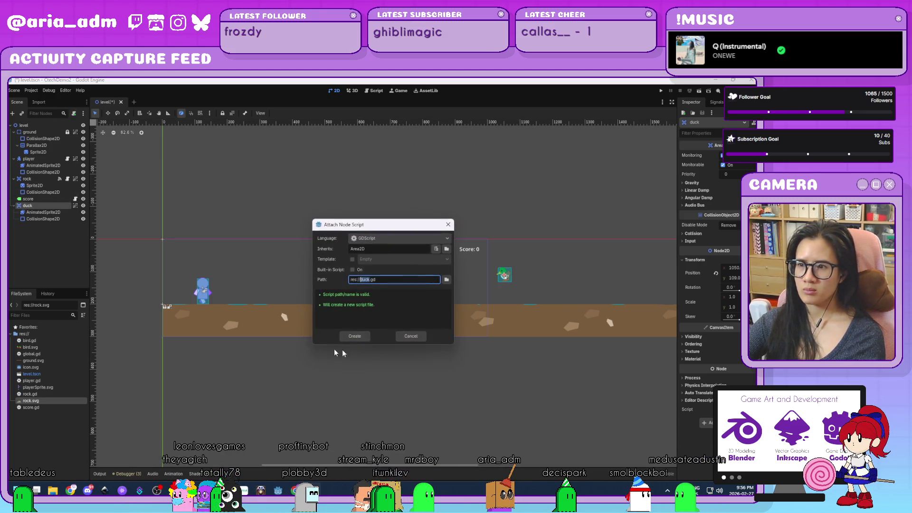
Create duck.gd and fill it with the code copied from bird.gd lines 3–19
left_click(355, 337)
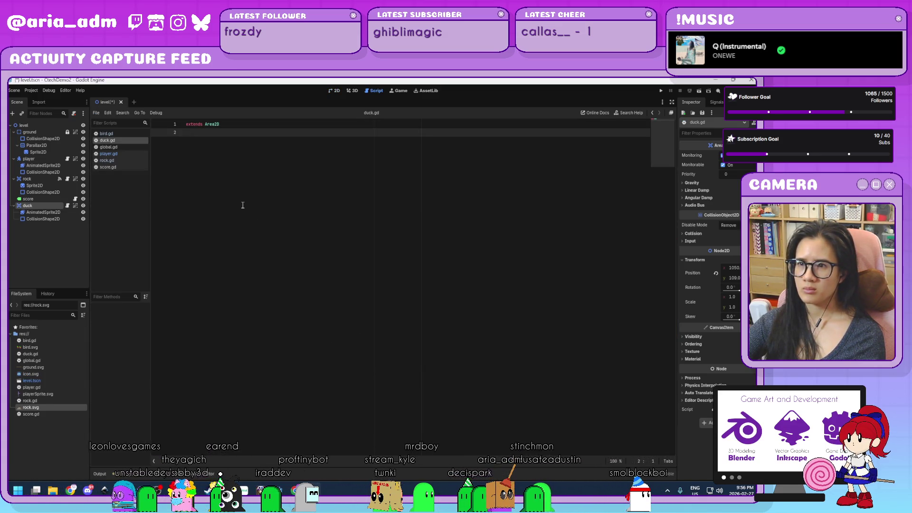
left_click(128, 133)
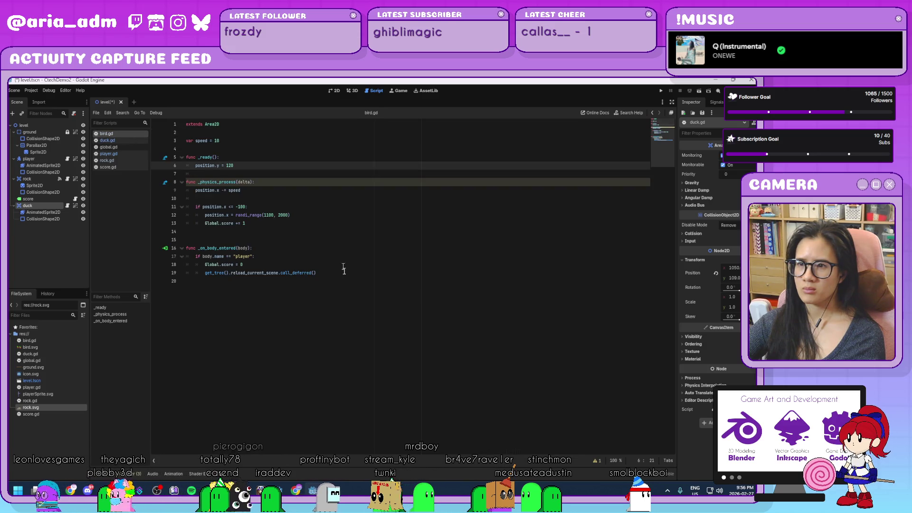
left_click_drag(345, 275, 188, 142)
left_click(412, 237)
mouse_move(352, 278)
left_mouse_down()
mouse_move(195, 179)
mouse_move(180, 141)
left_mouse_up()
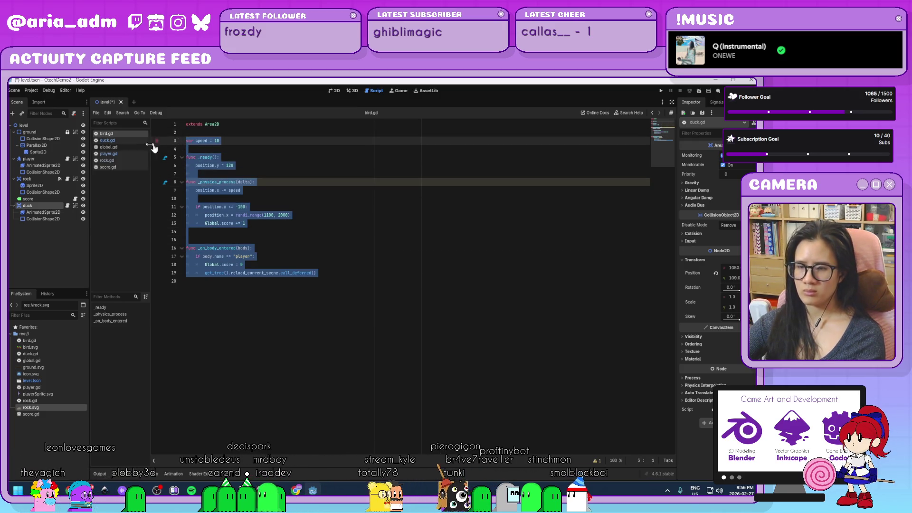
left_click(127, 139)
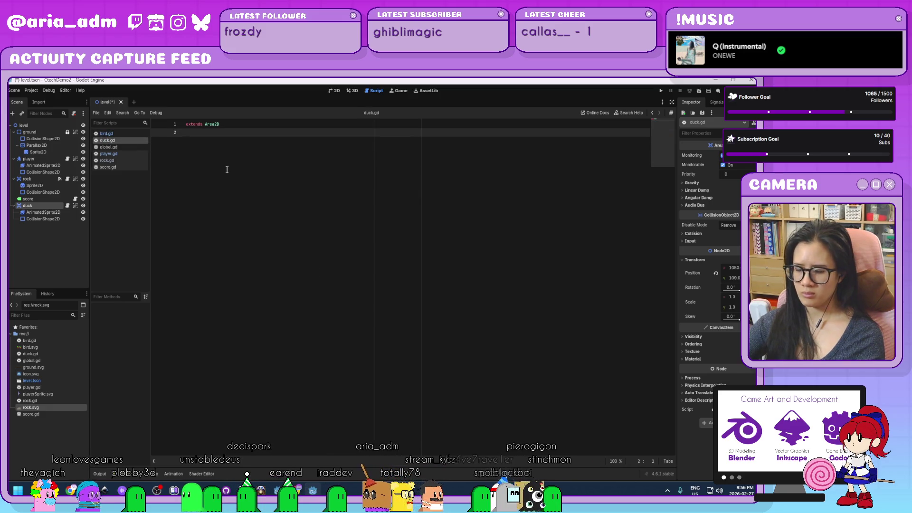
left_click(326, 223)
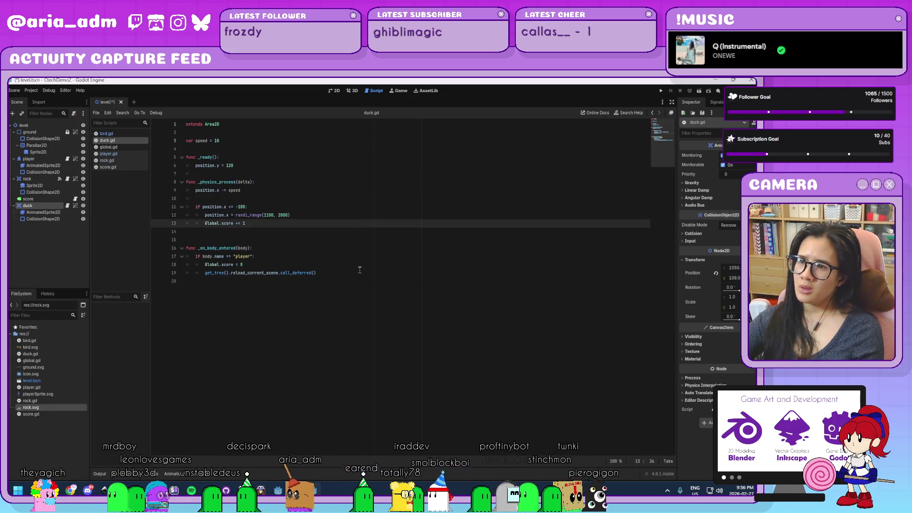
Connect duck's body_entered signal to _on_body_entered and return to the 2D view
left_click(716, 102)
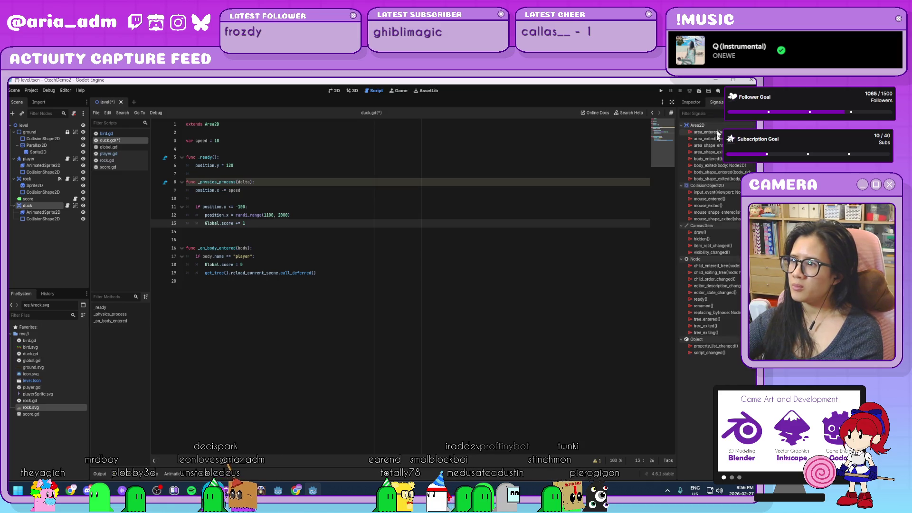
double_click(720, 159)
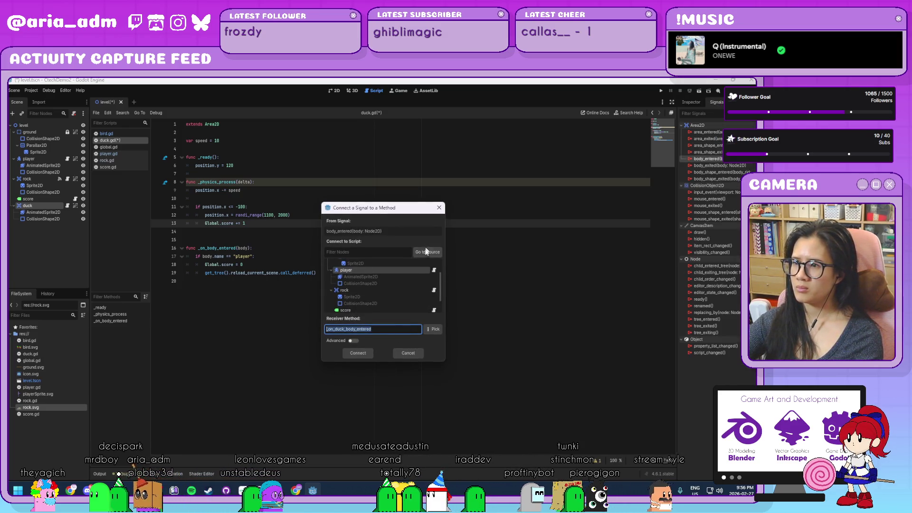
left_click(357, 353)
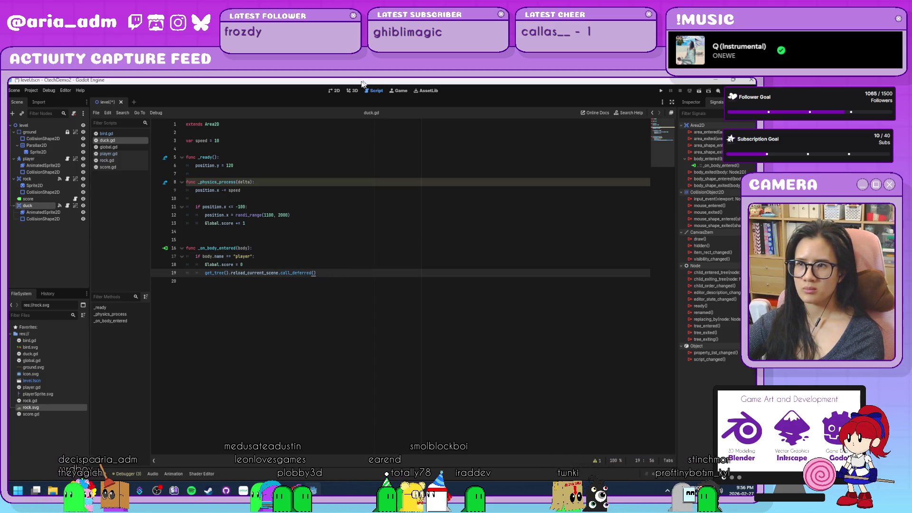
left_click(334, 91)
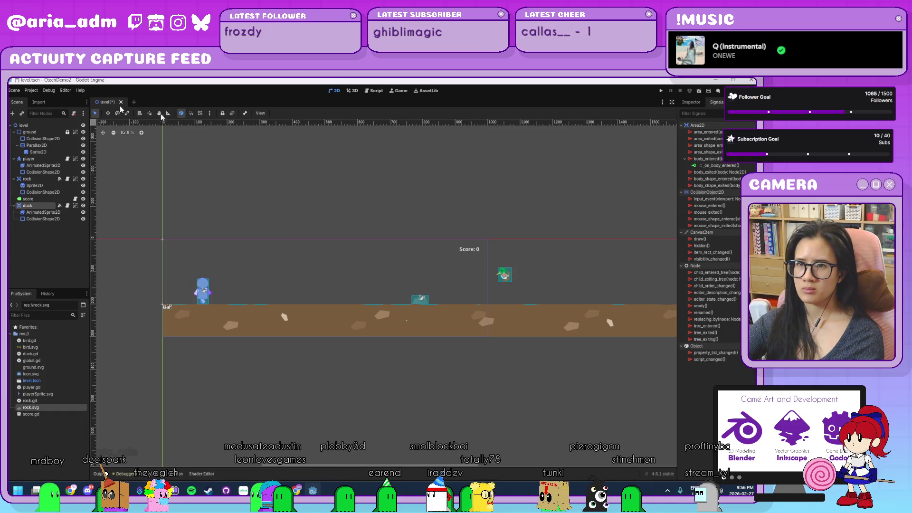
left_click(49, 90)
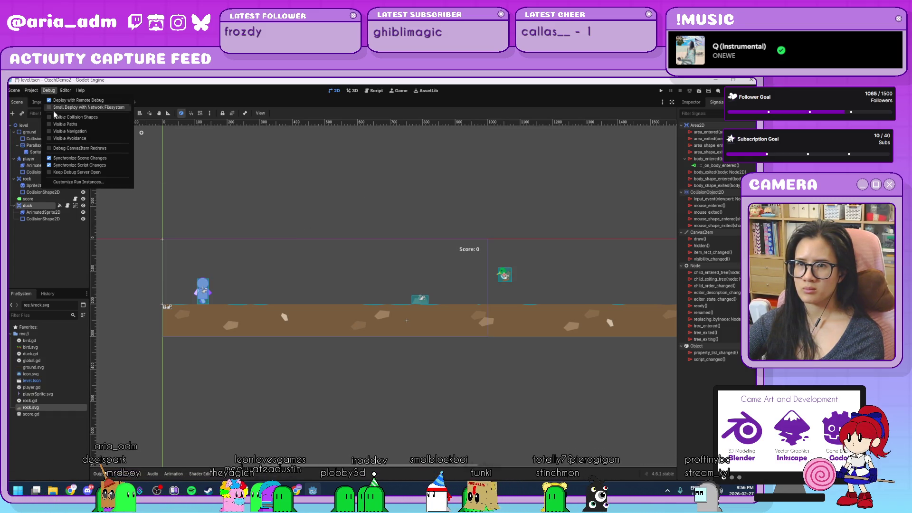
Turn on Visible Collision Shapes, test-run the game with one jump, then open player.gd
left_click(53, 117)
left_click(664, 90)
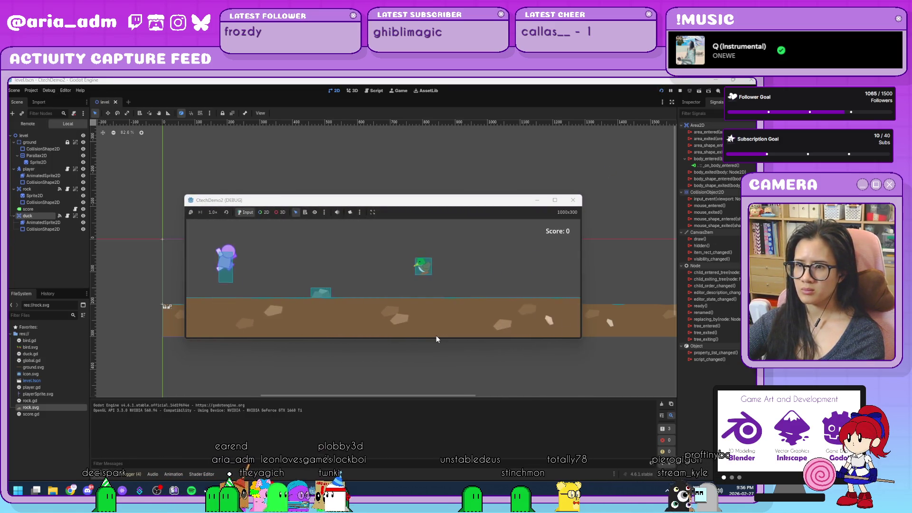
key("space")
key("space")
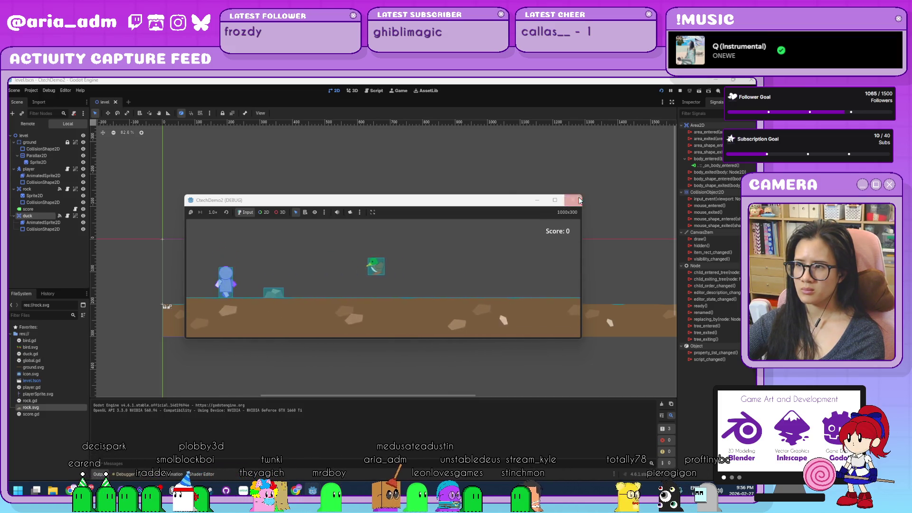
left_click(573, 200)
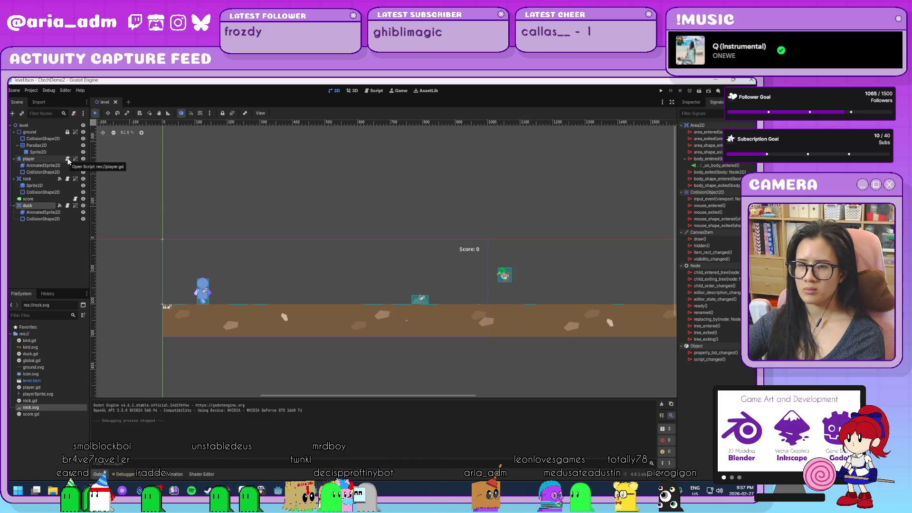
left_click(67, 159)
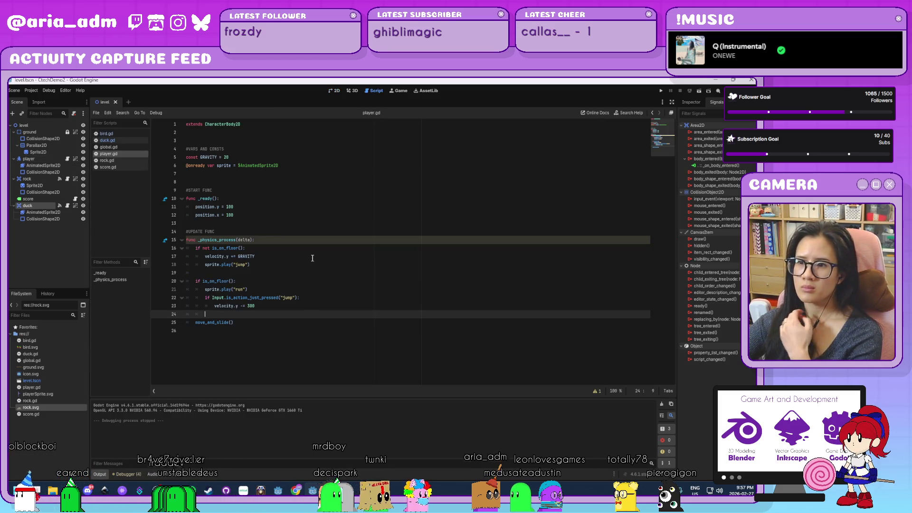
left_click(43, 160)
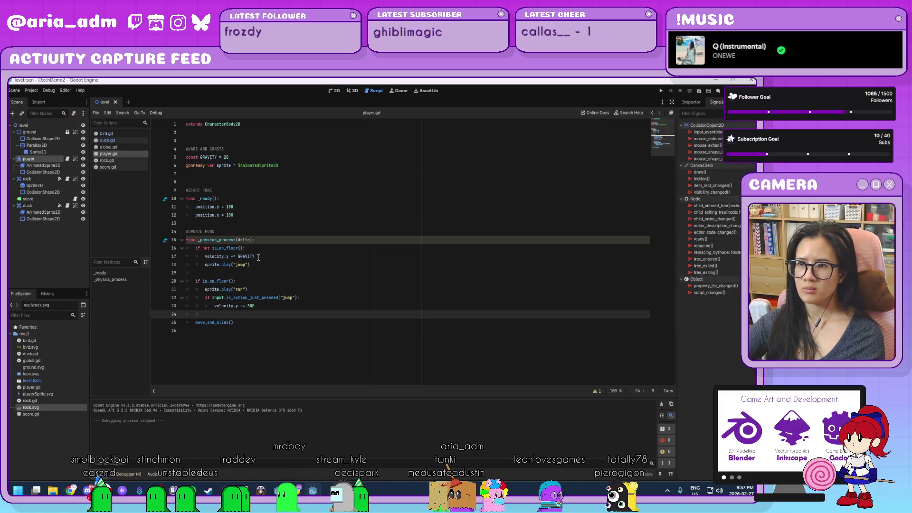
left_click(290, 165)
key("Return")
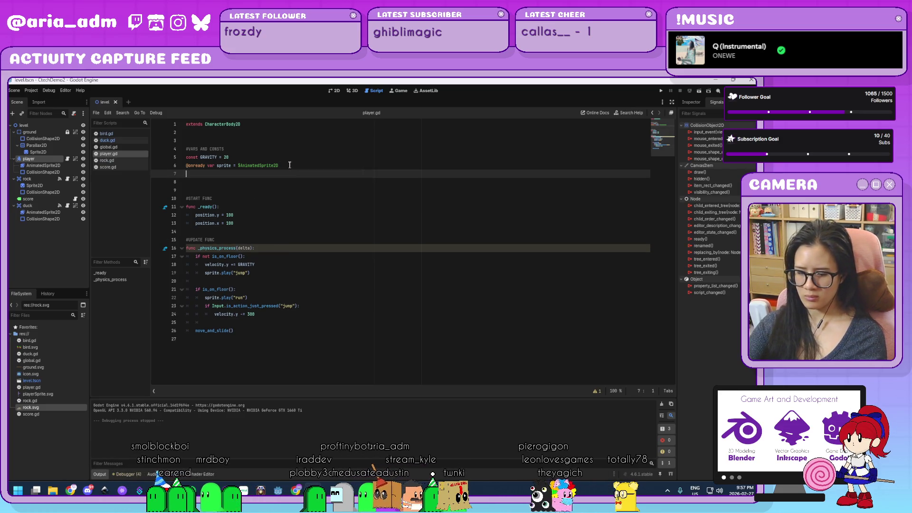
type("@onready var hitbo")
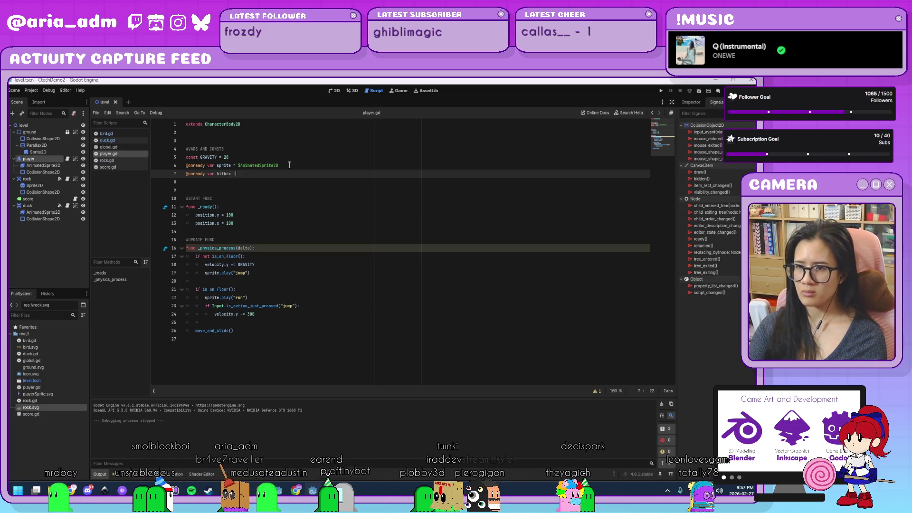
type("x =")
left_click_drag(36, 170, 252, 173)
left_click(278, 248)
key("Return")
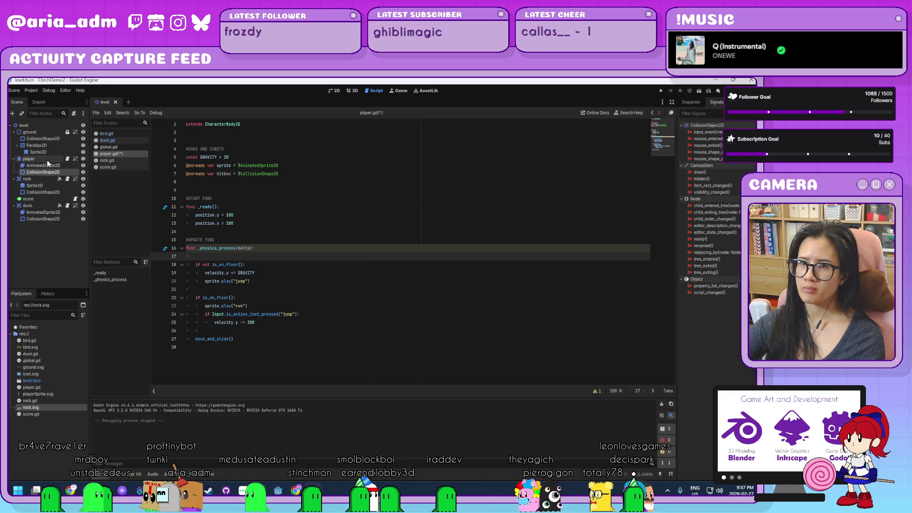
left_click(42, 172)
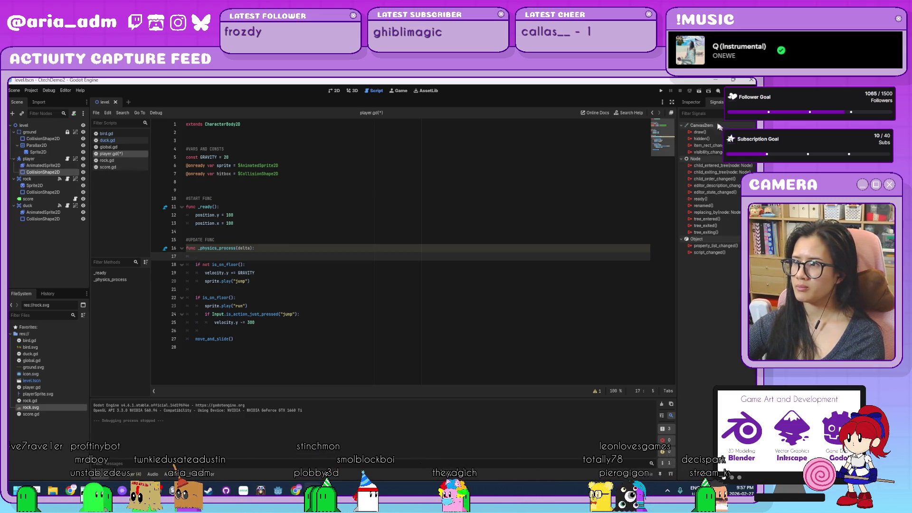
Write hitbox.shape.size.y = 77 in _physics_process after checking the shape's size
left_click(691, 102)
left_click(735, 156)
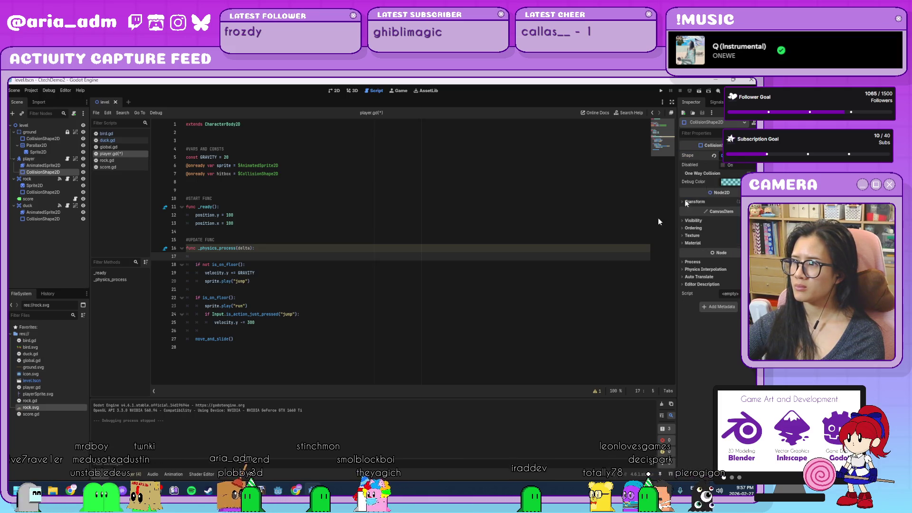
left_click(733, 164)
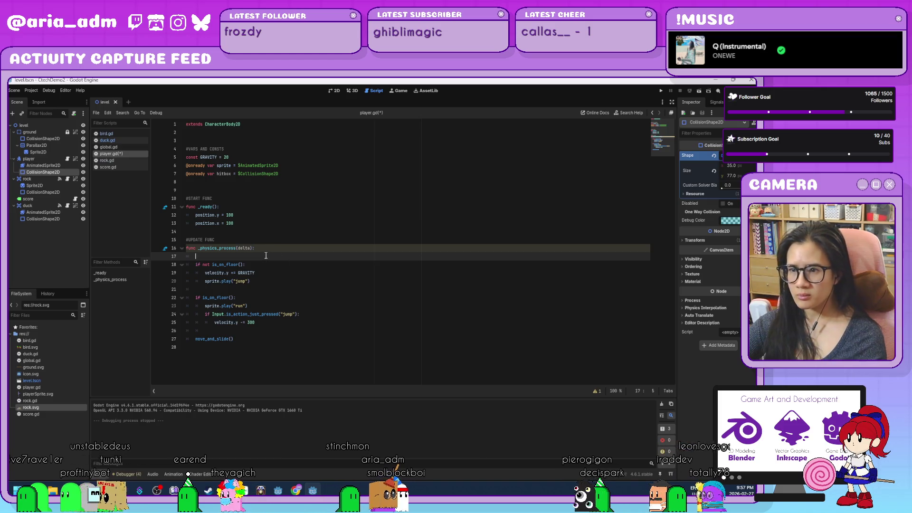
type("hitbox")
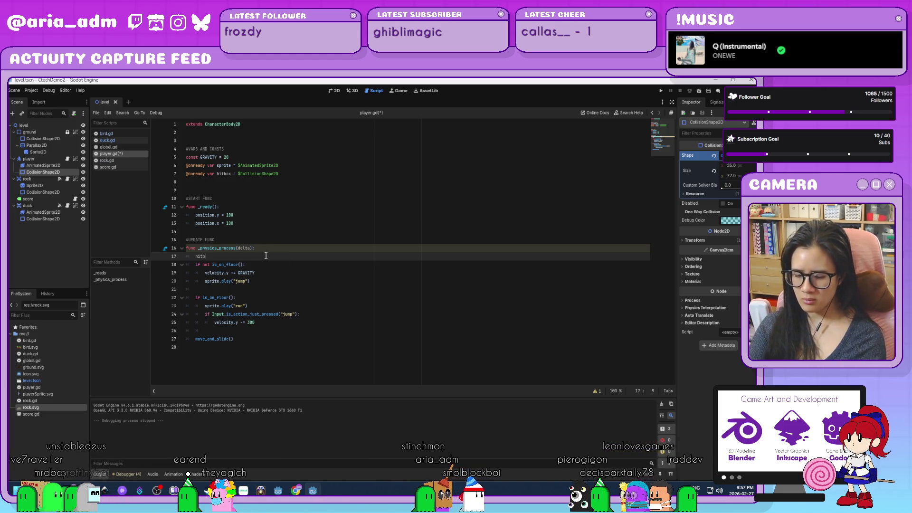
type(".x =")
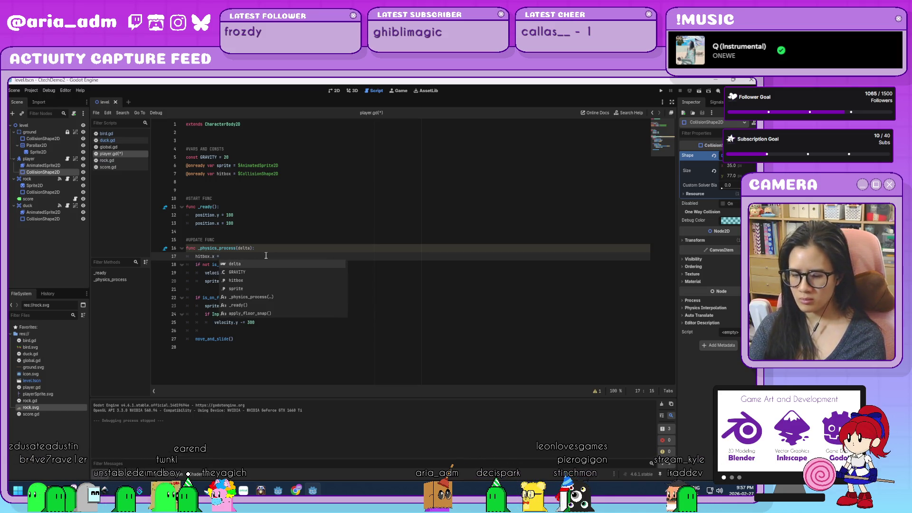
key("BackSpace")
key("BackSpace")
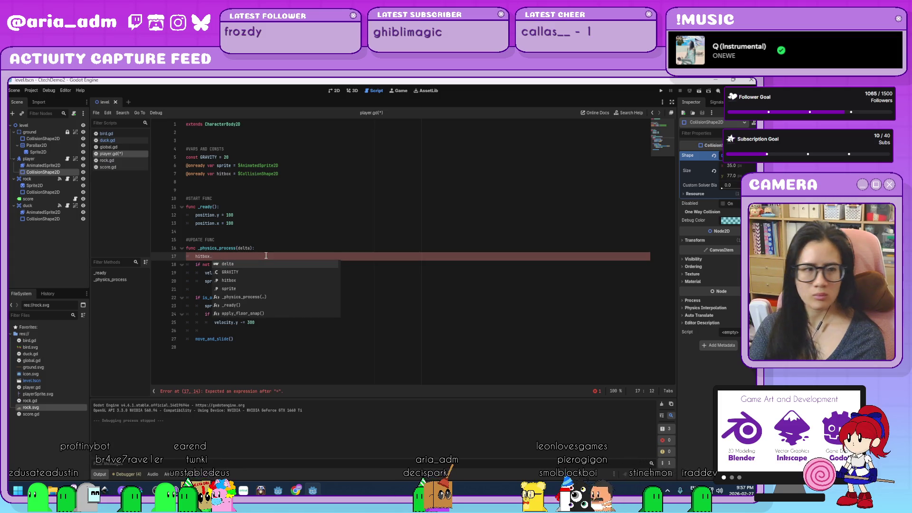
type("shape.s")
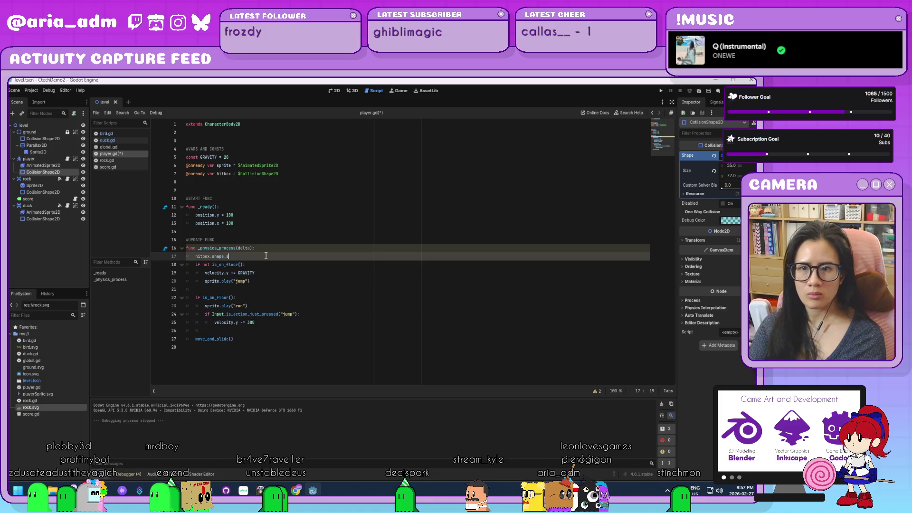
type("ize.x")
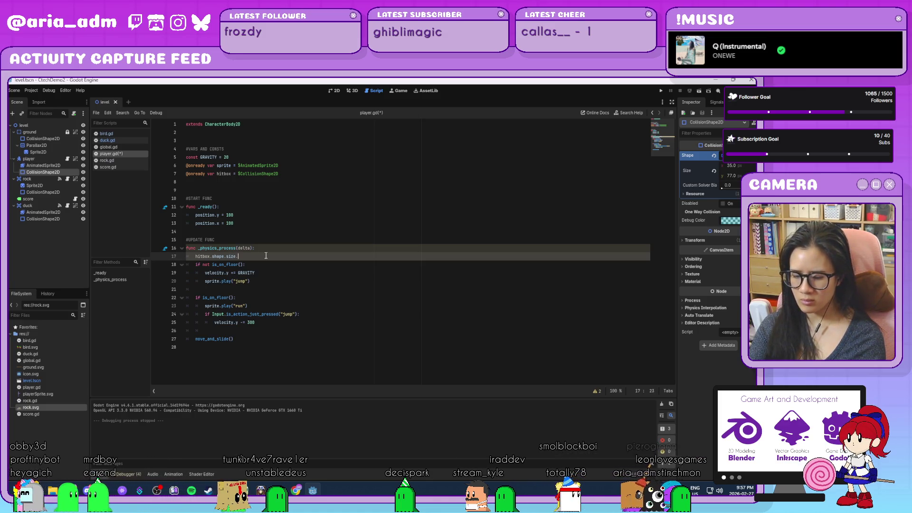
type(" = ")
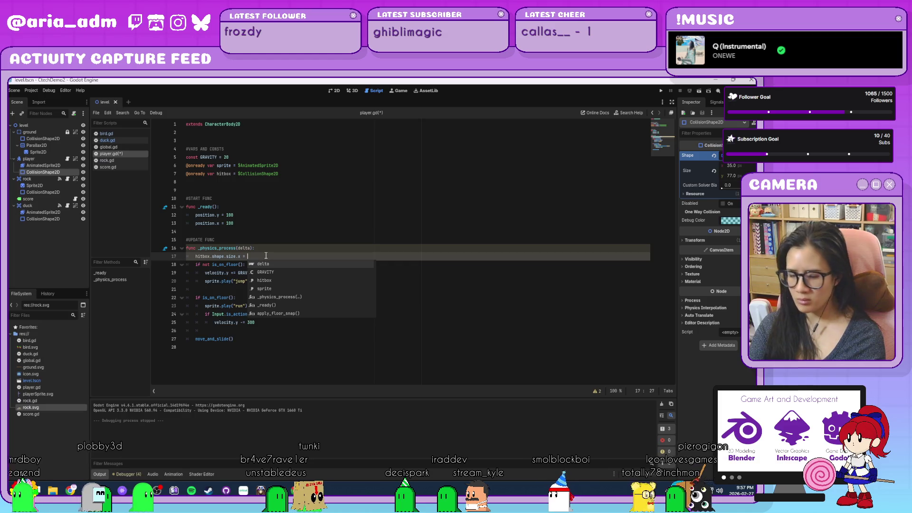
type("35")
key("Return")
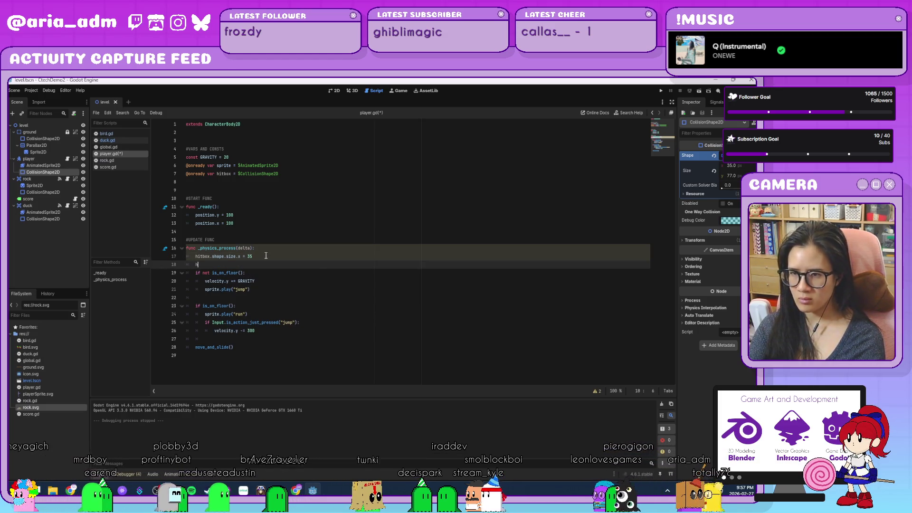
type("hitbox.shape.")
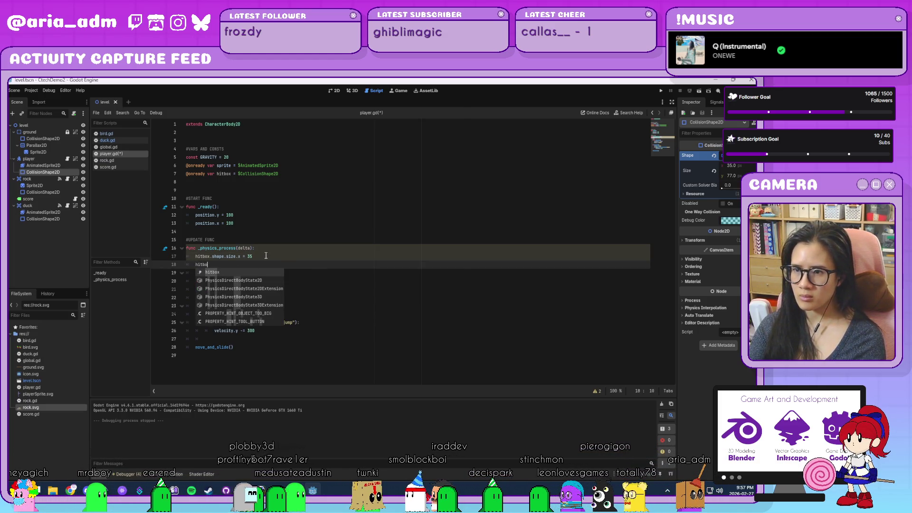
type("size.y")
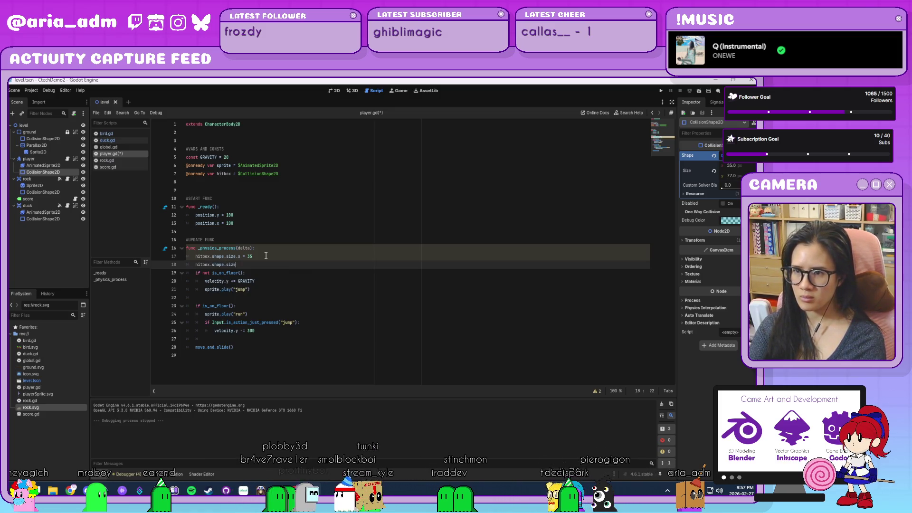
type(" = 7")
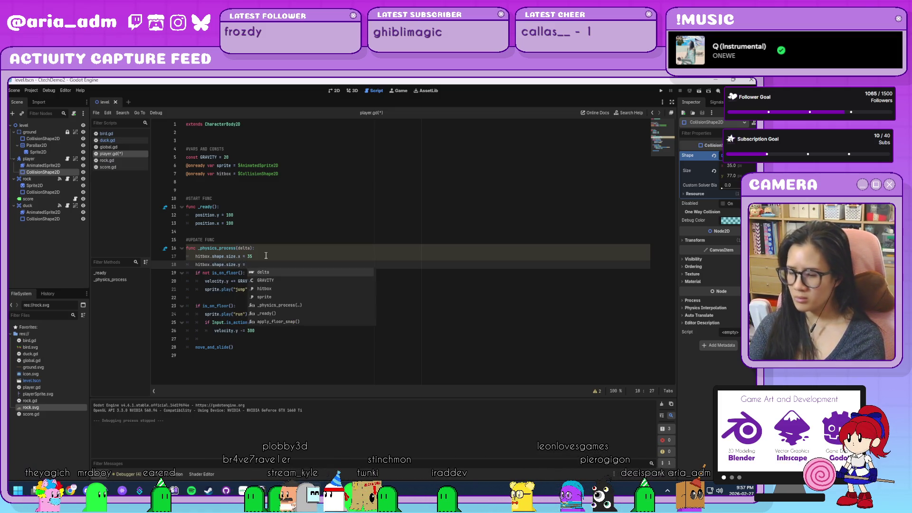
type("7")
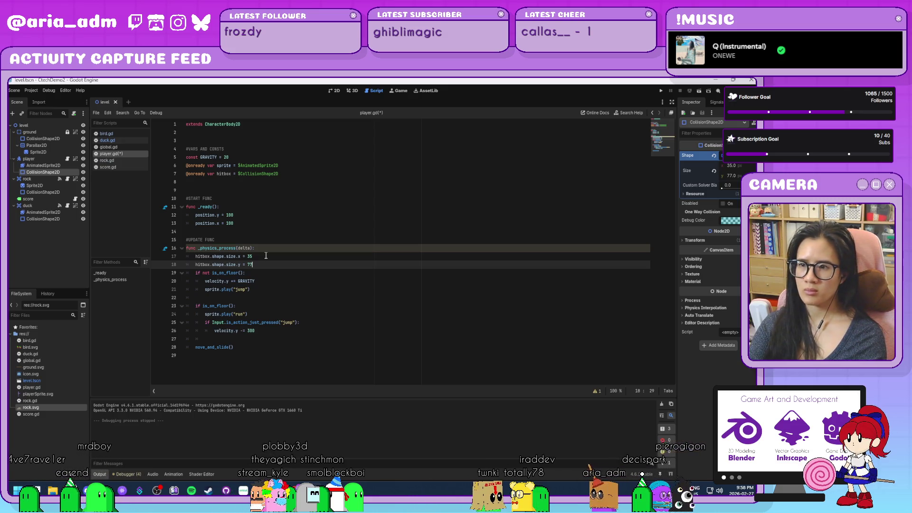
key("BackSpace")
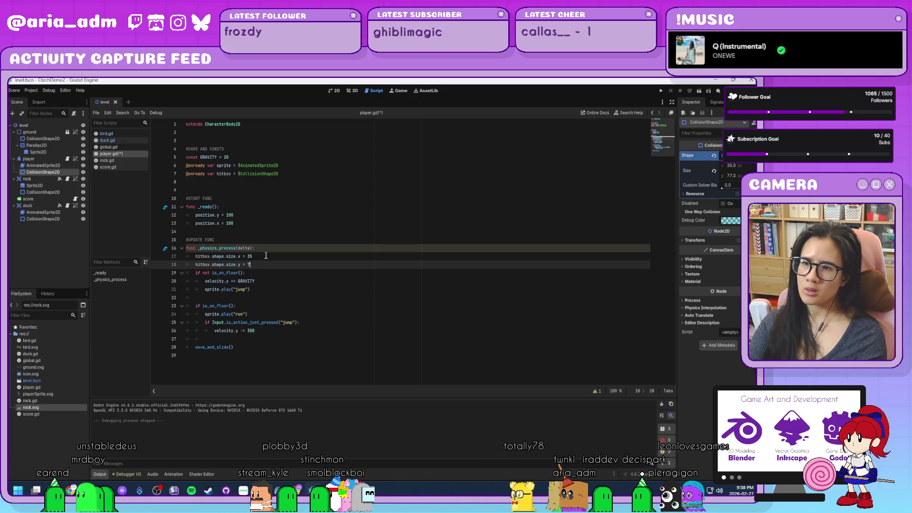
key("BackSpace")
key("Up")
key("Left")
key("Left")
key("Left")
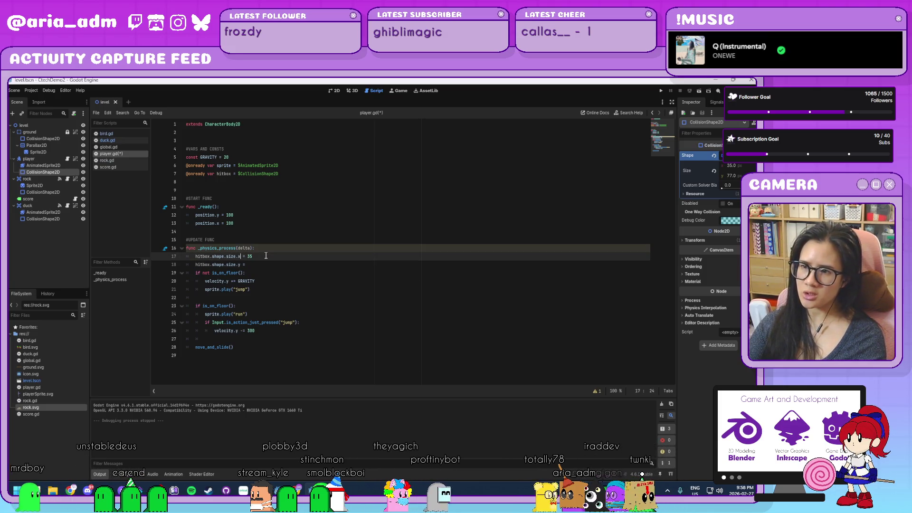
type("y")
key("End")
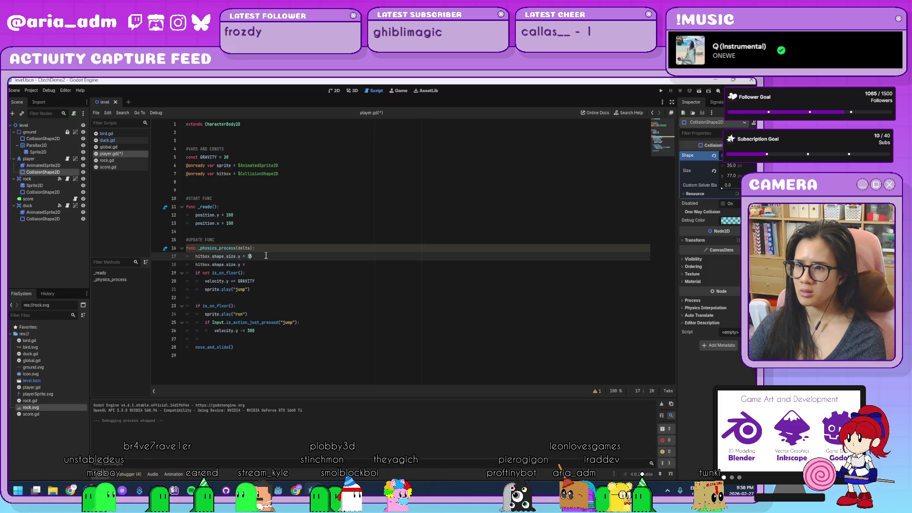
key("BackSpace")
key("BackSpace")
type("77")
key("Down")
Add the line hitbox.position.y = 10 below it
key("BackSpace")
key("BackSpace")
key("BackSpace")
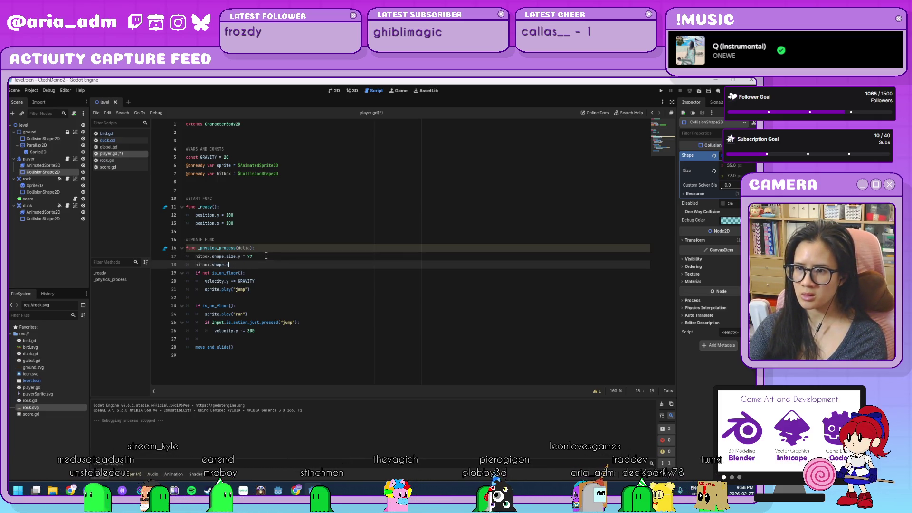
key("BackSpace")
key("BackSpace")
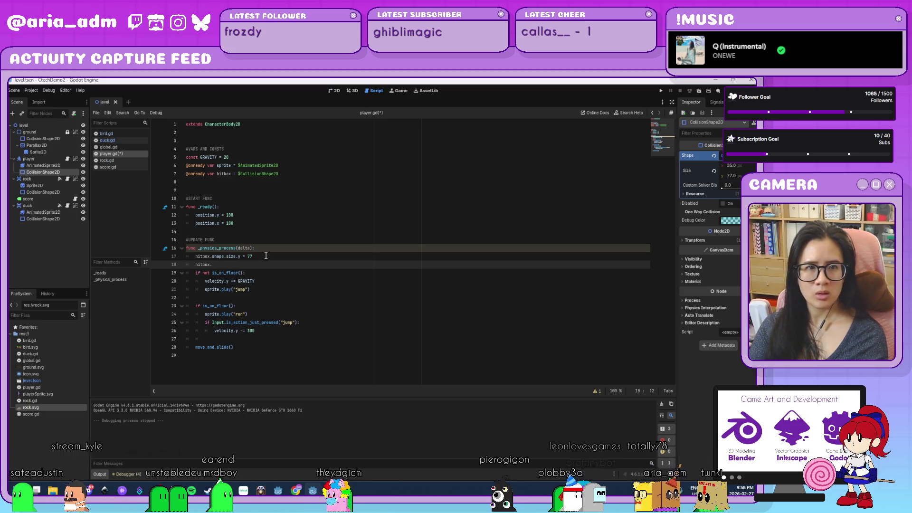
type("position.y =")
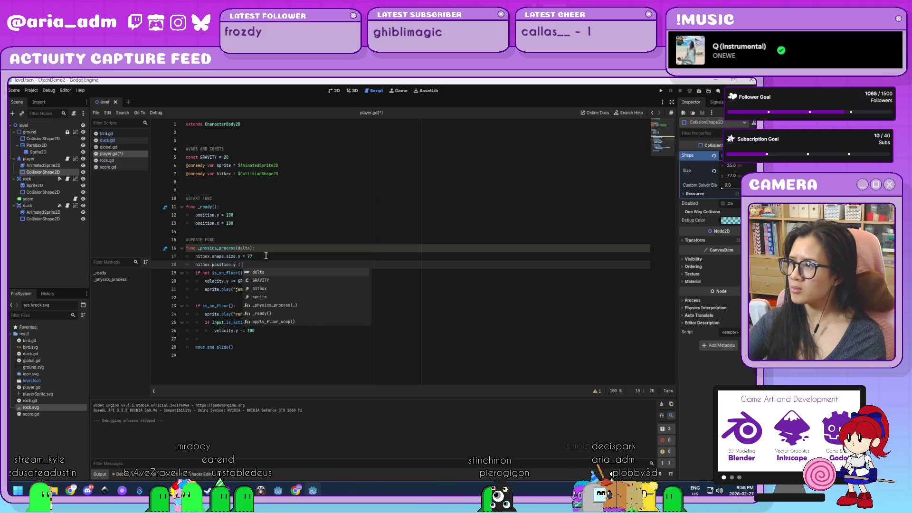
left_click(696, 241)
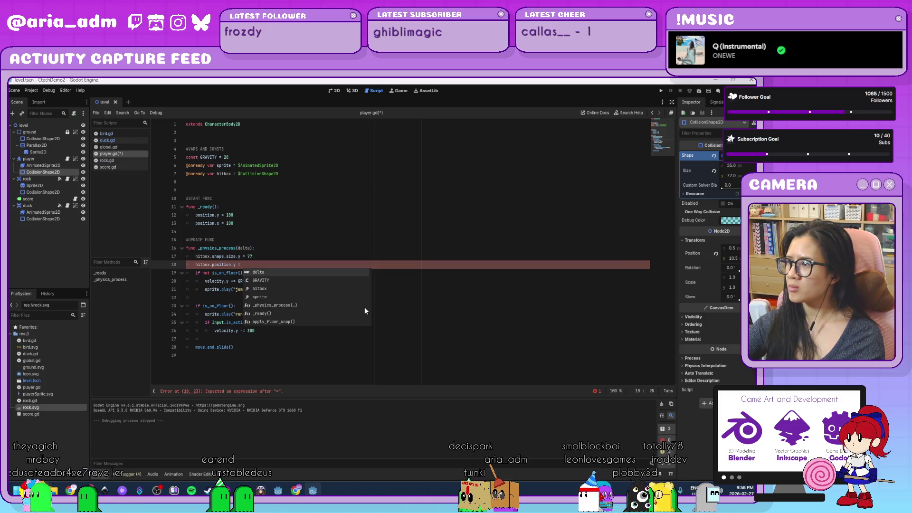
left_click(257, 264)
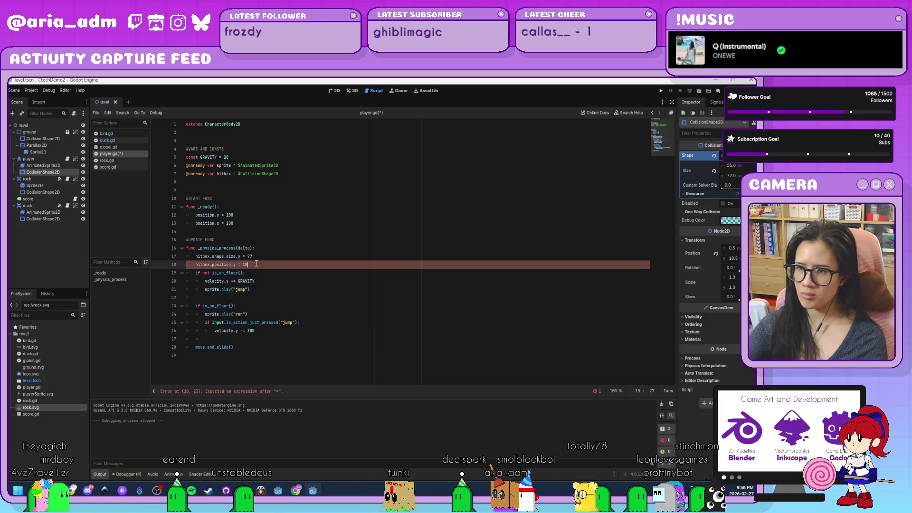
type("10")
Save player.gd and test-run the game with two jumps, then stop it
key("ctrl+s")
key("F5")
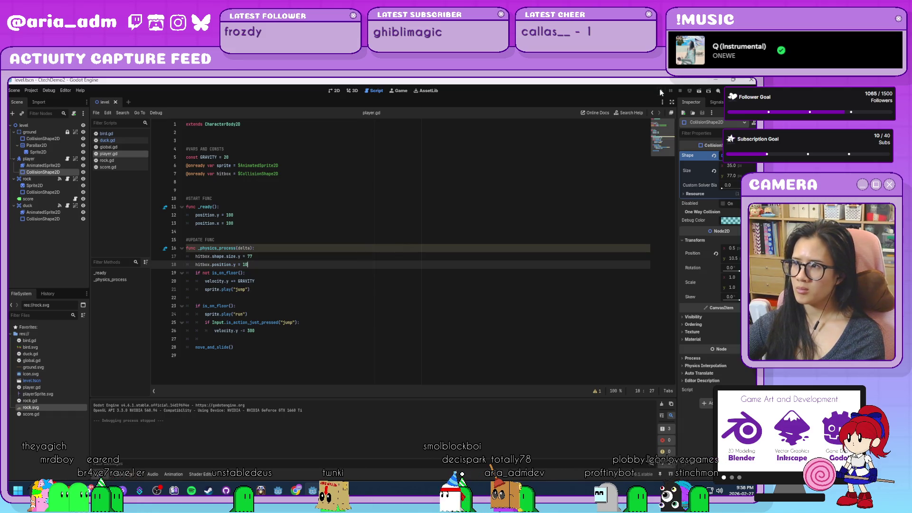
key("space")
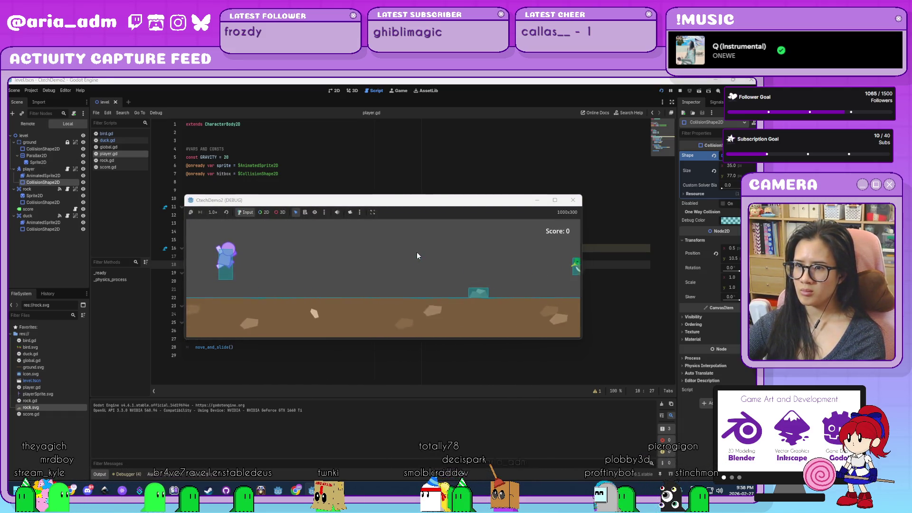
key("space")
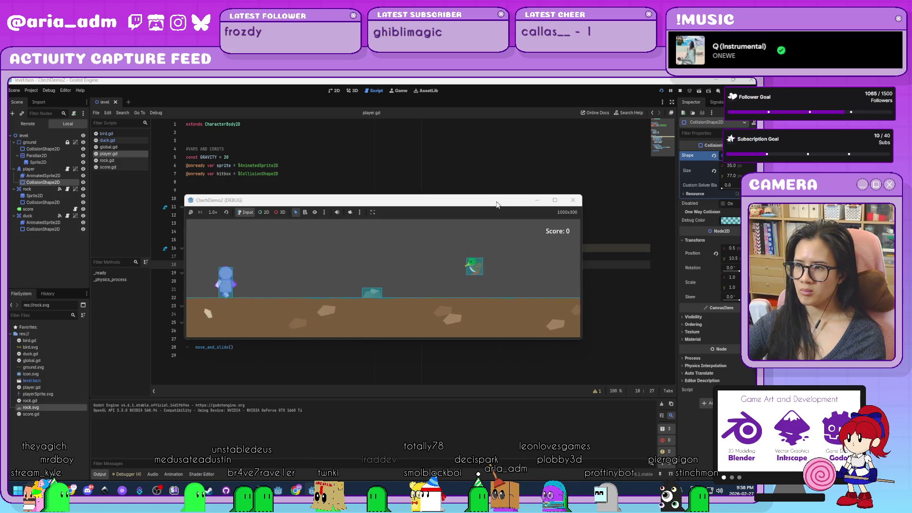
left_click(573, 200)
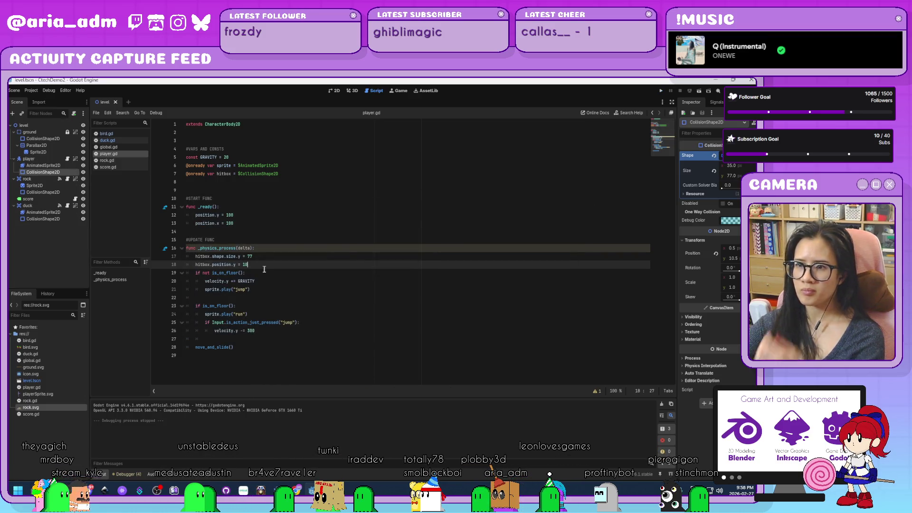
Duplicate the jump check as a duck branch that calls sprite.play("duck")
left_click_drag(254, 331, 239, 331)
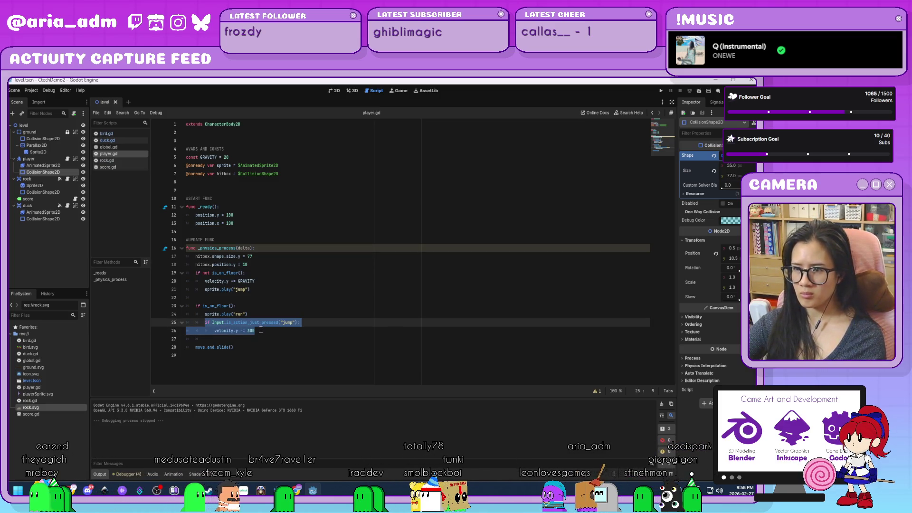
left_click(261, 330)
key("Return")
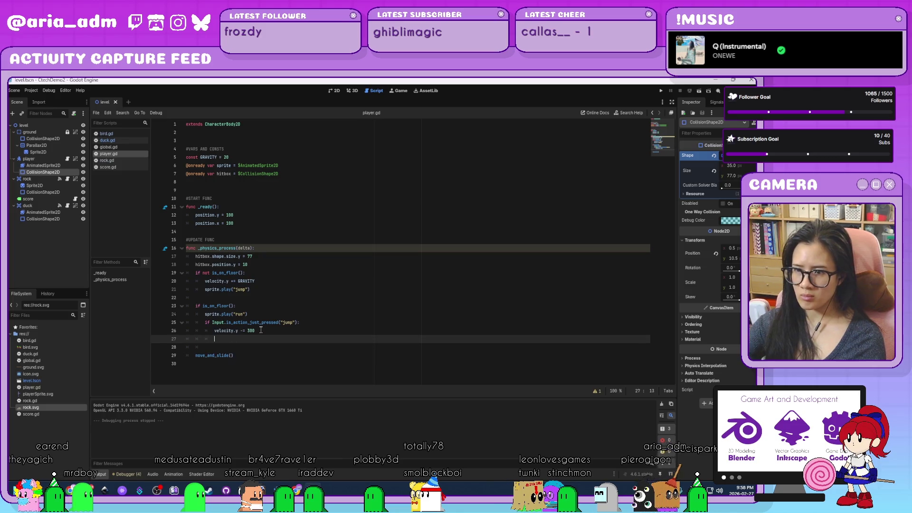
type("if Input.is_action_just_pressed(\"jump\"): \t\t\tvelocity.y -= 300")
left_click(292, 339)
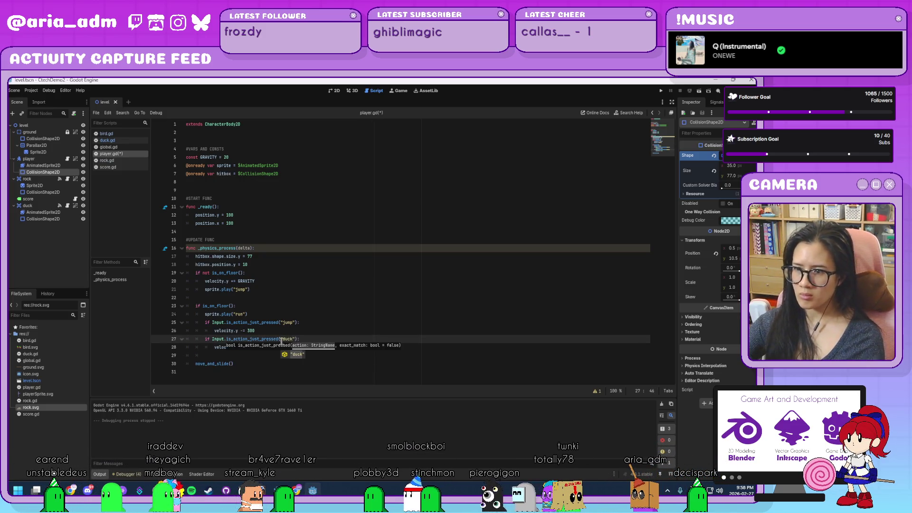
left_click_drag(255, 347, 235, 347)
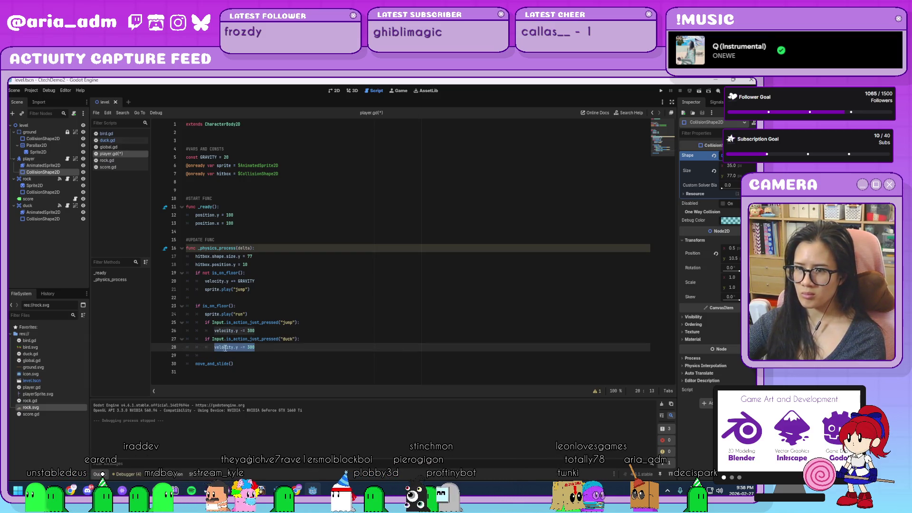
type("prite.play(\"duck")
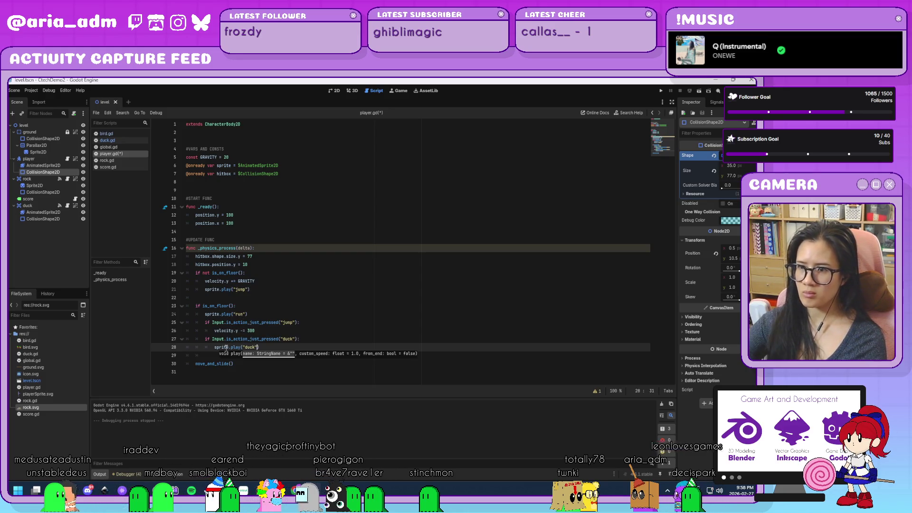
key("Return")
left_click(373, 340)
left_click(301, 350)
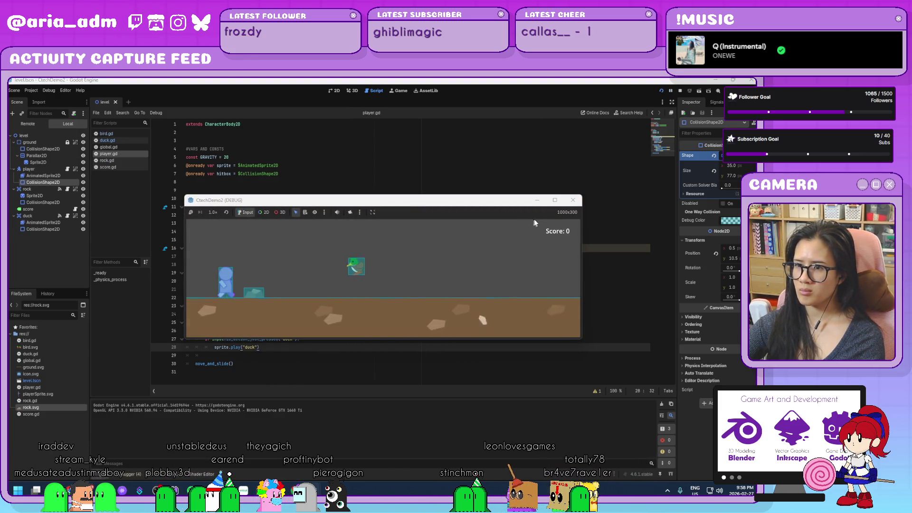
Change the duck check to Input.is_action_pressed("duck") and save and rerun the game
left_click(576, 203)
left_click_drag(261, 339, 251, 338)
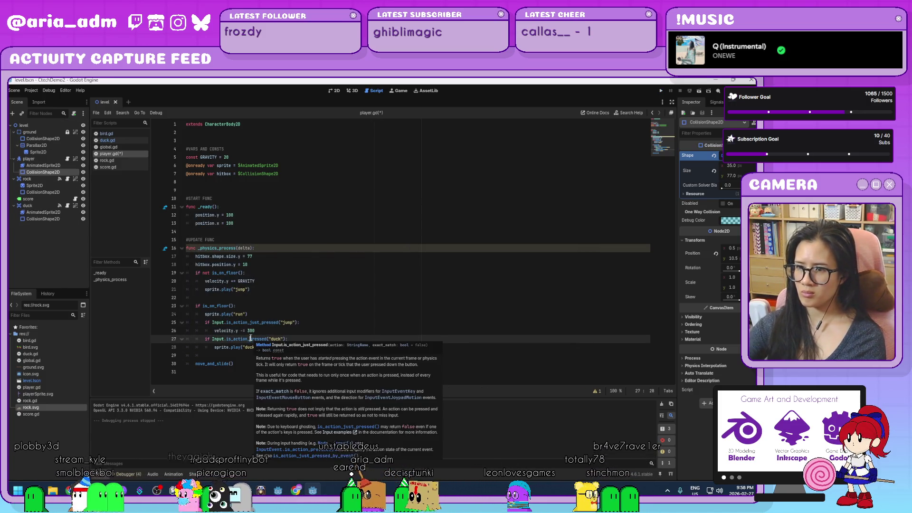
key("BackSpace")
left_click(661, 90)
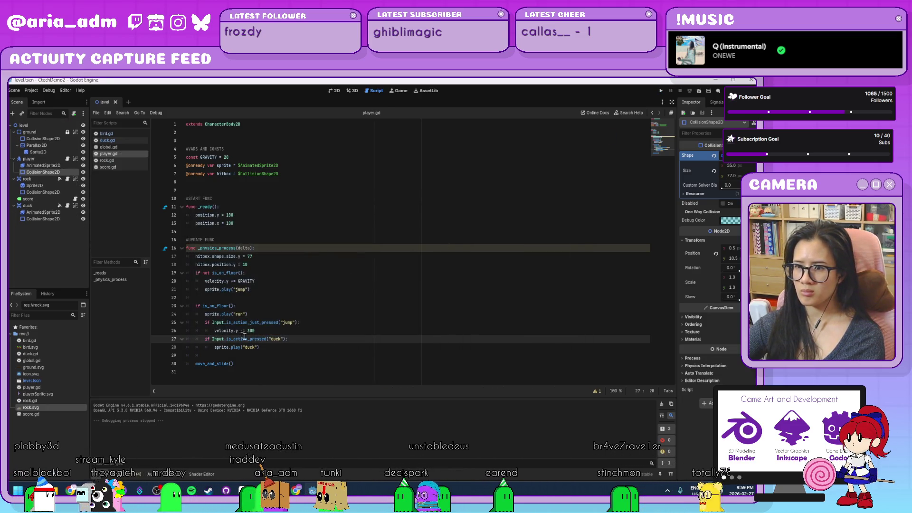
Copy the two hitbox size and position lines into the duck branch, then return to the 2D view
left_click(274, 347)
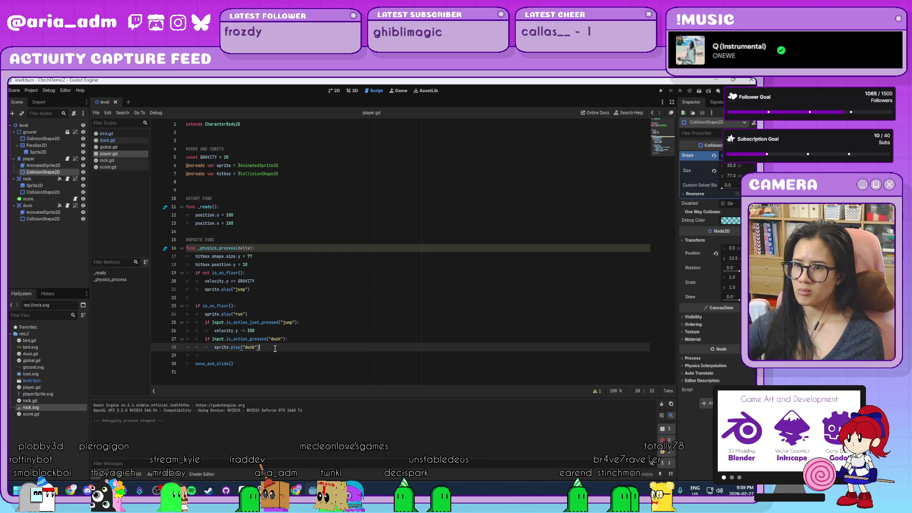
left_click_drag(254, 261, 199, 258)
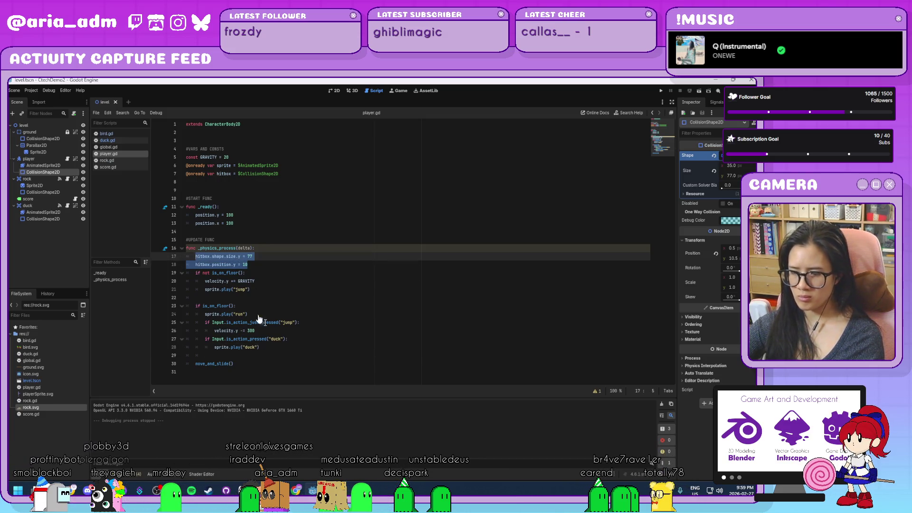
key("ctrl+c")
left_click(280, 350)
key("Return")
key("ctrl+v")
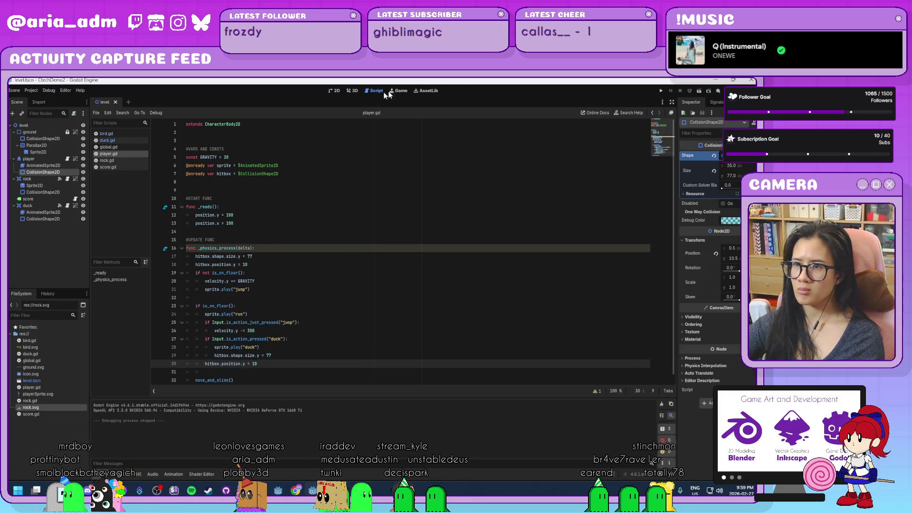
key("ctrl+F1")
scroll(230, 325, "up", 2)
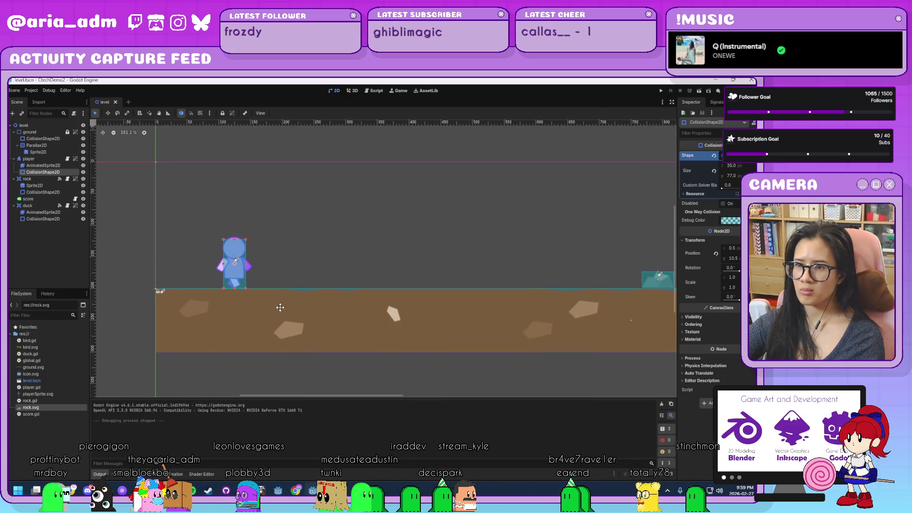
Preview the duck animation, trial a 45-tall hitbox, undo it, and return to player.gd
left_click(47, 166)
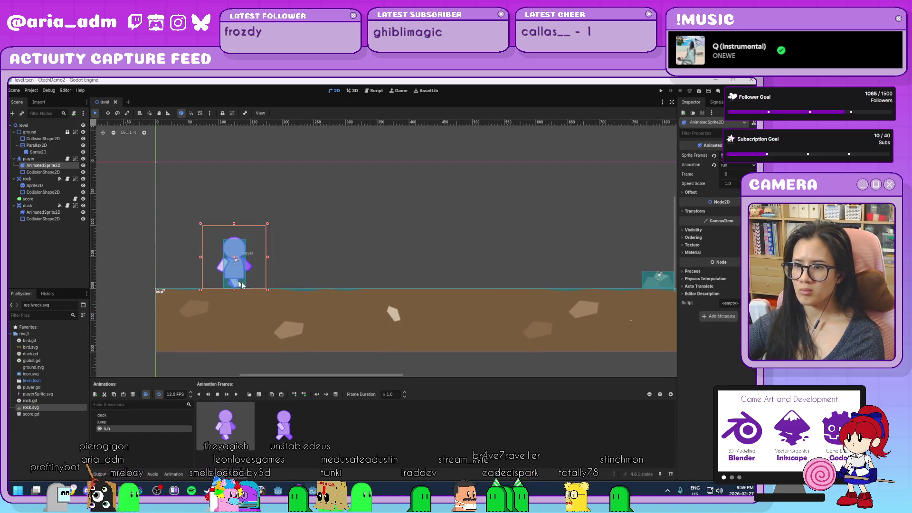
left_click(114, 416)
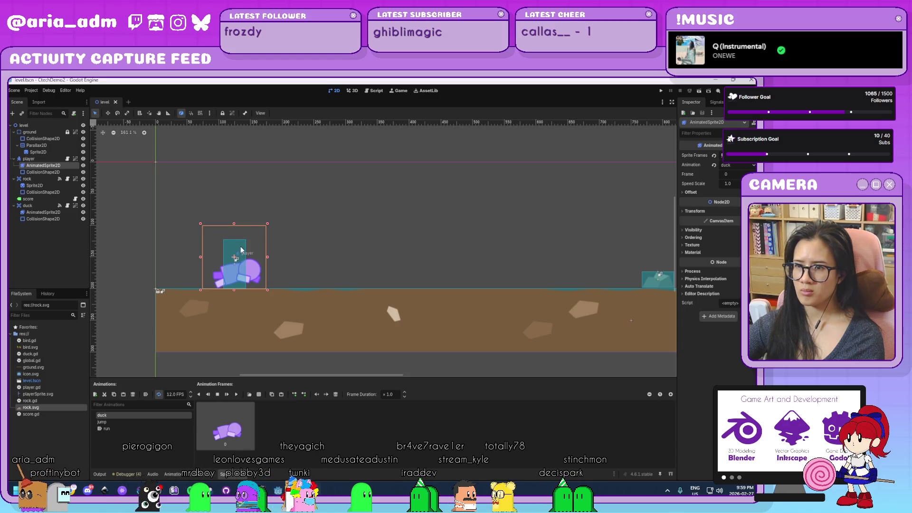
left_click(271, 258)
left_click(235, 252)
mouse_move(235, 239)
left_mouse_down()
mouse_move(234, 259)
mouse_move(246, 259)
mouse_move(235, 260)
left_mouse_up()
key("ctrl+z")
key("ctrl+z")
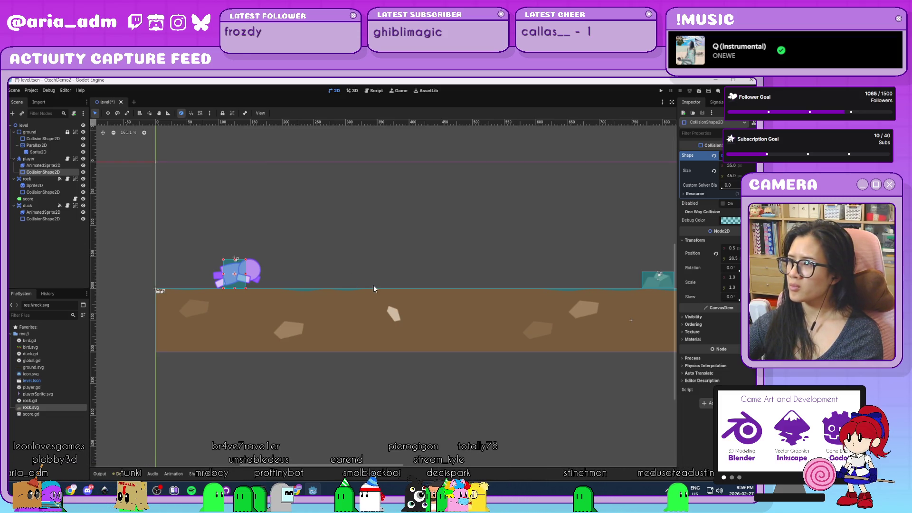
left_click(375, 90)
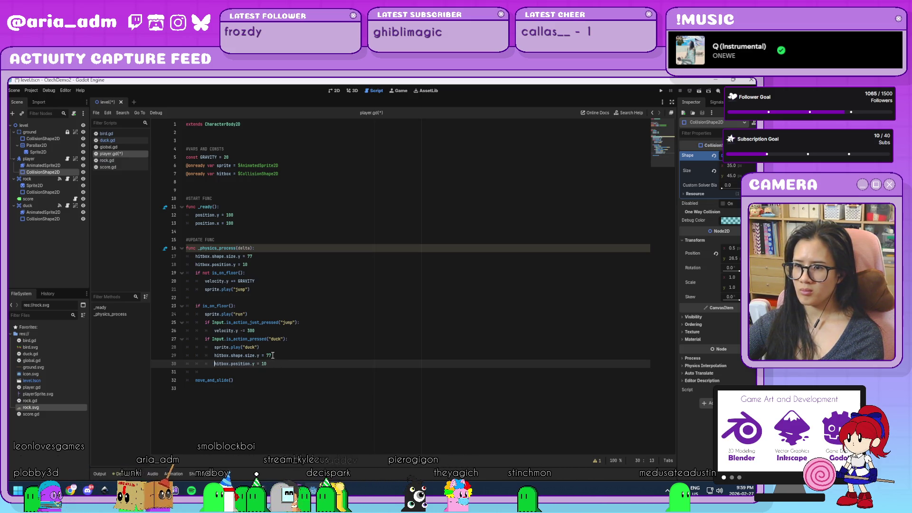
Change the duck branch hitbox to height 45 and position y 26
left_click(270, 355)
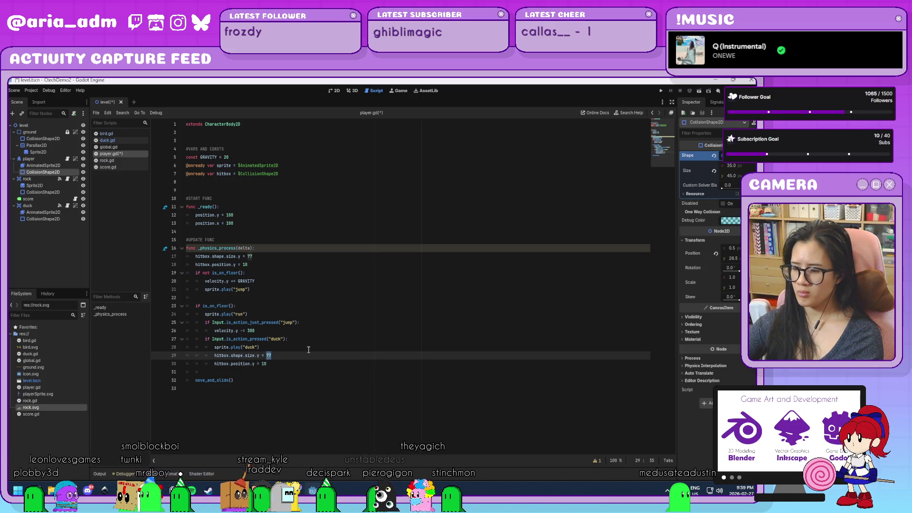
type("45")
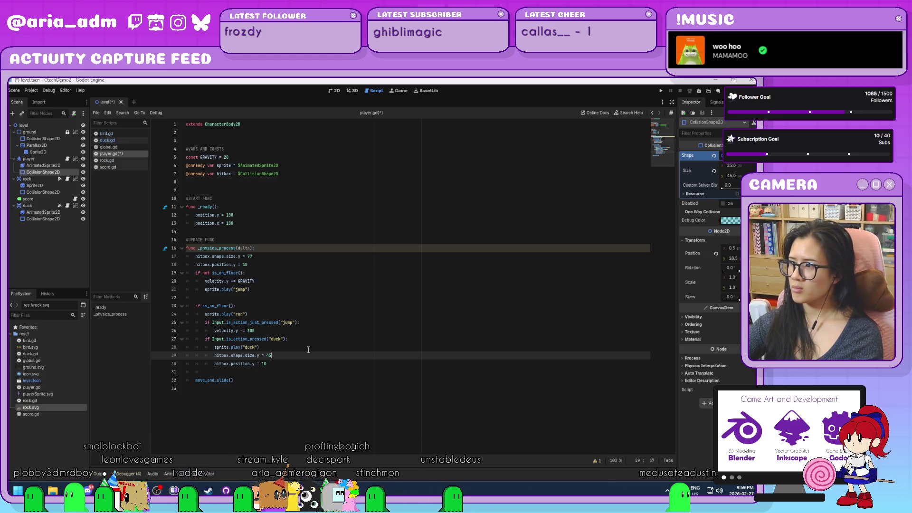
double_click(263, 364)
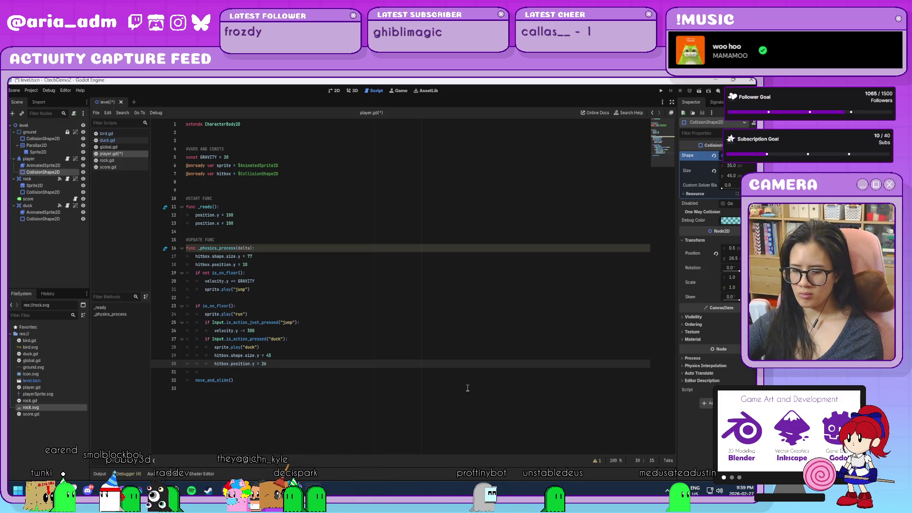
Save and playtest, jumping rocks and ducking under birds, then close the game
key("F5")
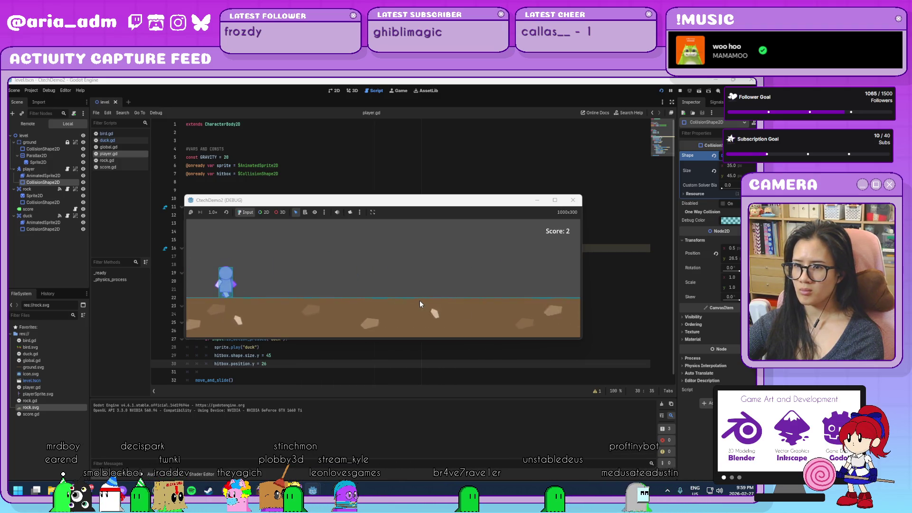
key("space")
key("Down")
key("space")
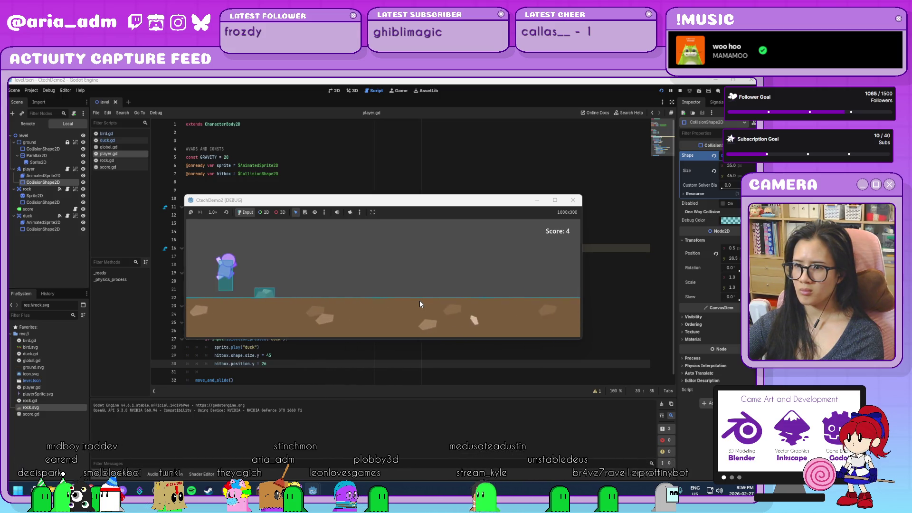
key("Down")
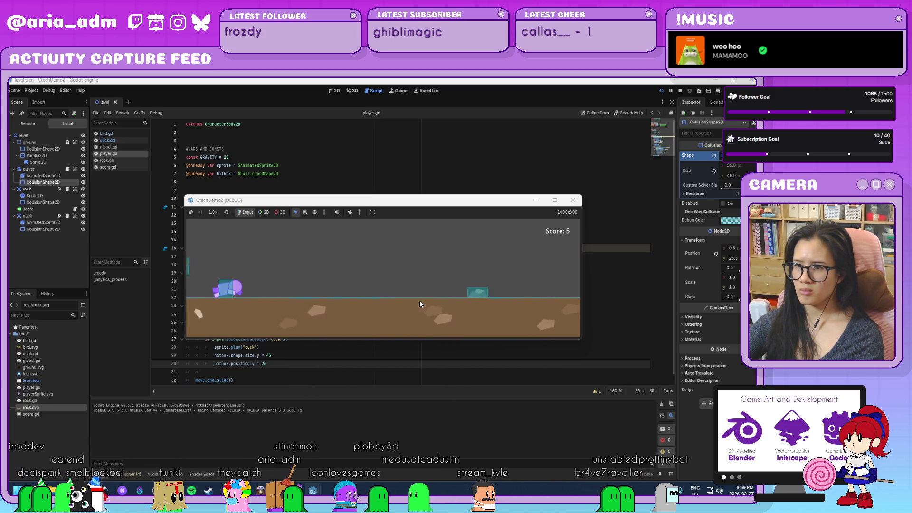
key("space")
key("Down")
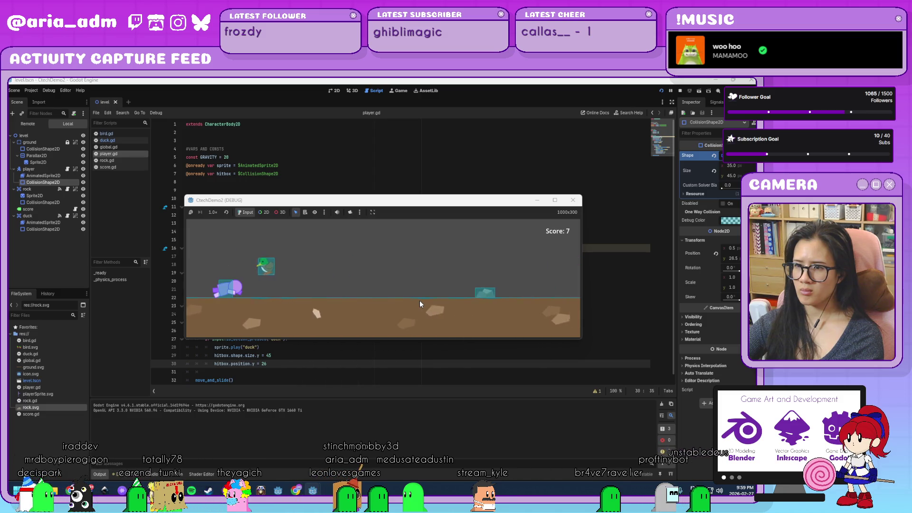
key("space")
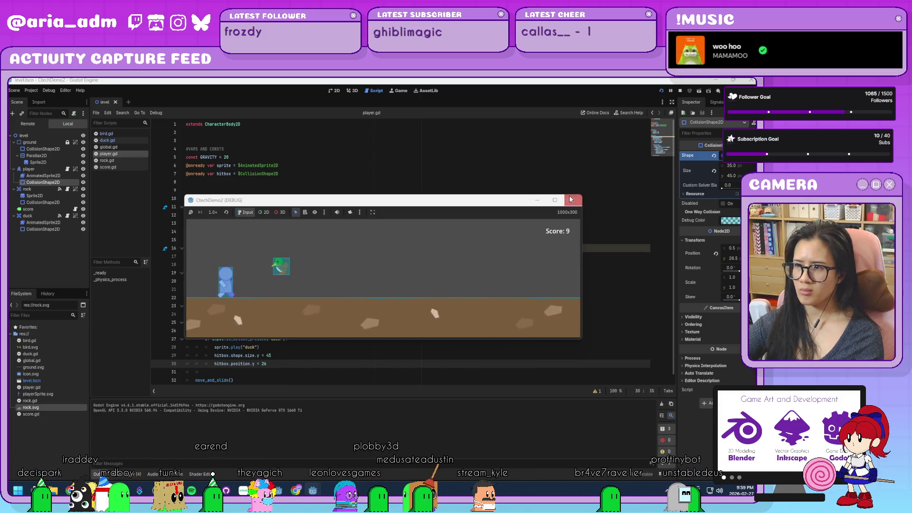
left_click(573, 200)
scroll(268, 288, "down", 1)
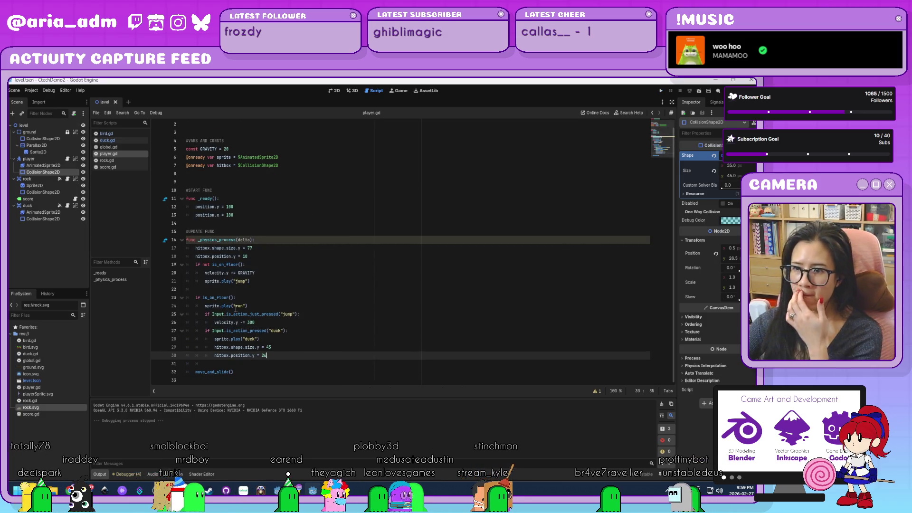
Paste the hitbox lines under sprite.play("jump") with height 60 and position y -10, and save
left_click(283, 285)
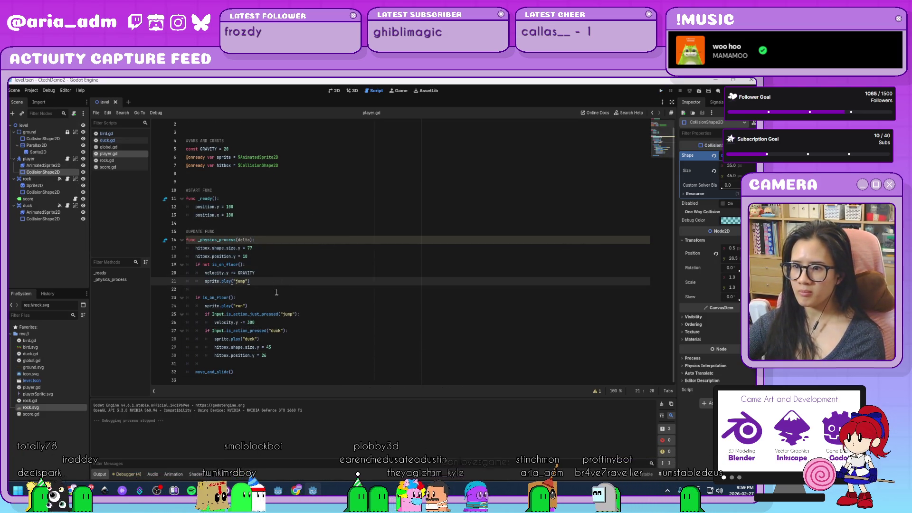
left_click_drag(267, 356, 219, 349)
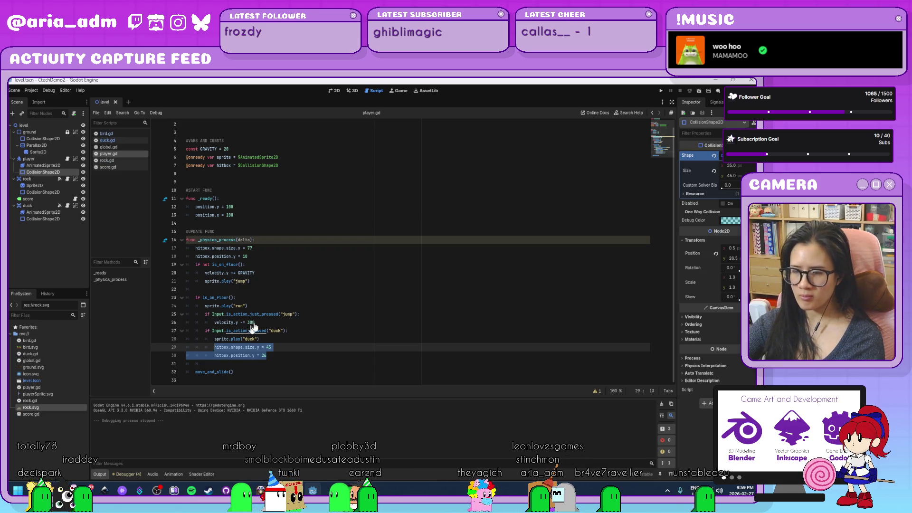
left_click(262, 280)
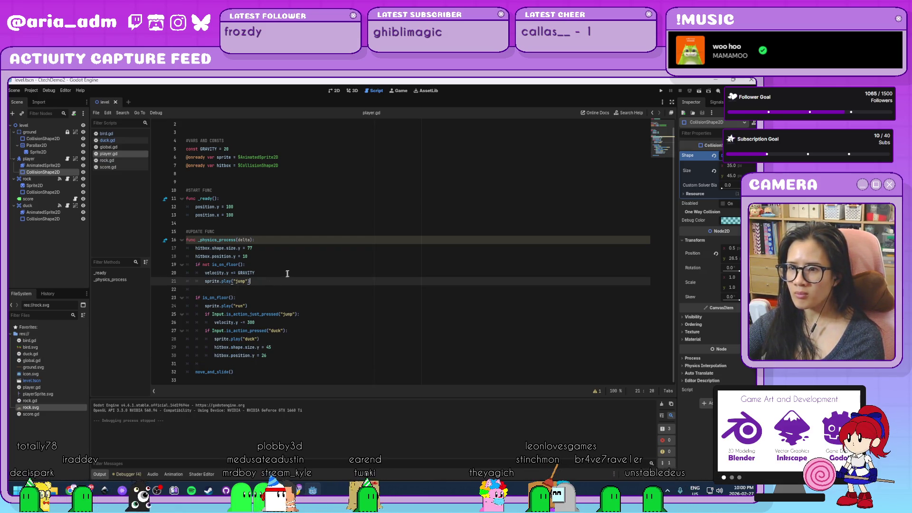
key("Return")
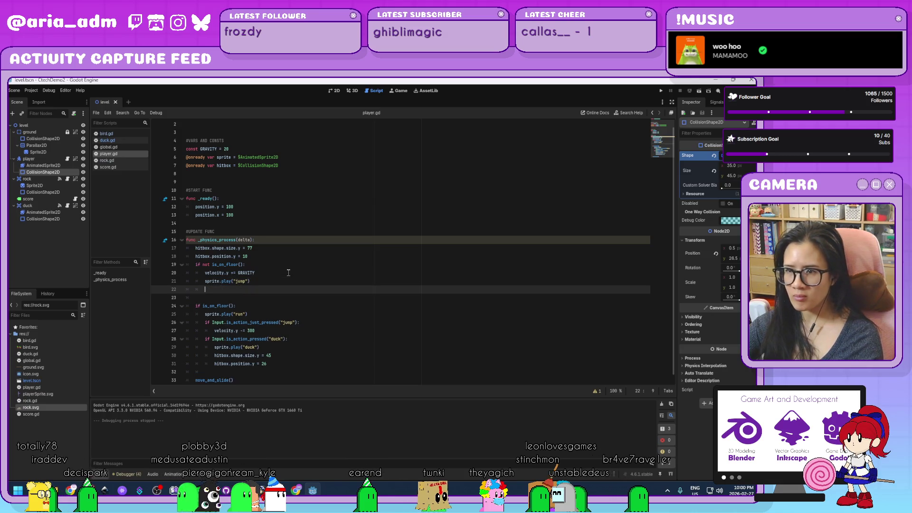
key("ctrl+v")
key("BackSpace")
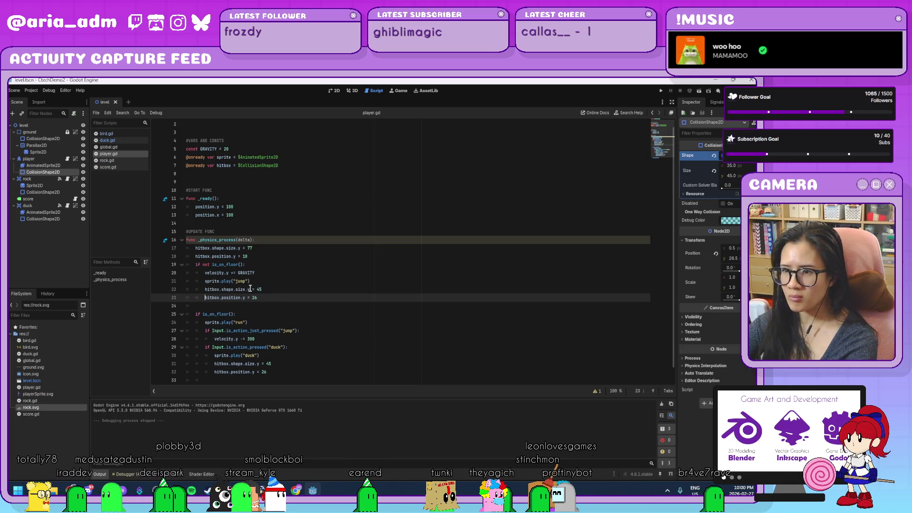
double_click(261, 289)
type("45")
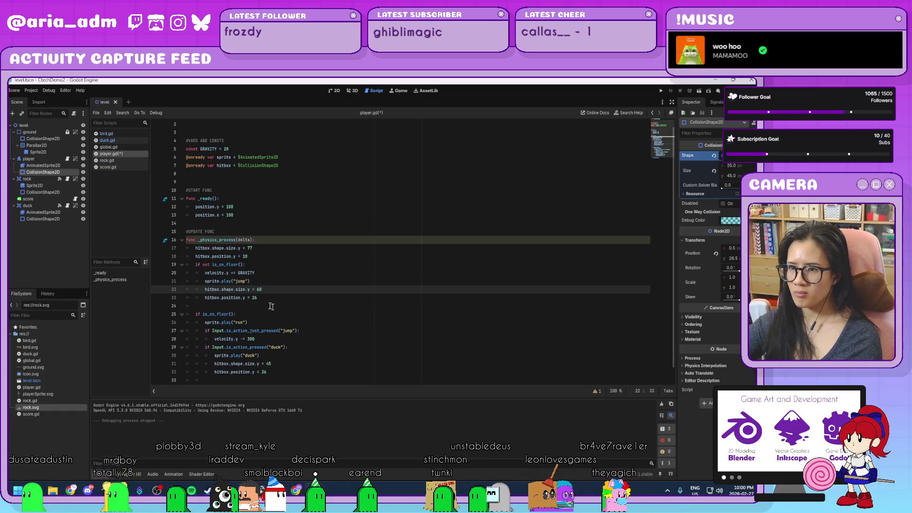
double_click(254, 297)
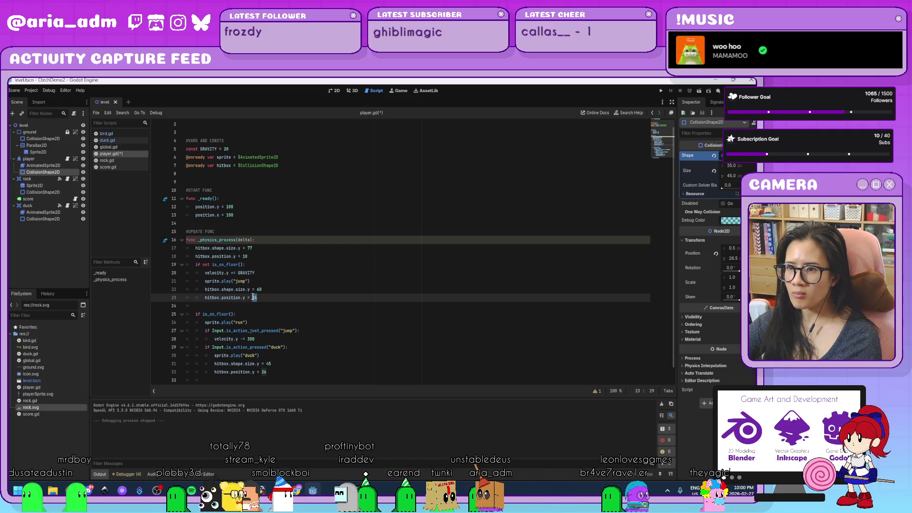
type("110")
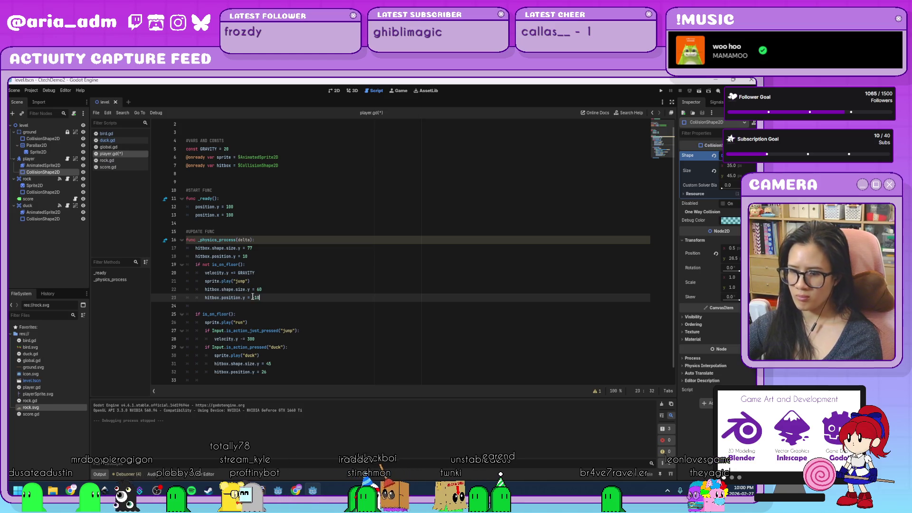
type("-")
key("ctrl+s")
Playtest the game, jumping over rocks and ducking under birds, then close it
left_click(660, 91)
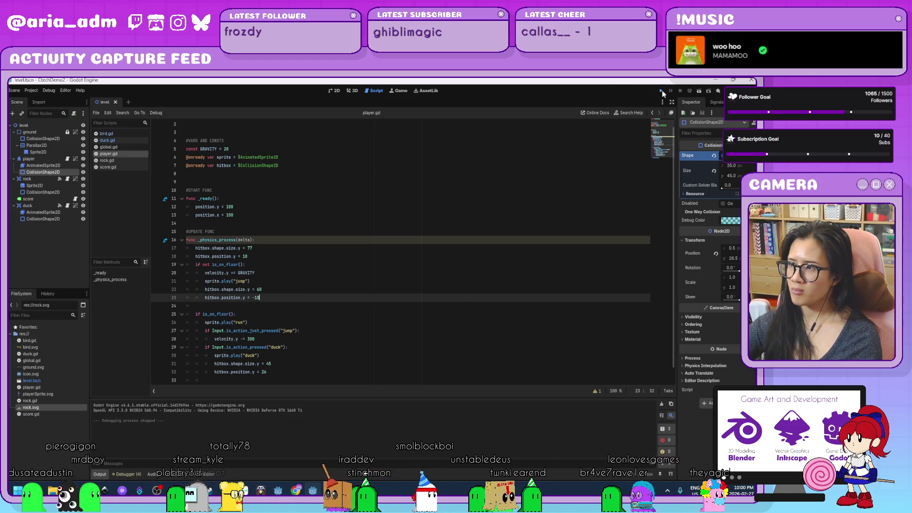
key("space")
key("Down")
key("space")
key("Down")
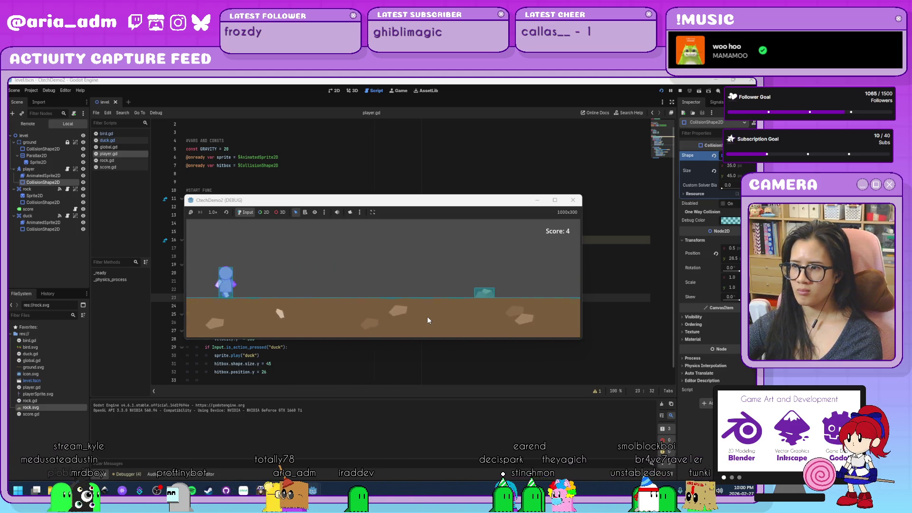
key("space")
key("Down")
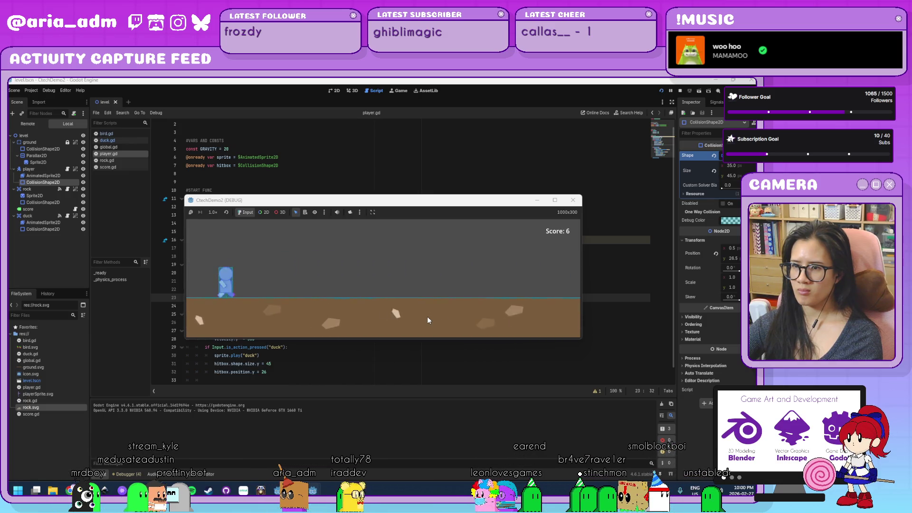
key("Down")
key("space")
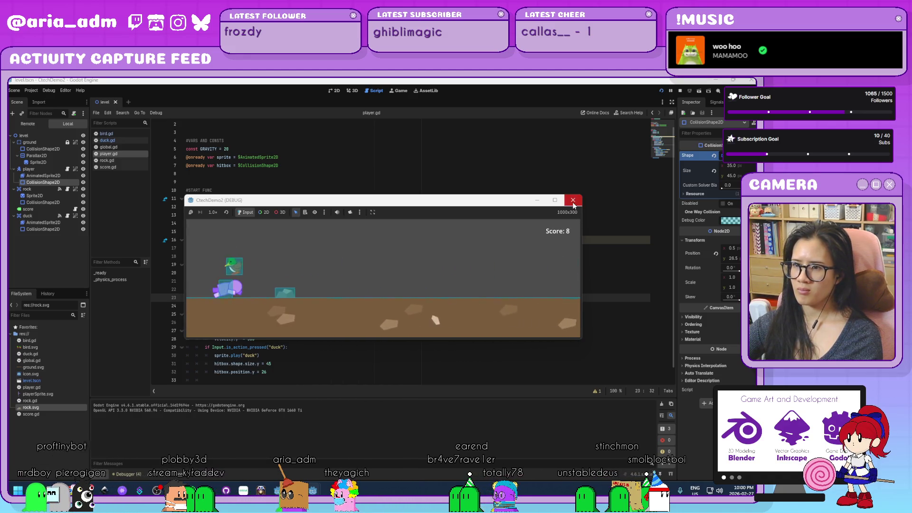
key("Down")
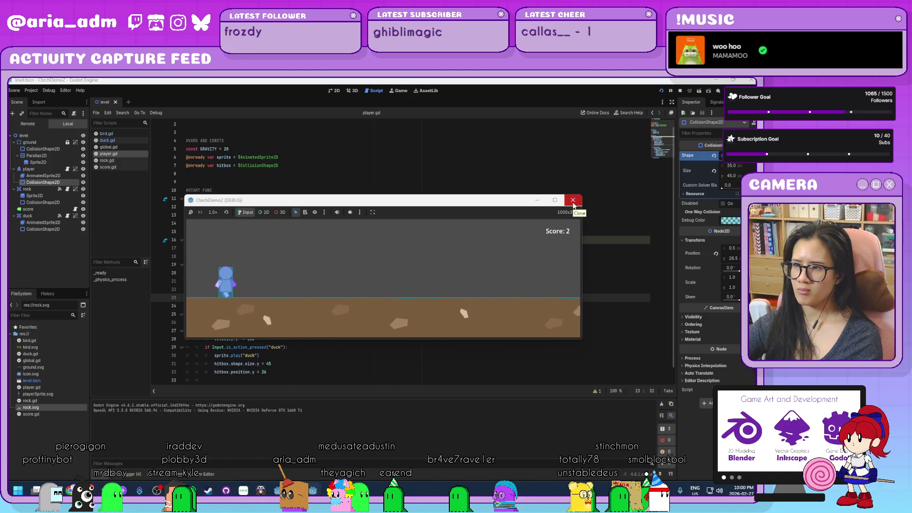
left_click(573, 200)
left_click(404, 280)
Review the finished player script, then switch to playerSprite.svg in Inkscape
scroll(403, 279, "down", 1)
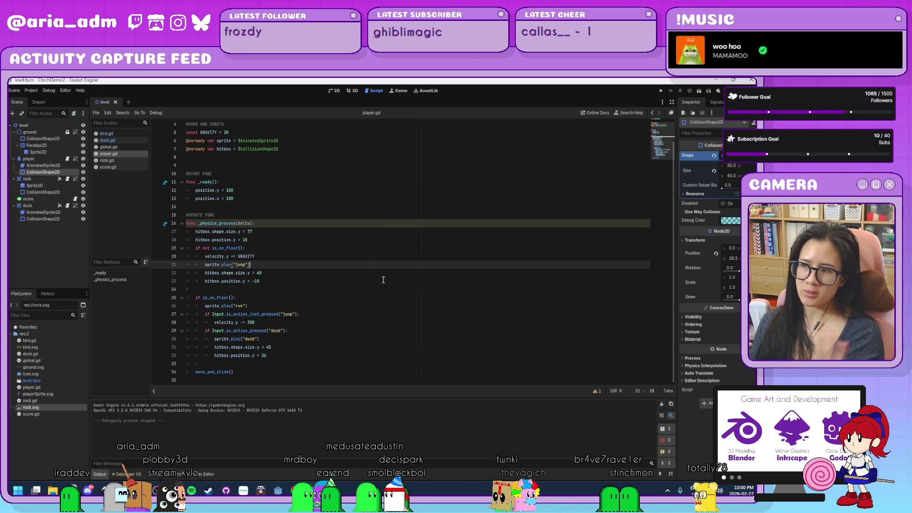
left_click(356, 358)
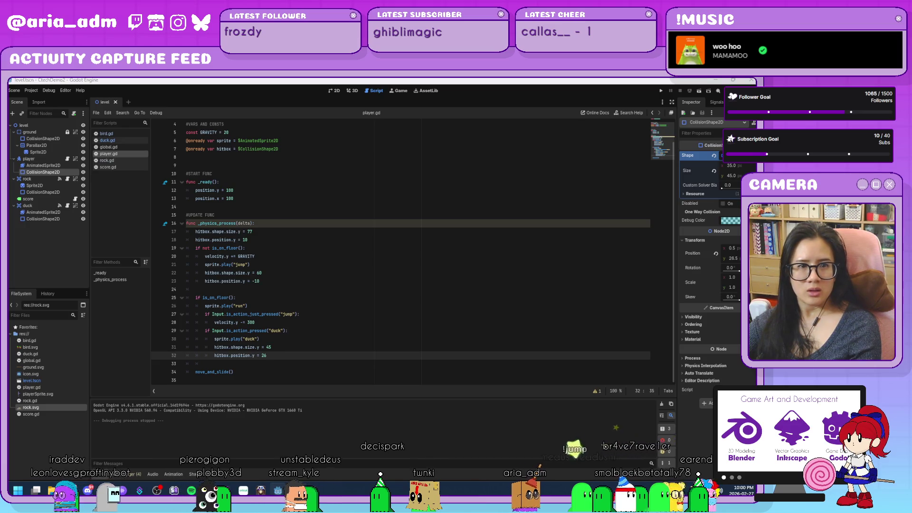
key("Down")
key("Down")
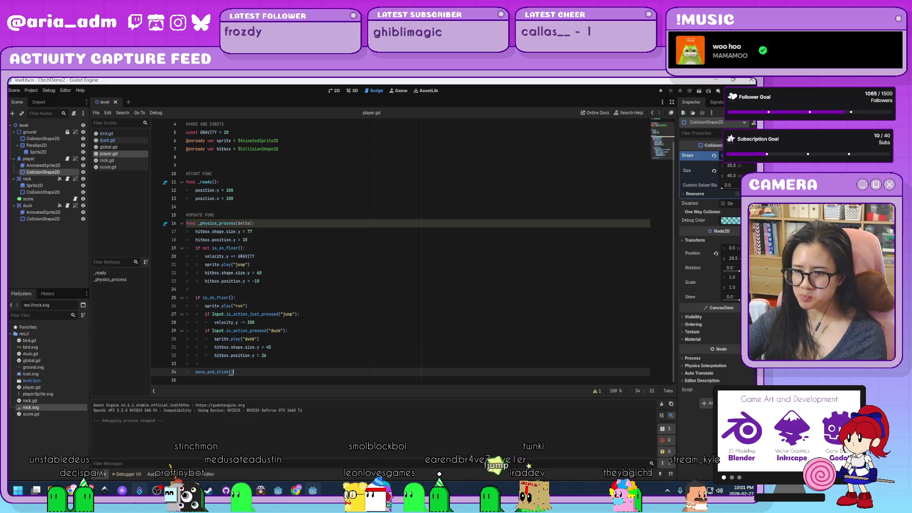
left_click(105, 491)
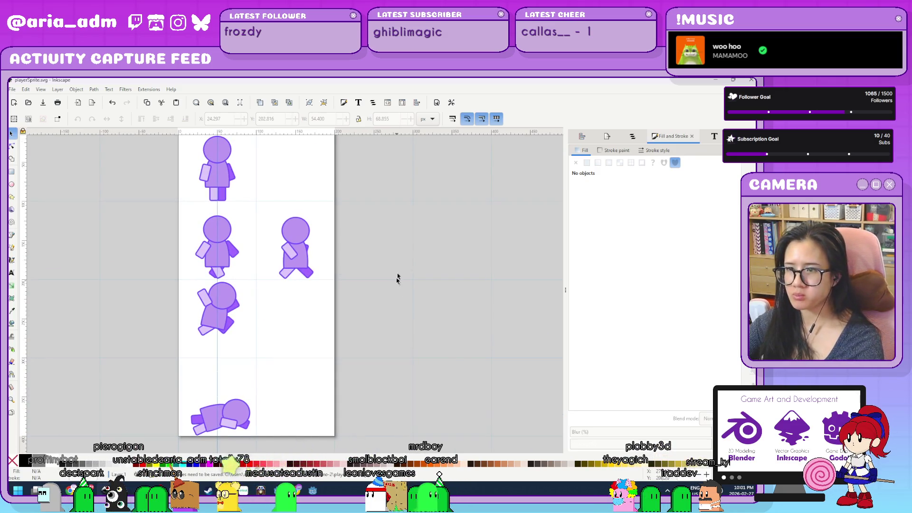
Save the sprite sheet, create New document 1, and maximize its window
key("ctrl+s")
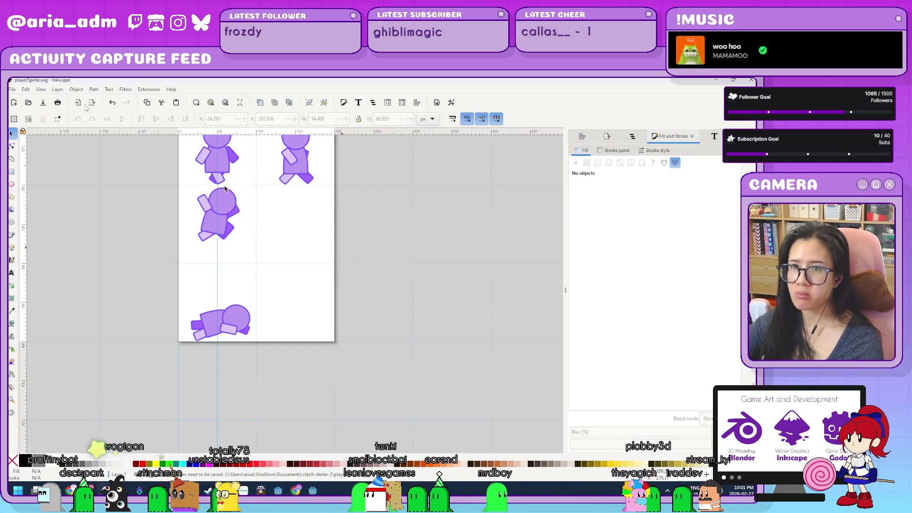
left_click(11, 89)
key("Escape")
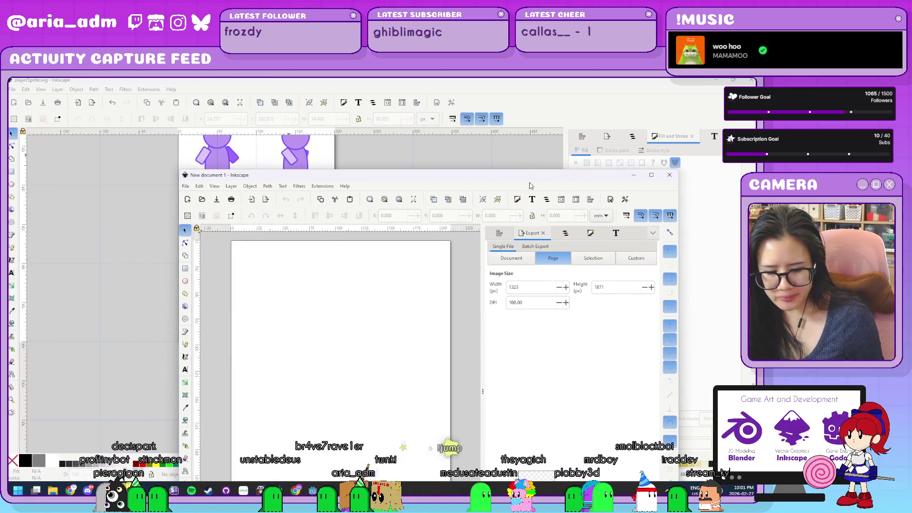
left_click_drag(531, 185, 508, 124)
double_click(540, 127)
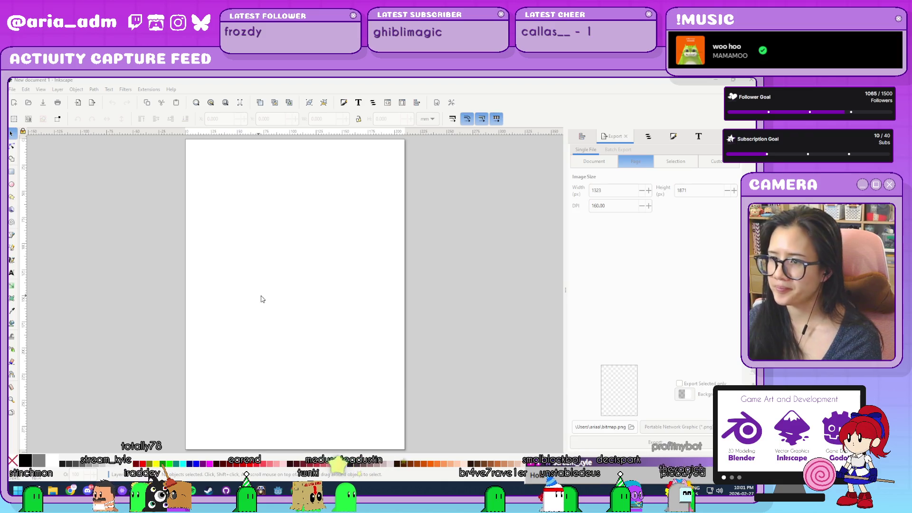
In Document Properties, add a rectangular grid with Spacing X and Y of 100 px
key("ctrl+shift+d")
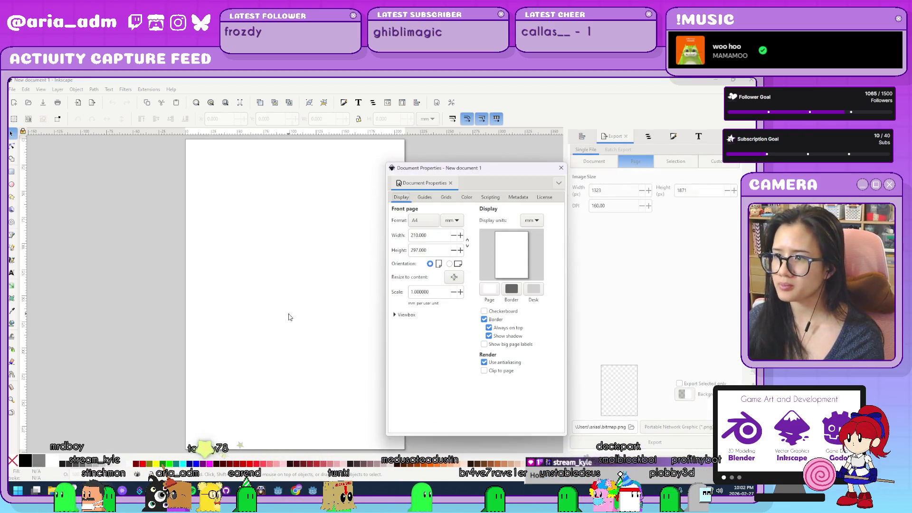
left_click(421, 199)
left_click(446, 197)
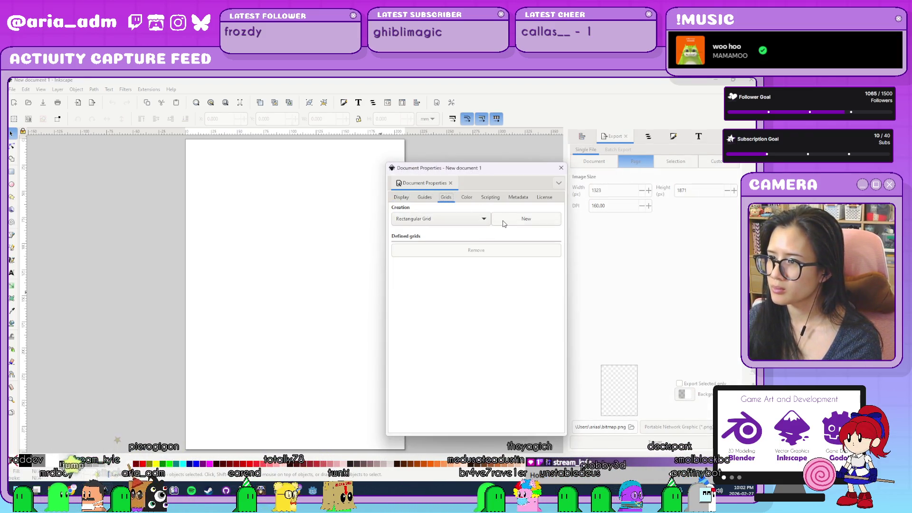
left_click(504, 221)
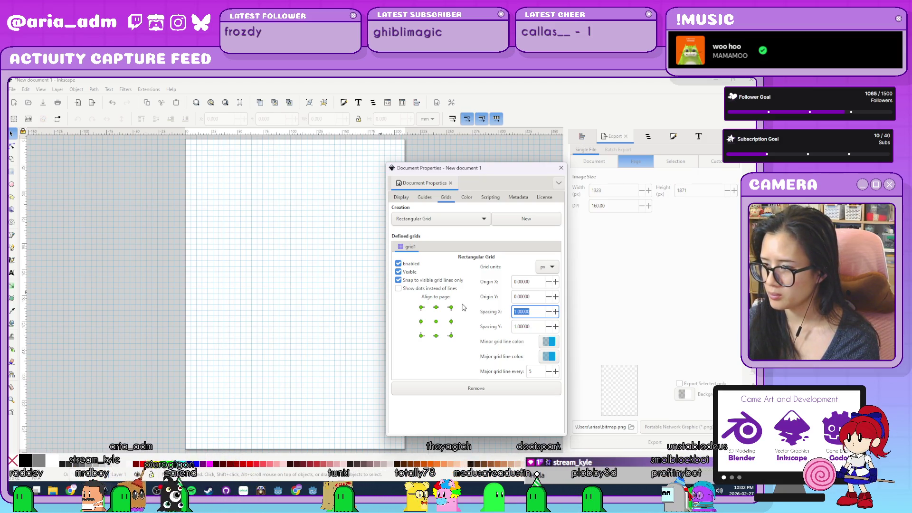
type("100")
key("Tab")
type("100")
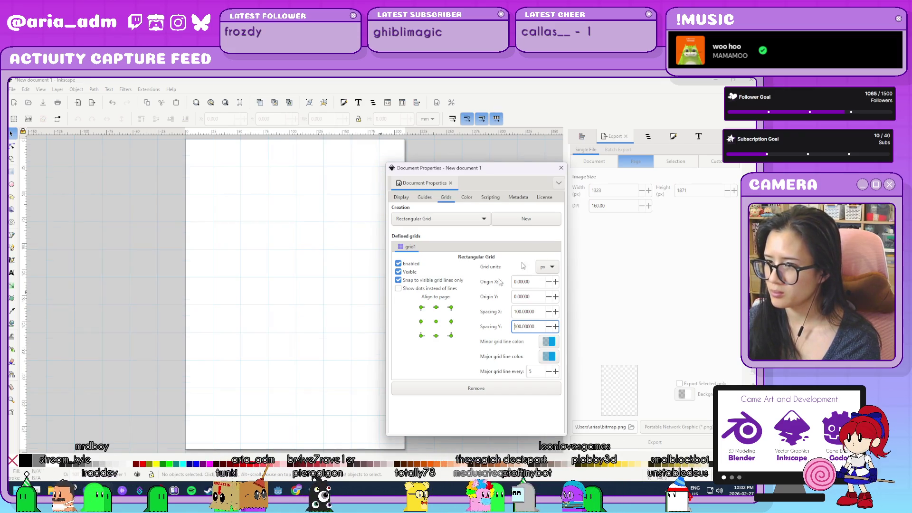
left_click(562, 170)
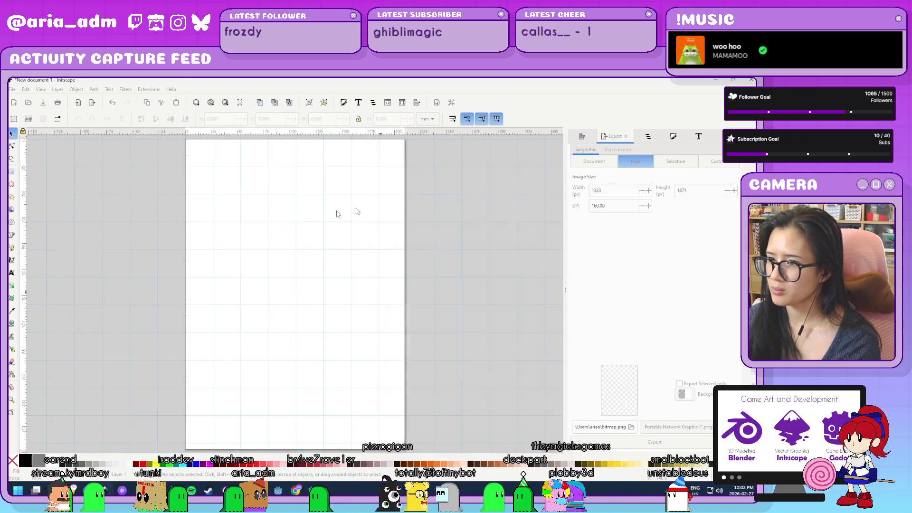
Draw a square at the page's top-left grid cell and fill it gray
scroll(331, 277, "up", 3)
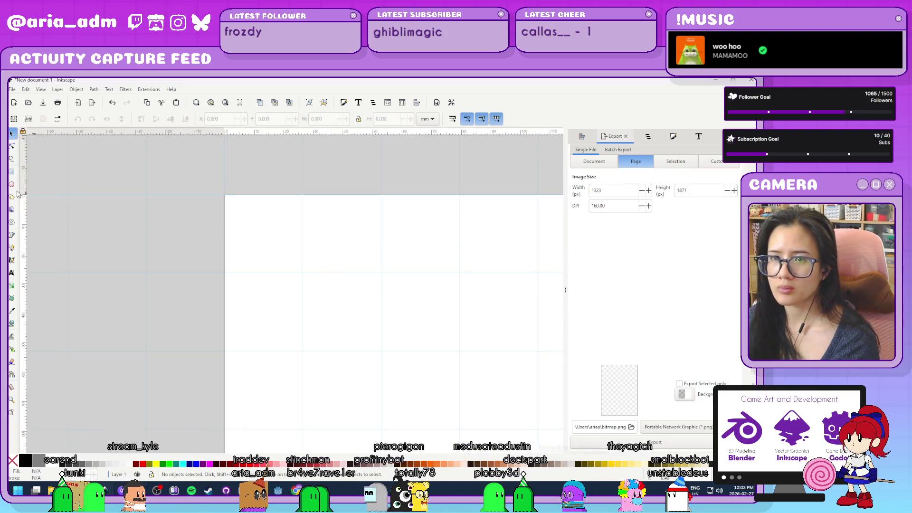
left_click(11, 172)
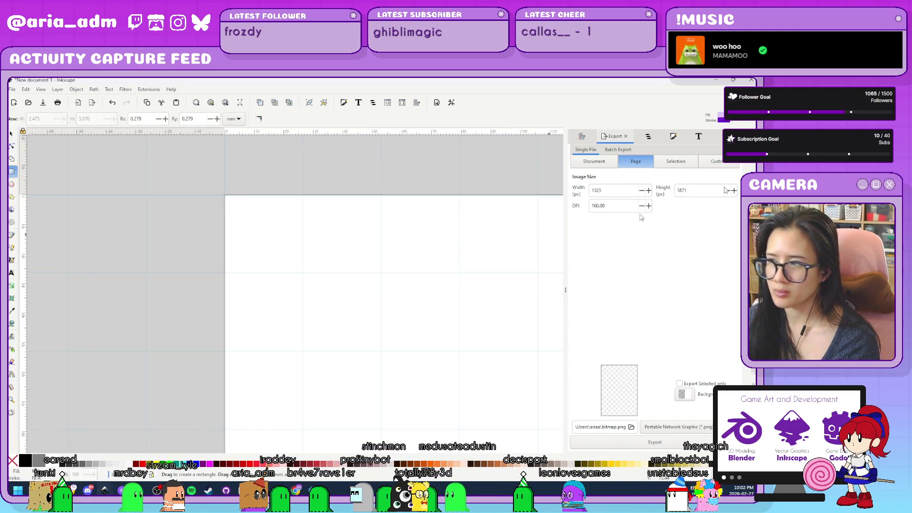
mouse_move(225, 195)
left_mouse_down()
mouse_move(311, 272)
mouse_move(303, 273)
left_mouse_up()
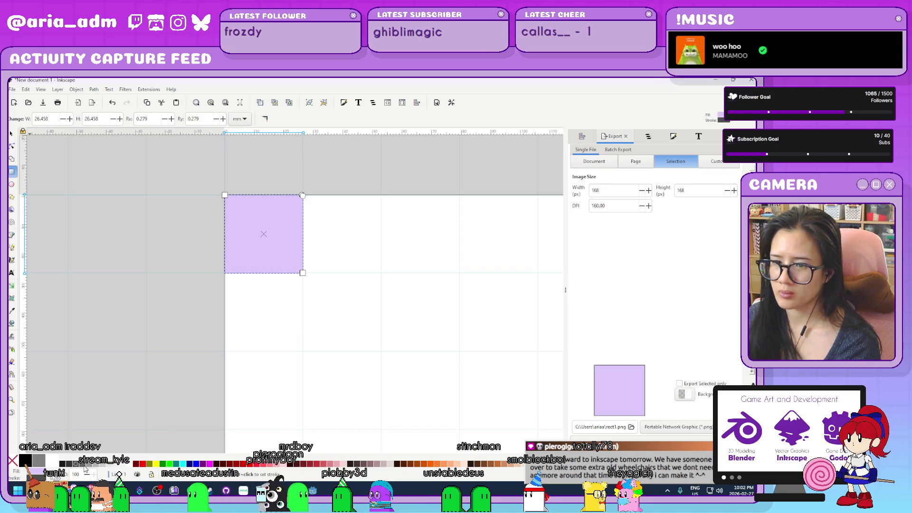
left_click(93, 464)
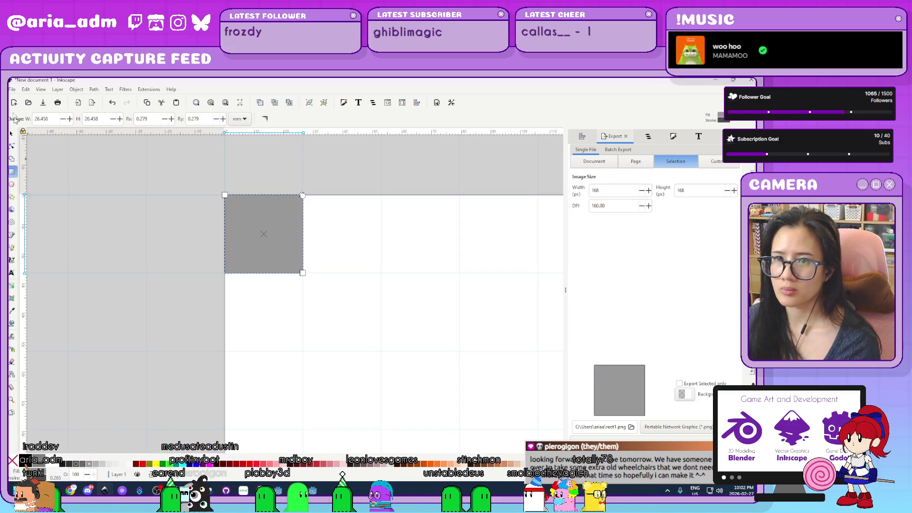
Switch the gray square's stroke width unit to px, then reopen Document Properties
left_click(12, 136)
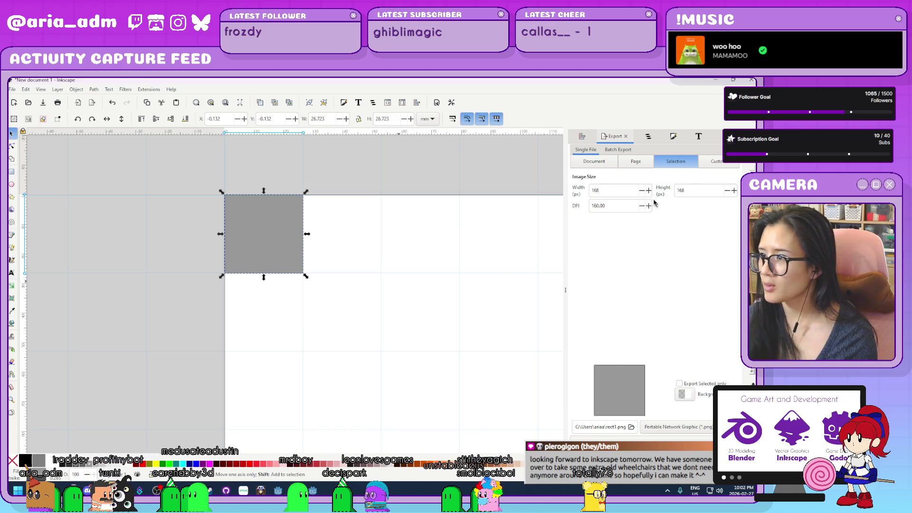
key("ctrl+shift+f")
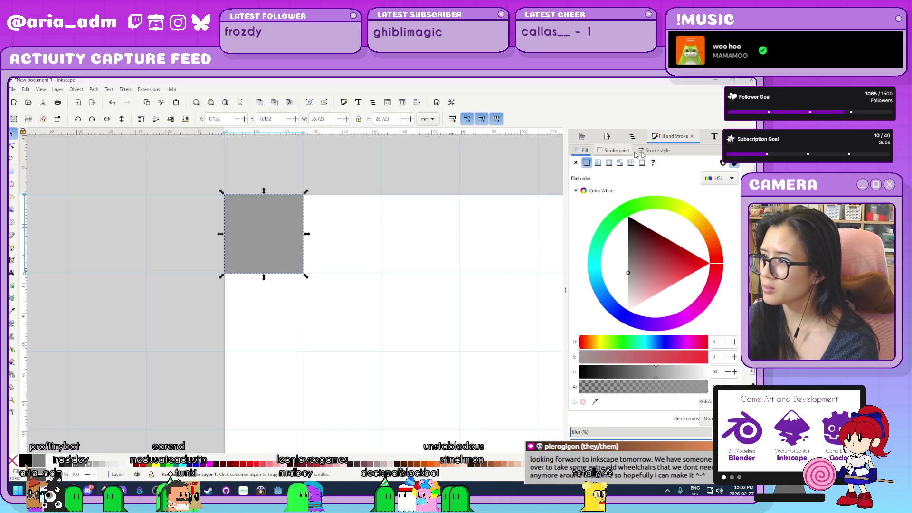
left_click(656, 150)
left_click(639, 165)
left_click(636, 179)
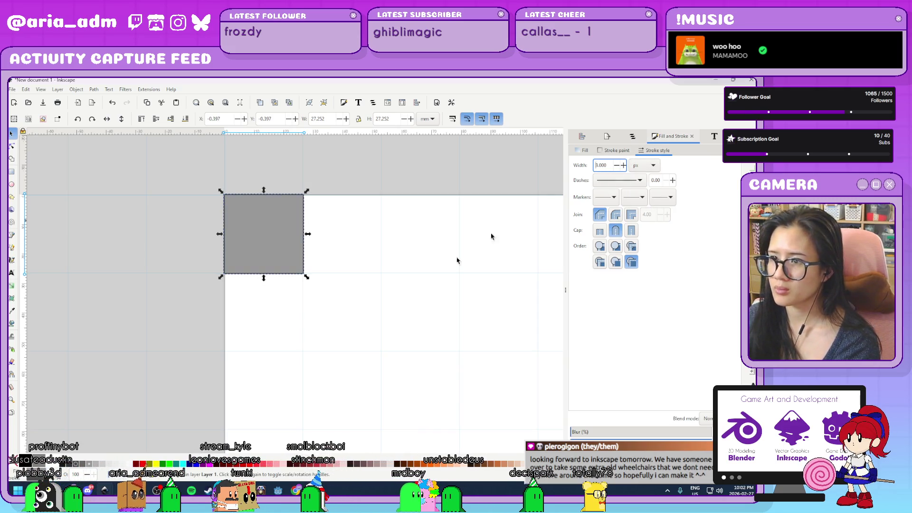
left_click(400, 291)
key("ctrl+shift+d")
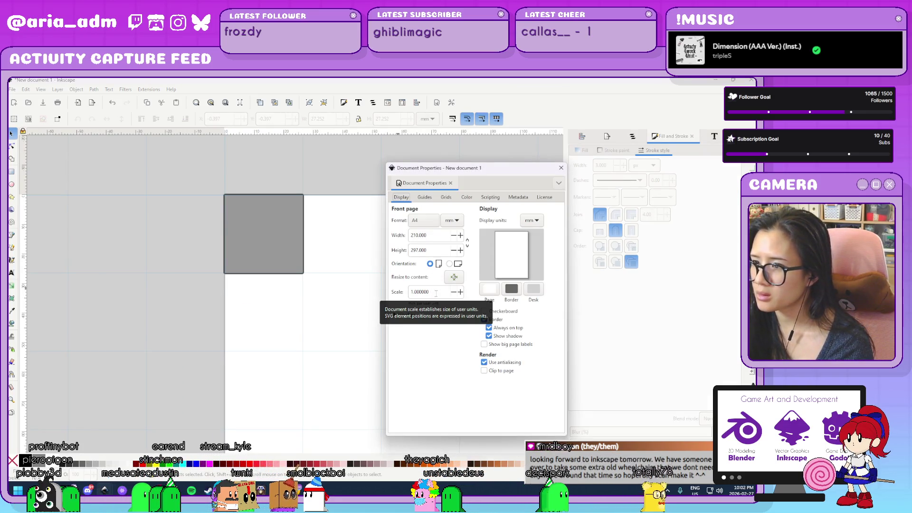
Set the document's page units and display units to px
left_click(452, 220)
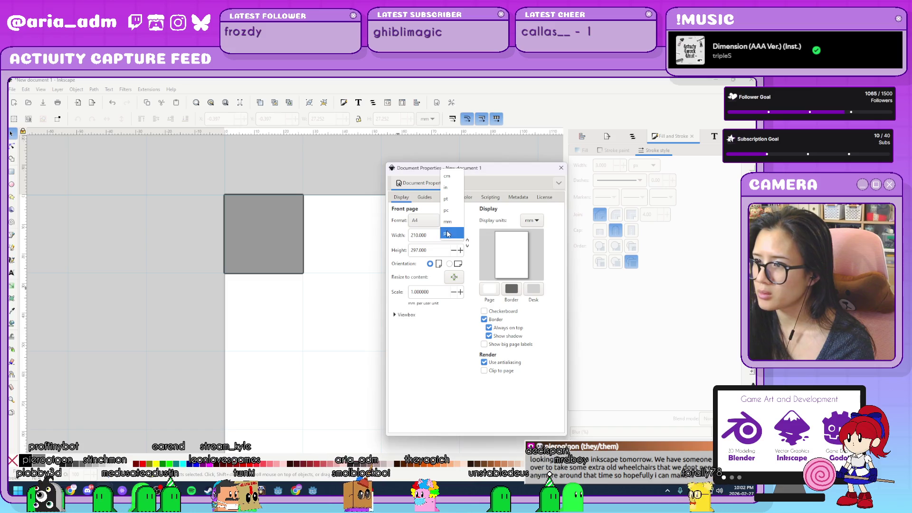
left_click(449, 186)
left_click(538, 225)
left_click(530, 181)
Set the document scale to 1, check the grid settings, and close Document Properties
left_click_drag(429, 291, 424, 291)
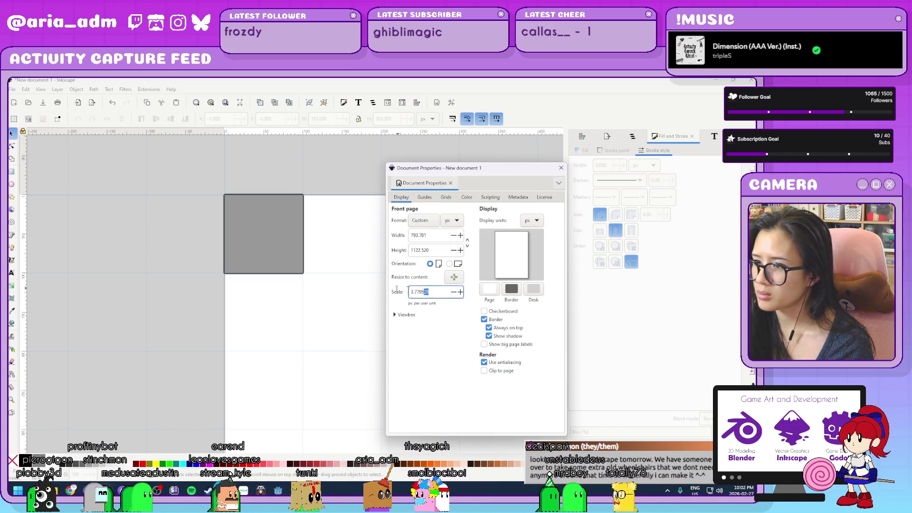
type("1")
key("Return")
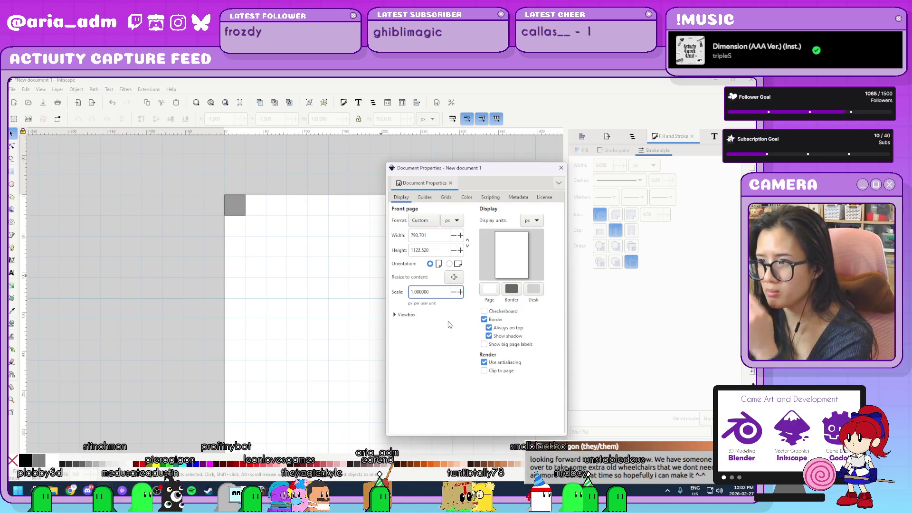
left_click(446, 197)
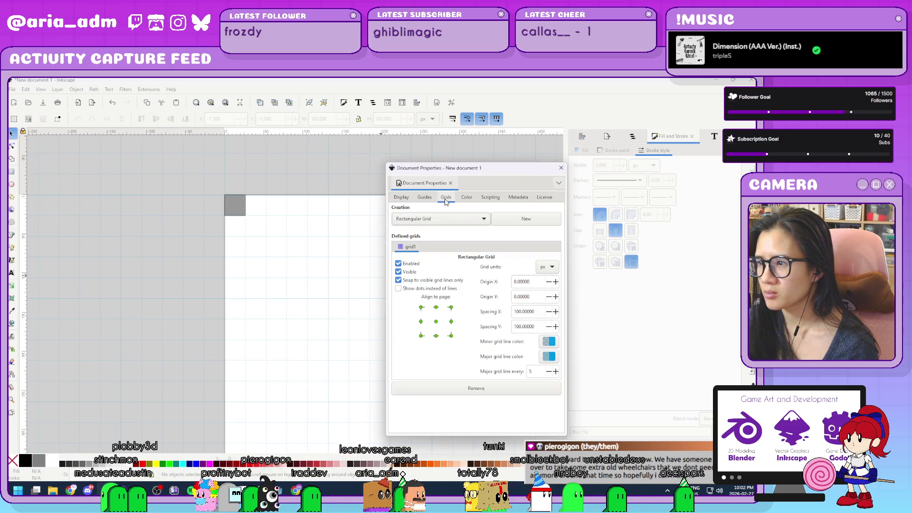
left_click(560, 168)
scroll(284, 219, "up", 1, "ctrl")
scroll(283, 219, "up", 1, "ctrl")
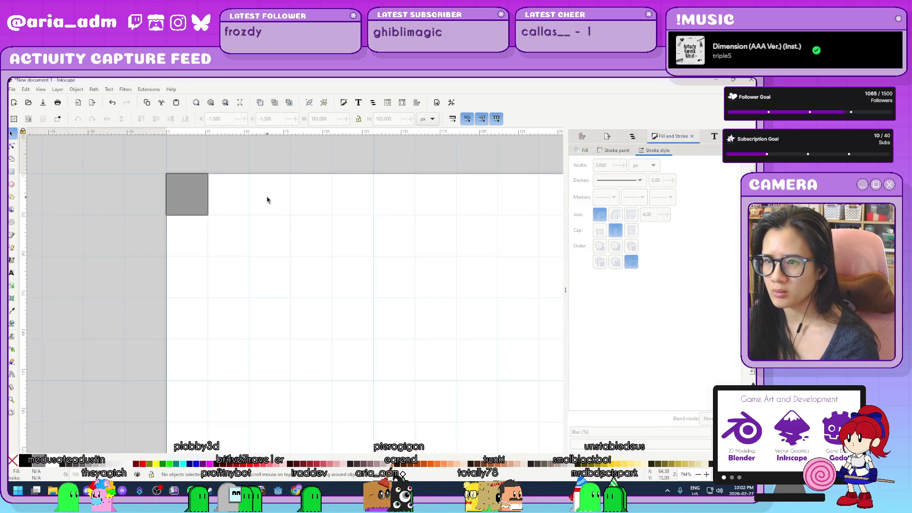
scroll(332, 277, "left", 3)
scroll(332, 277, "up", 3, "ctrl")
Select the gray square, give its outline a 1 px width, and apply square caps
left_click(289, 309)
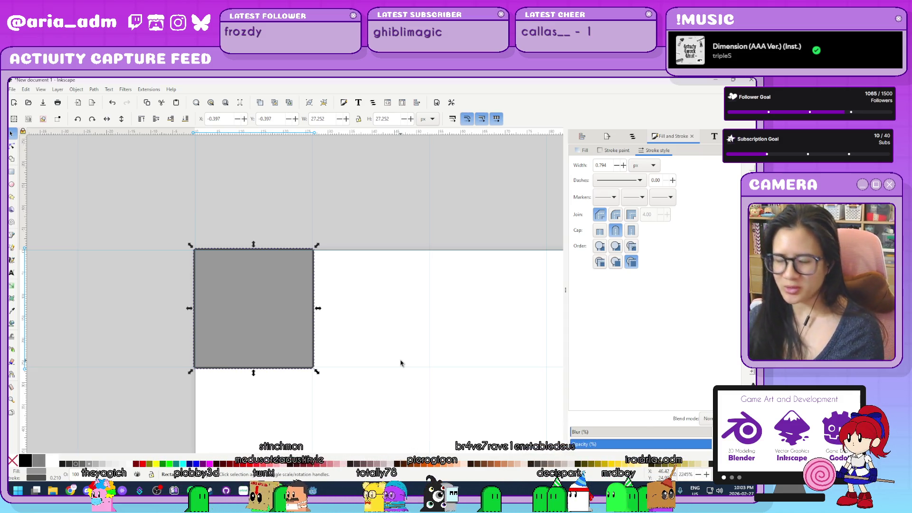
left_click(414, 326)
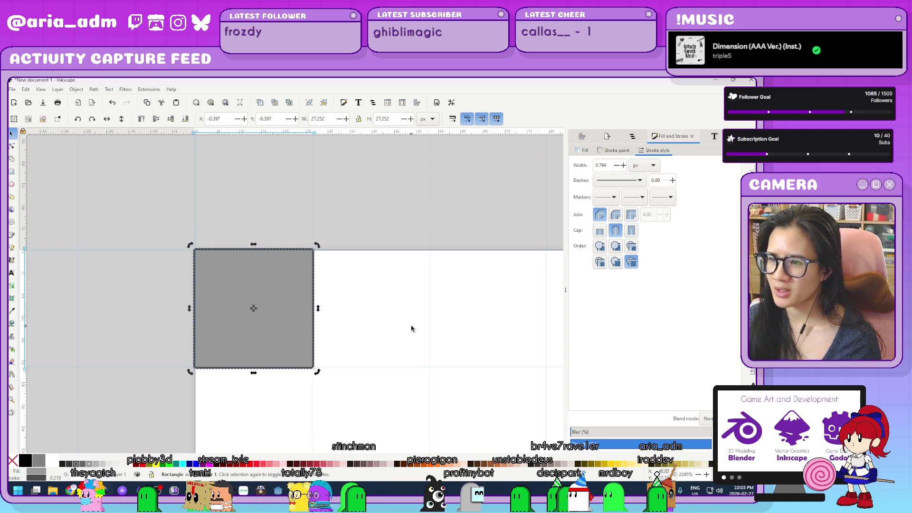
scroll(317, 271, "down", 2)
left_click(232, 273)
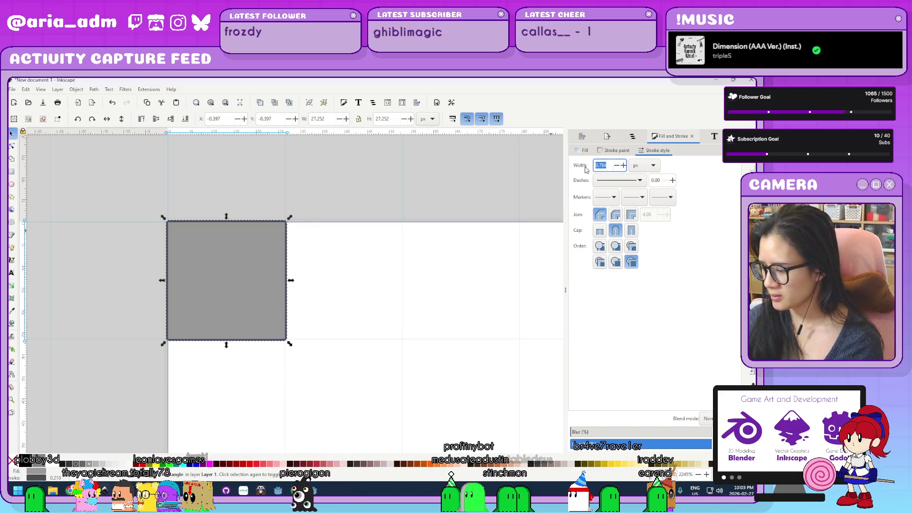
type("1")
key("Return")
left_click(303, 258)
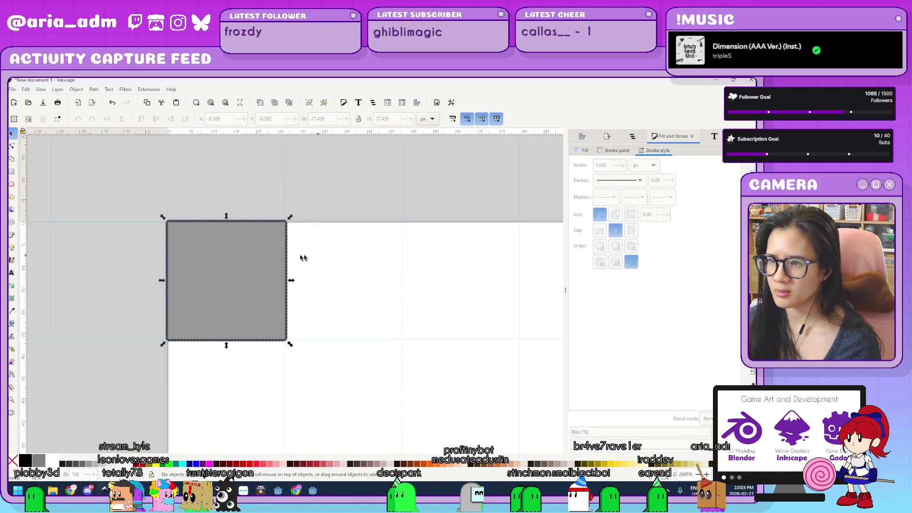
left_click(227, 284)
scroll(220, 287, "up", 1, "ctrl")
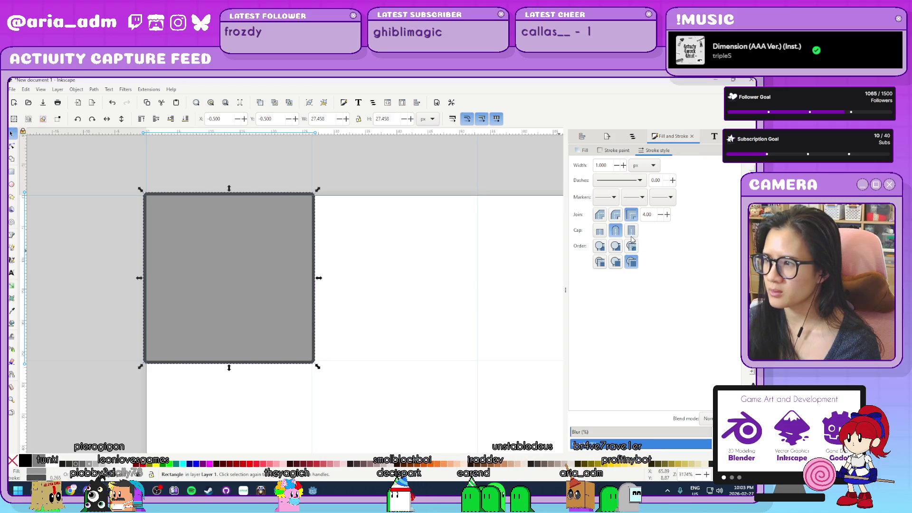
left_click(631, 232)
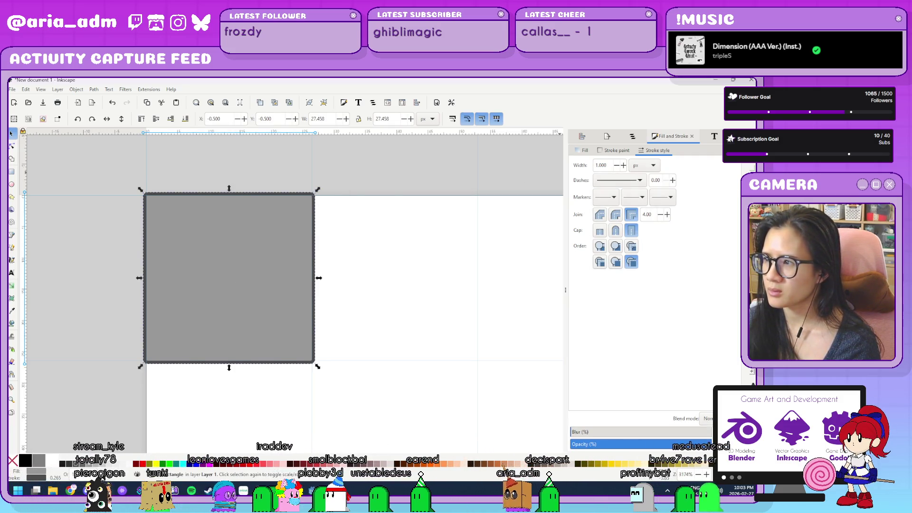
Resize the gray square so its corners snap onto its grid cell
mouse_move(318, 192)
left_mouse_down()
mouse_move(303, 213)
mouse_move(324, 200)
left_mouse_up()
key("r")
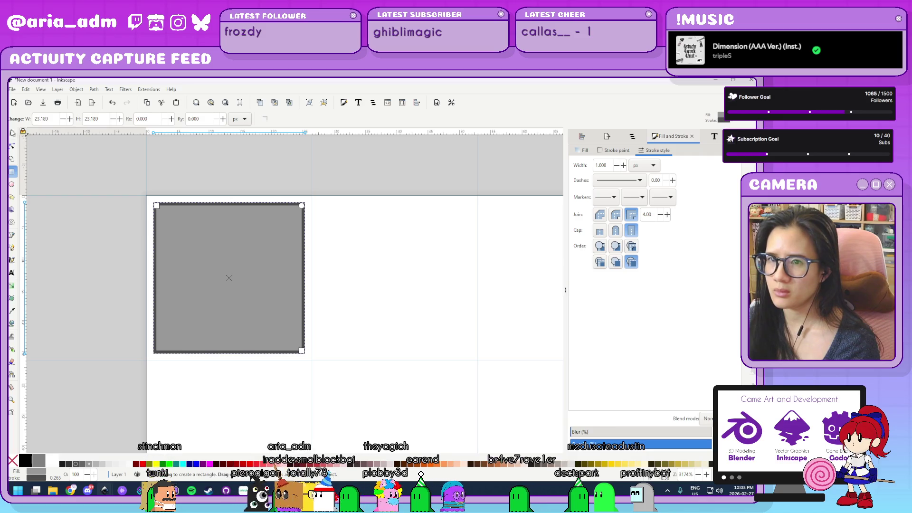
left_click(11, 133)
mouse_move(318, 194)
left_mouse_down()
mouse_move(342, 174)
mouse_move(315, 194)
left_mouse_up()
scroll(333, 354, "up", 1)
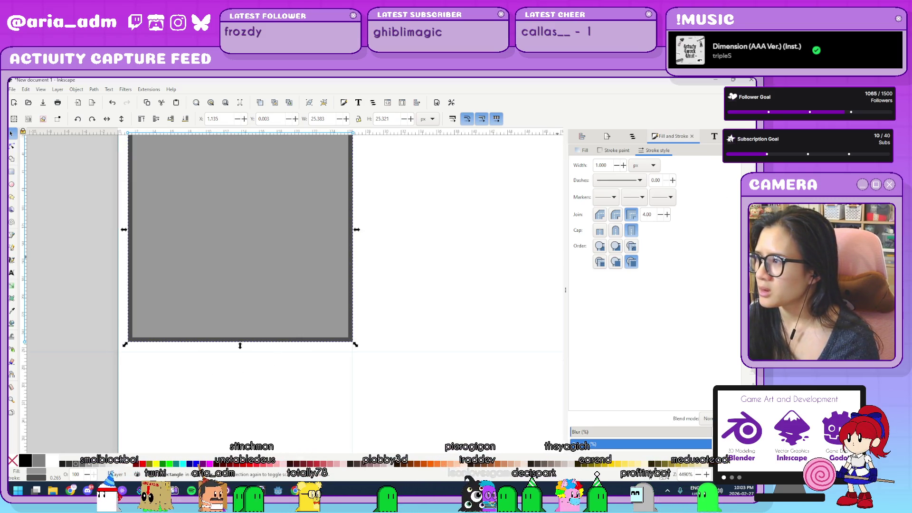
scroll(102, 303, "up", 5)
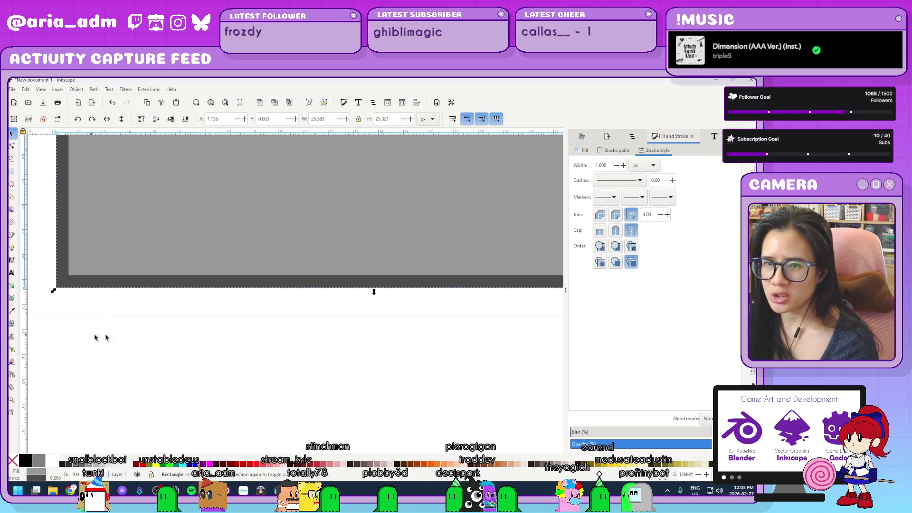
scroll(300, 320, "left", 3)
mouse_move(282, 310)
left_mouse_down()
mouse_move(245, 350)
mouse_move(256, 337)
left_mouse_up()
Snap the brown square's corner to the grid and its left edge against the gray square
scroll(374, 305, "down", 10)
scroll(369, 273, "up", 2)
left_click_drag(369, 273, 378, 279)
scroll(285, 371, "up", 3)
scroll(285, 370, "left", 8)
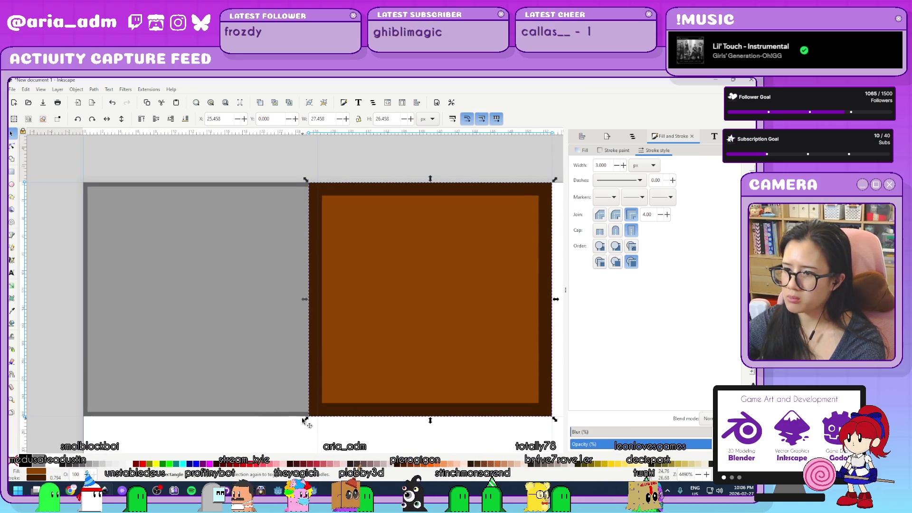
mouse_move(306, 420)
left_mouse_down()
mouse_move(326, 413)
mouse_move(314, 419)
left_mouse_up()
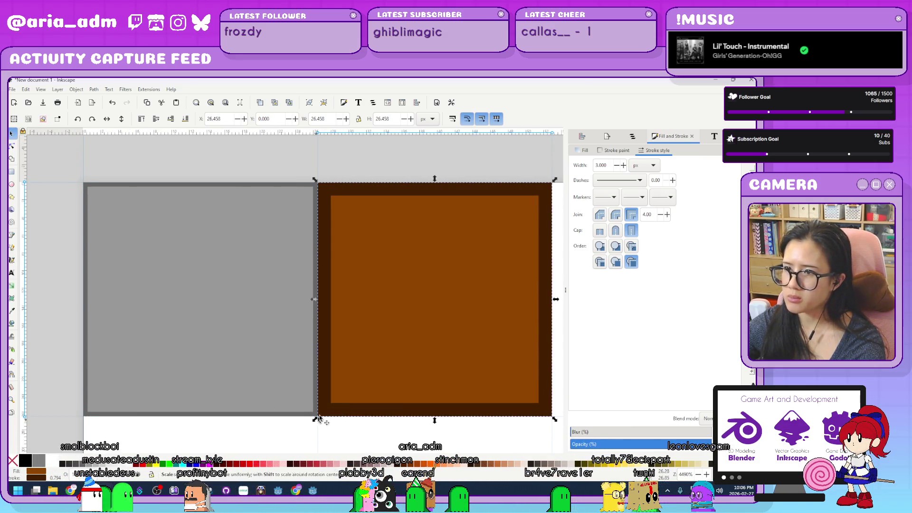
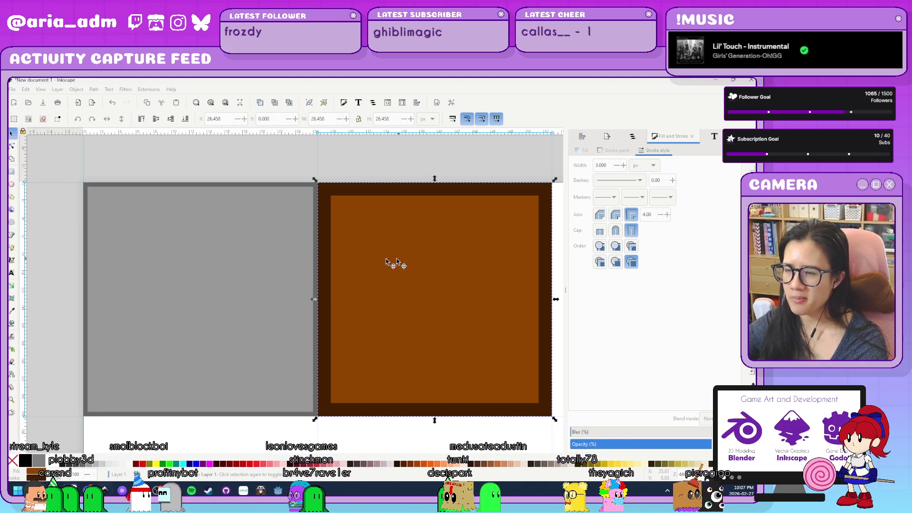
Draw a straight vertical line down the crate panel's left side with stroke width 4
scroll(142, 235, "right", 5)
scroll(427, 271, "left", 5)
scroll(320, 252, "right", 3)
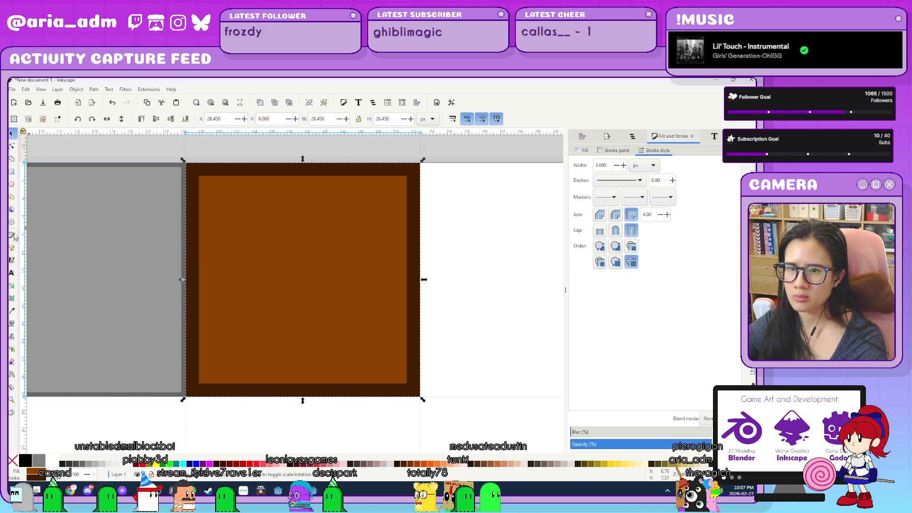
left_click(11, 235)
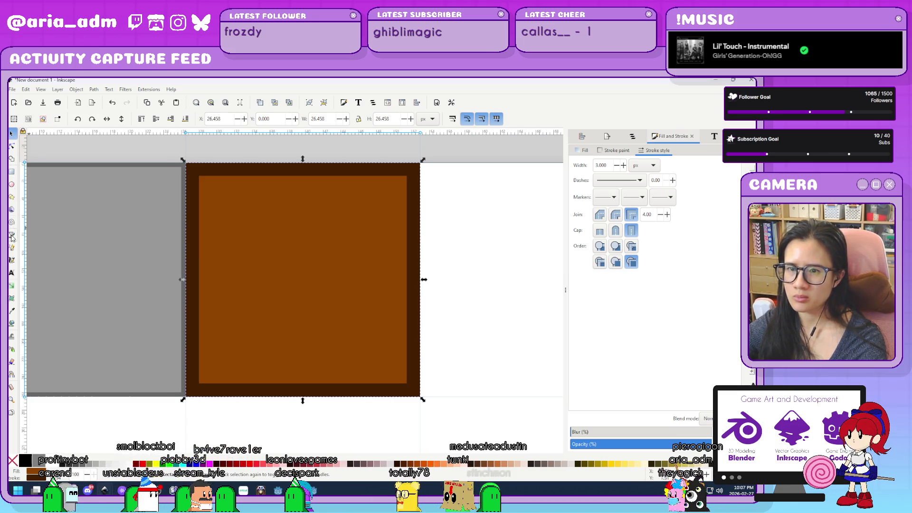
left_click(226, 176)
left_click(226, 383)
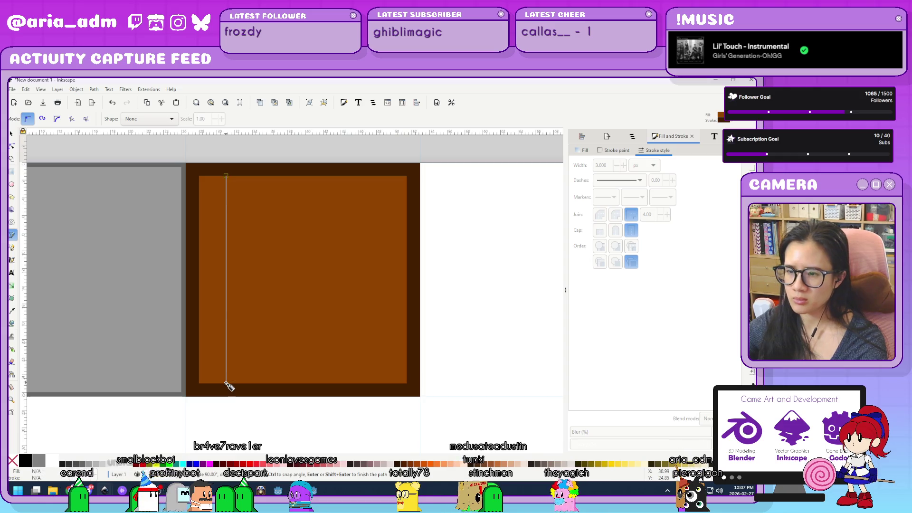
key("Return")
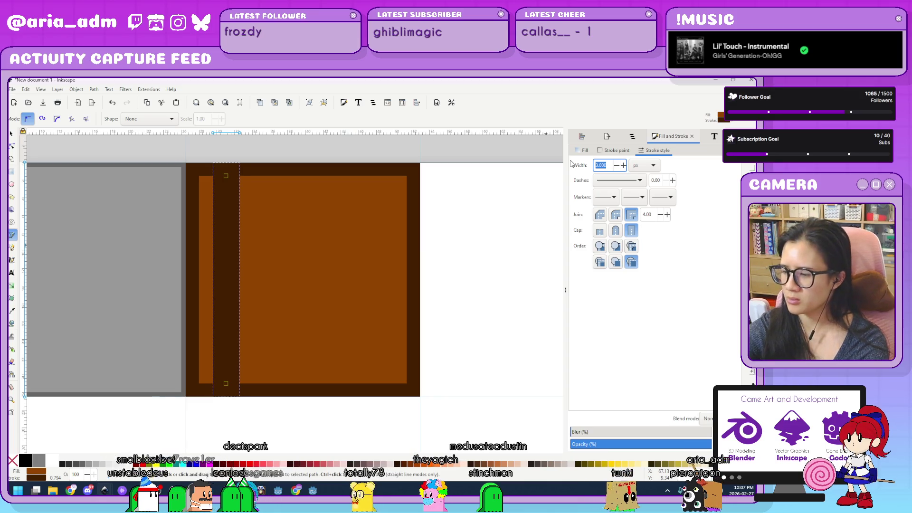
type("4")
key("Return")
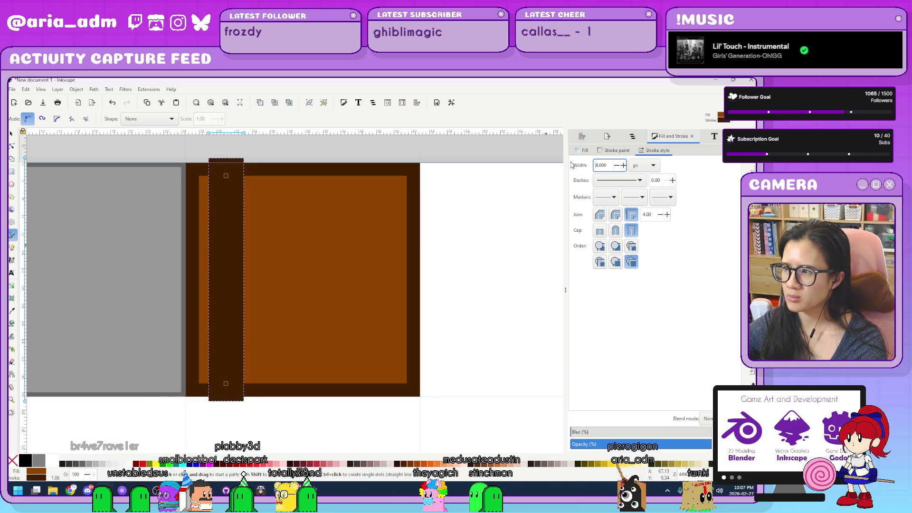
Move the bar's top and bottom nodes inward so it fits inside the frame
left_click(12, 146)
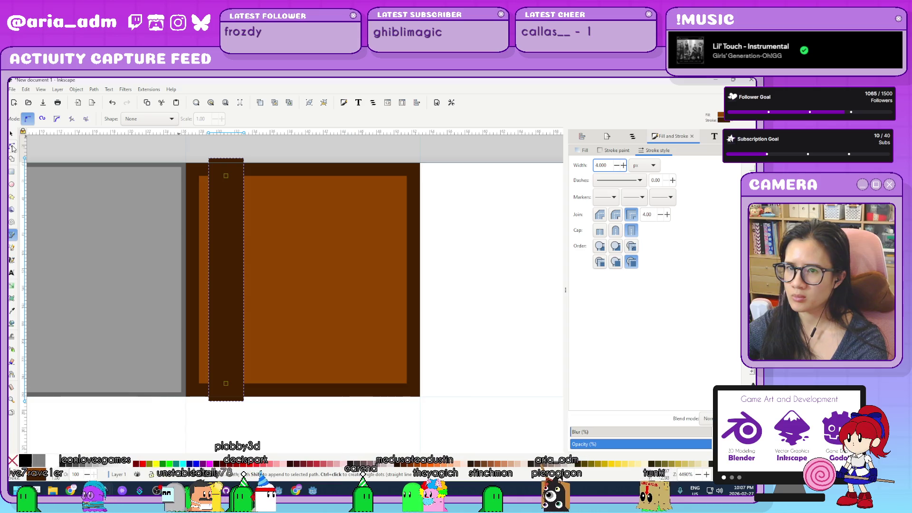
mouse_move(227, 176)
left_mouse_down()
mouse_move(229, 208)
mouse_move(220, 194)
left_mouse_up()
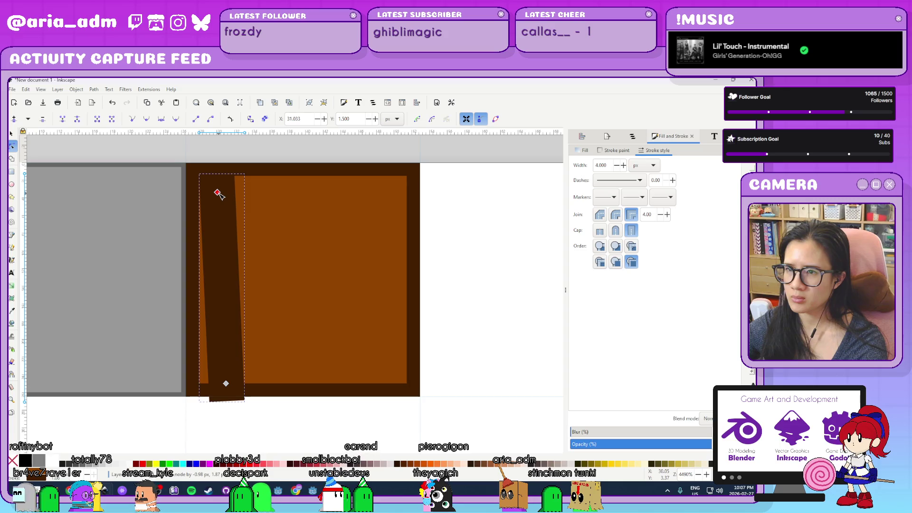
mouse_move(225, 384)
left_mouse_down()
mouse_move(220, 330)
mouse_move(218, 366)
left_mouse_up()
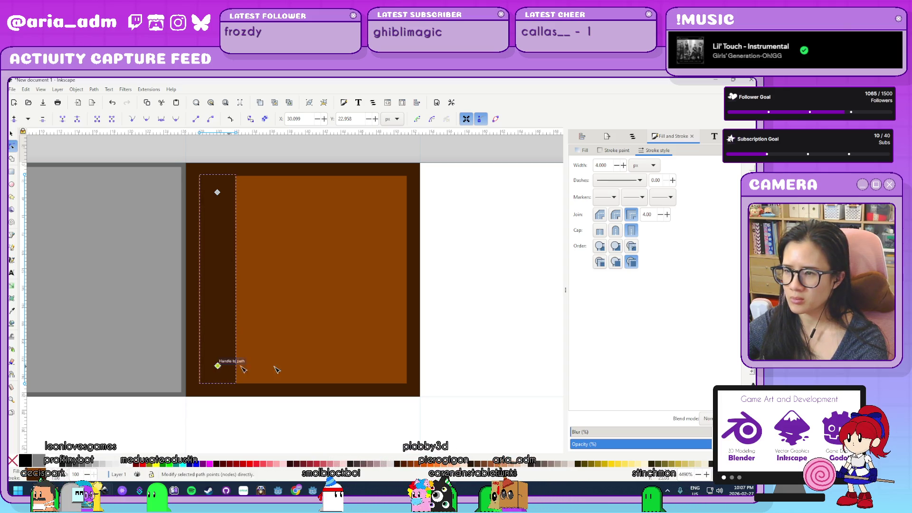
Lighten the vertical bar's stroke colour to a medium brown
left_click(471, 381)
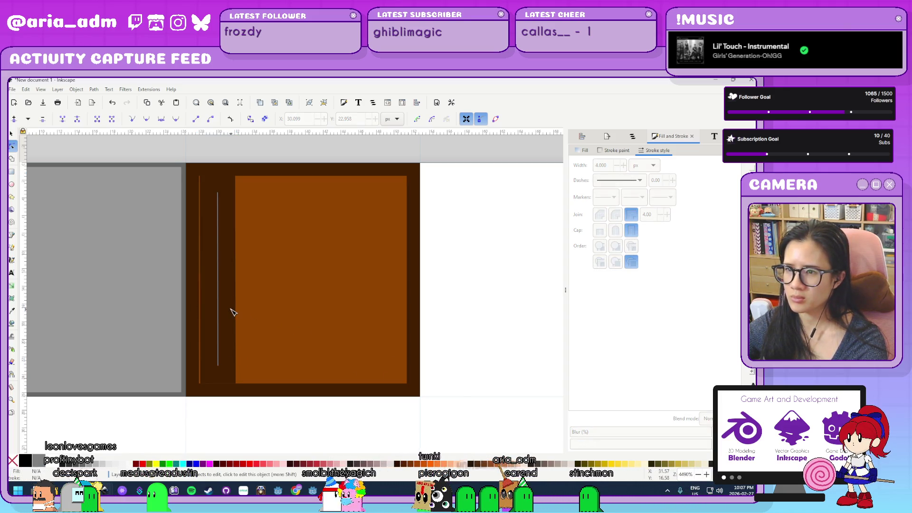
left_click(243, 318)
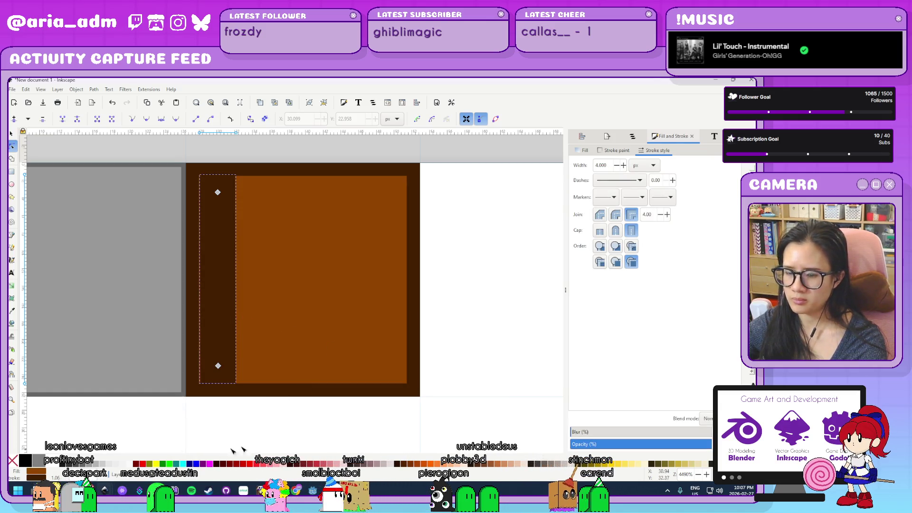
left_click(615, 150)
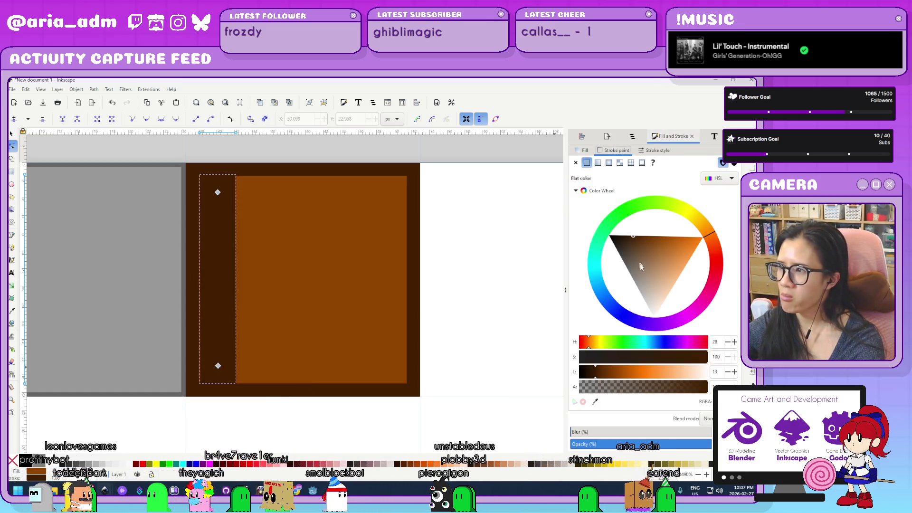
left_click_drag(637, 240, 647, 233)
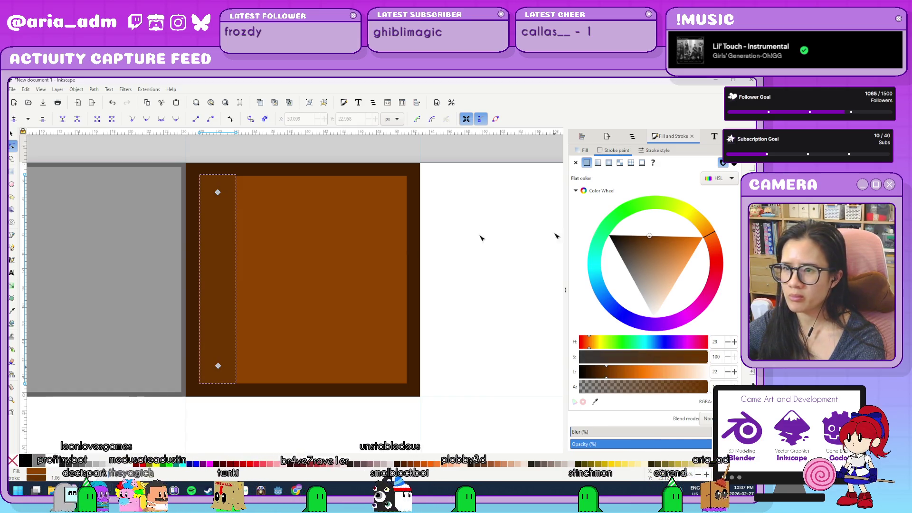
Fill the inner orange panel with dark brown
left_click(468, 271)
left_click(299, 258)
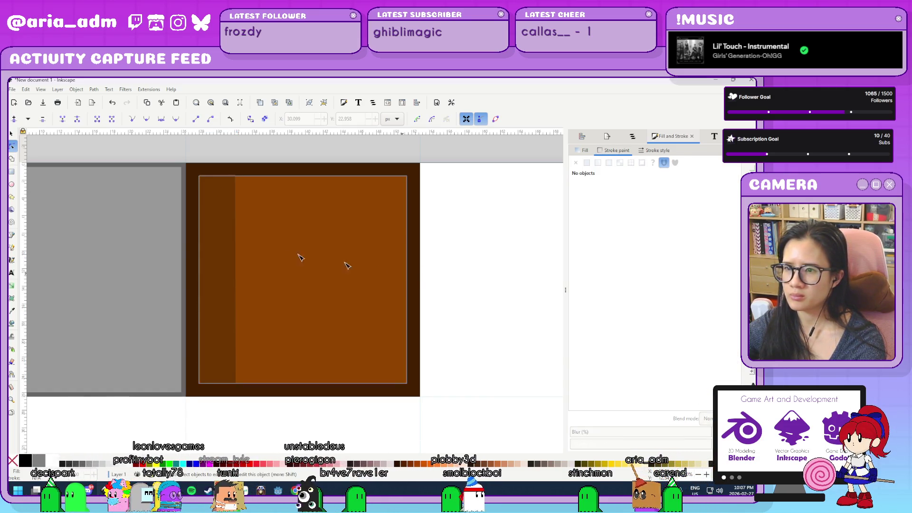
key("3")
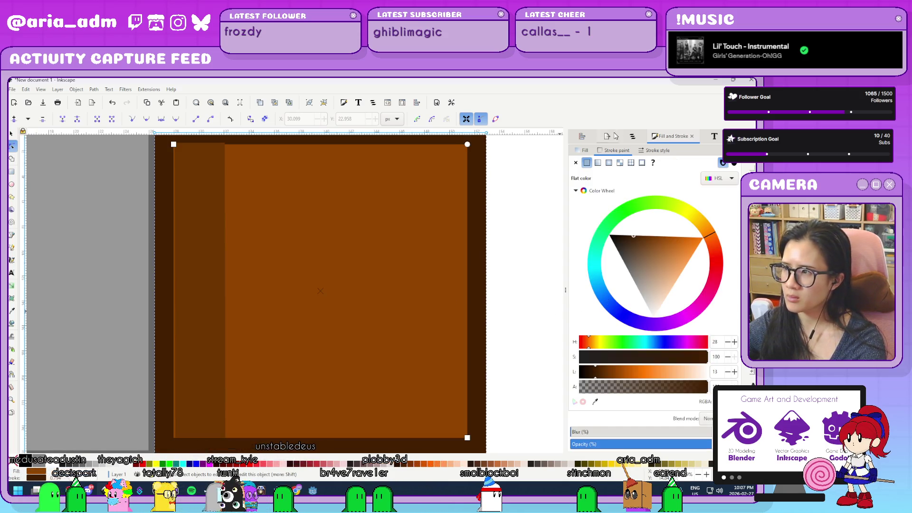
left_click(575, 163)
scroll(433, 318, "down", 2)
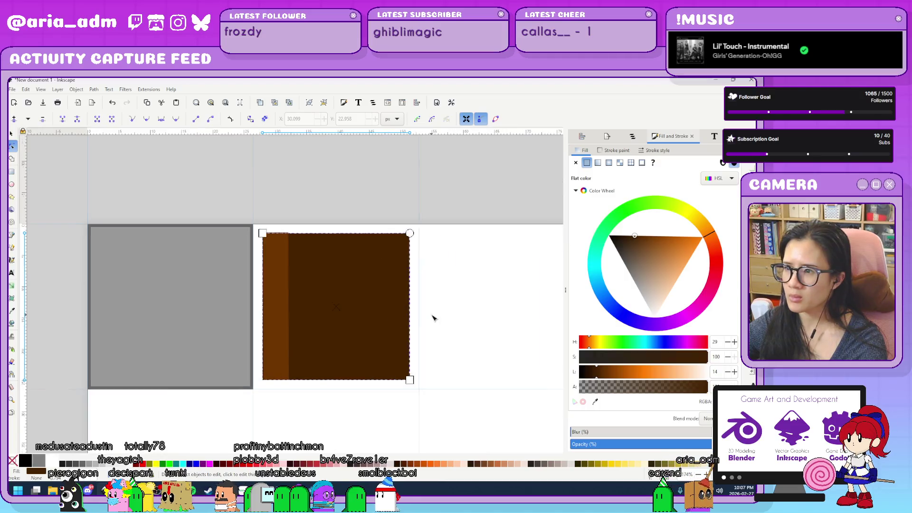
Try moving and enlarging the dark panel over the whole crate, then undo back to orange
left_click(14, 172)
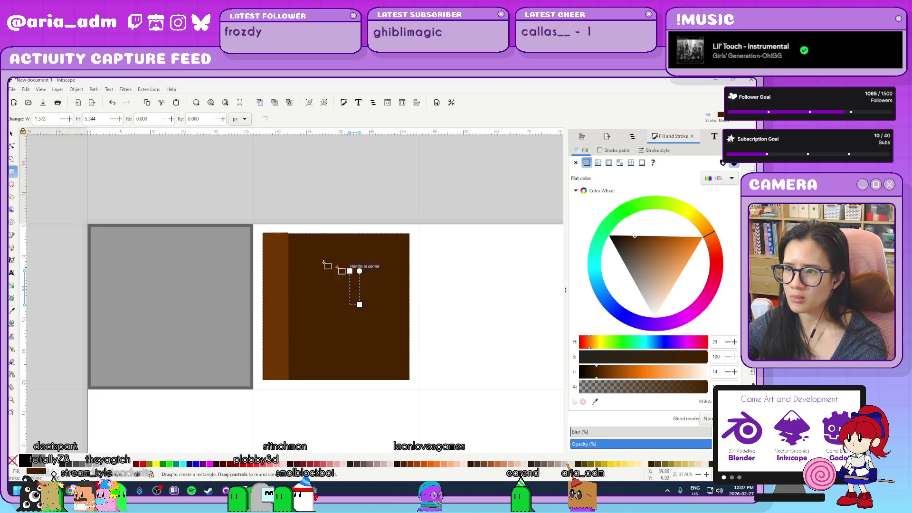
key("Escape")
left_click(12, 133)
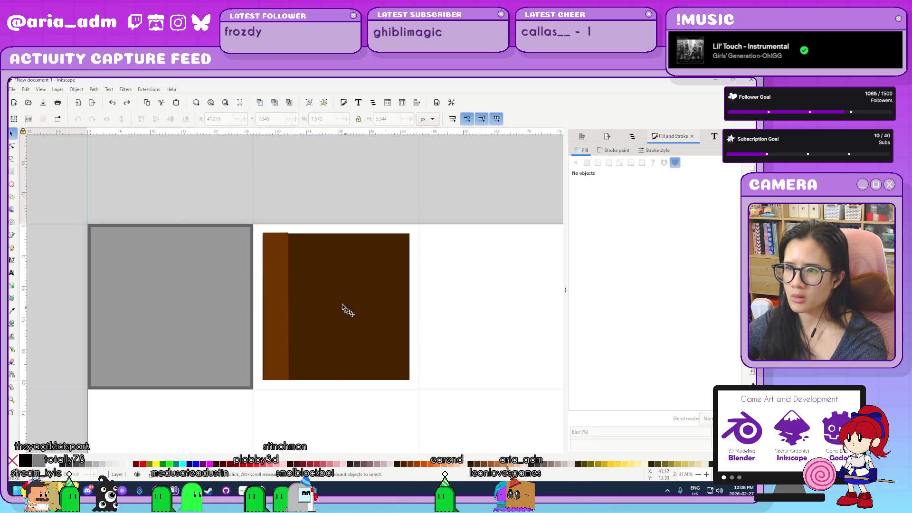
left_click(336, 276)
left_click_drag(336, 275, 325, 284)
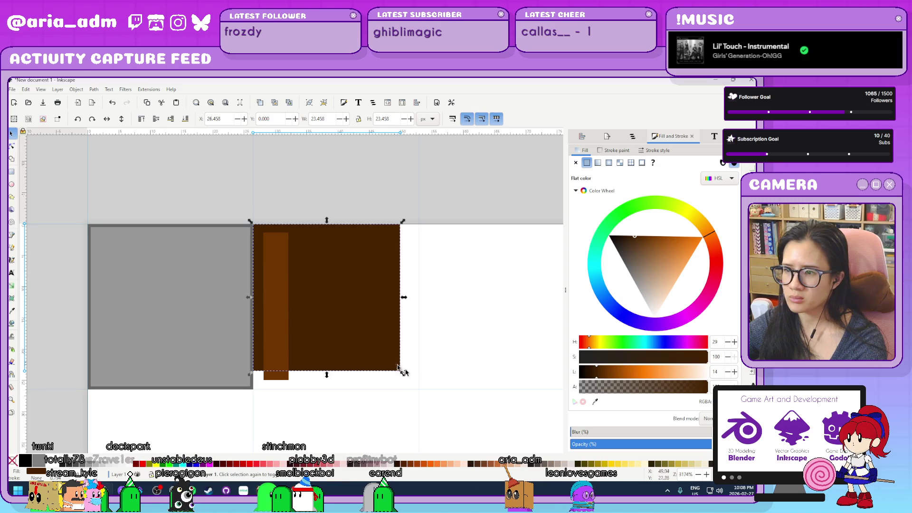
left_click_drag(403, 374, 422, 395)
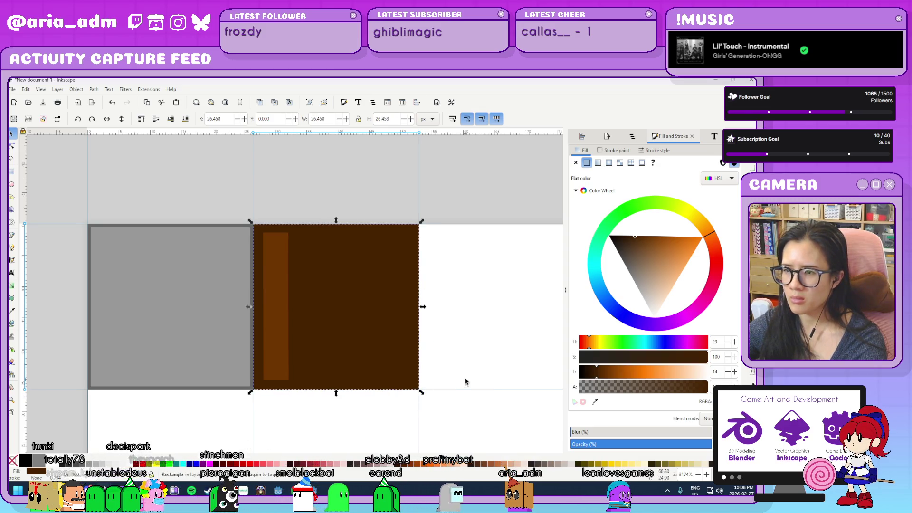
key("Escape")
scroll(418, 405, "up", 1, "ctrl")
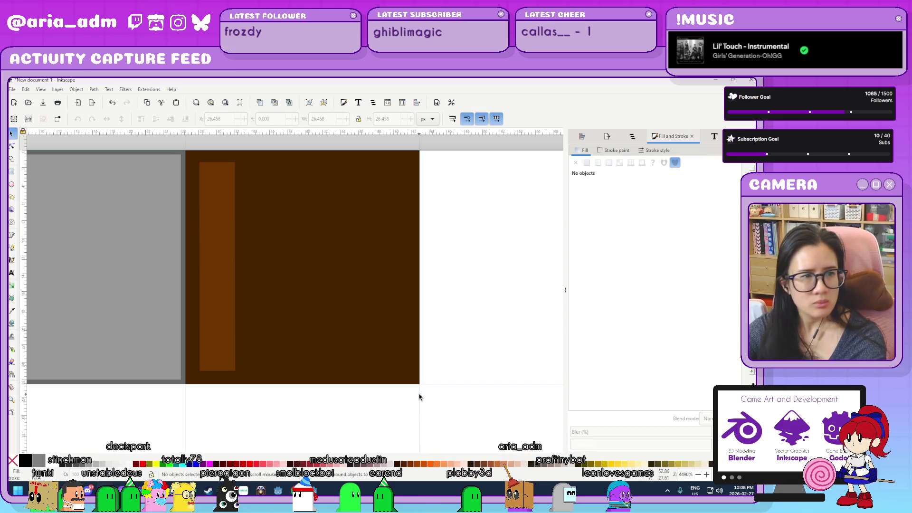
key("ctrl+z")
key("ctrl+z")
key("ctrl+z")
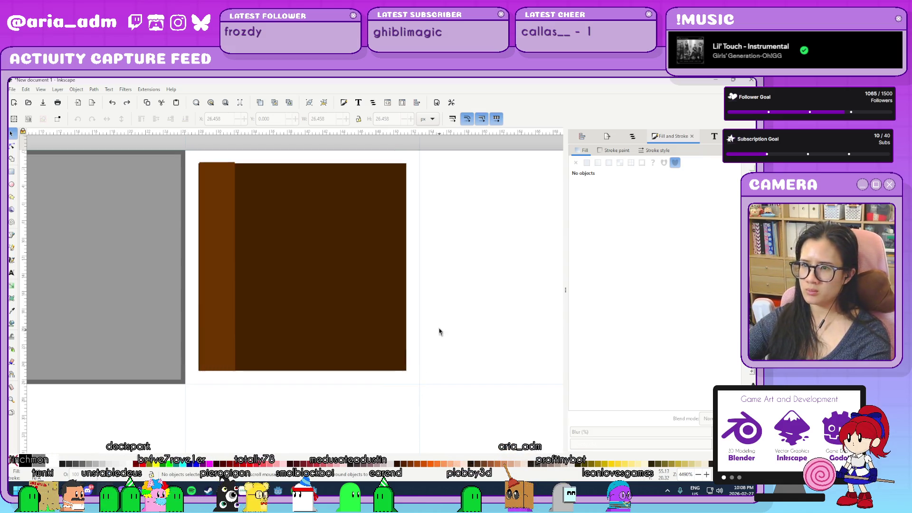
Darken the inner panel's fill to brown and fine-tune its saturation
left_click(359, 326)
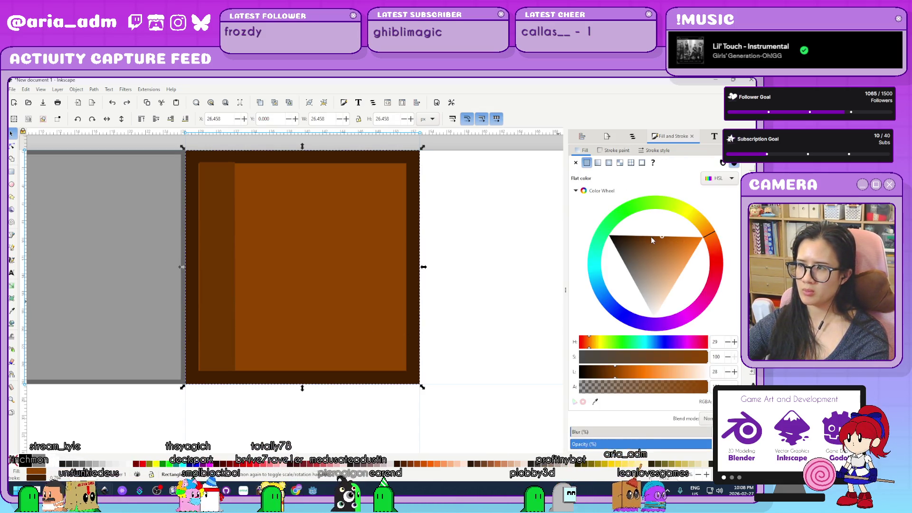
left_click(645, 237)
left_click_drag(645, 237, 645, 236)
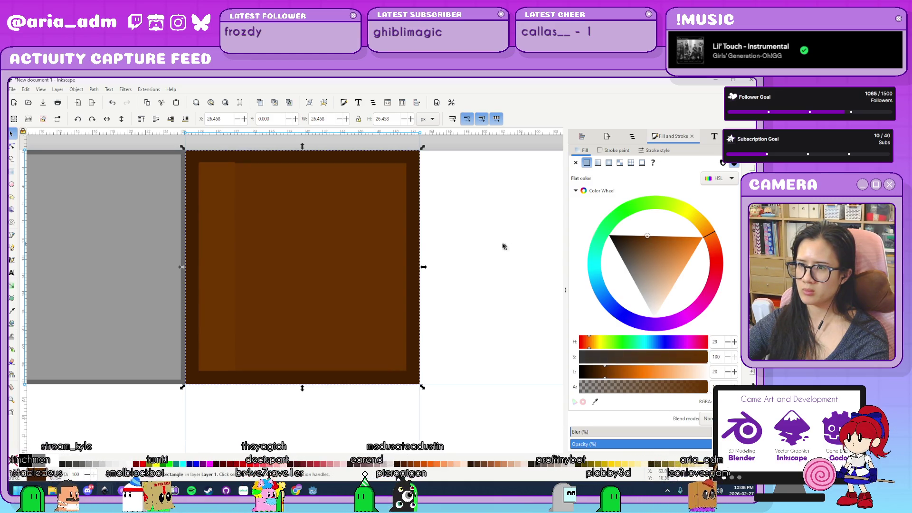
Give the narrow left plank a lighter brown shifted toward orange-yellow
key("Escape")
left_click(218, 267)
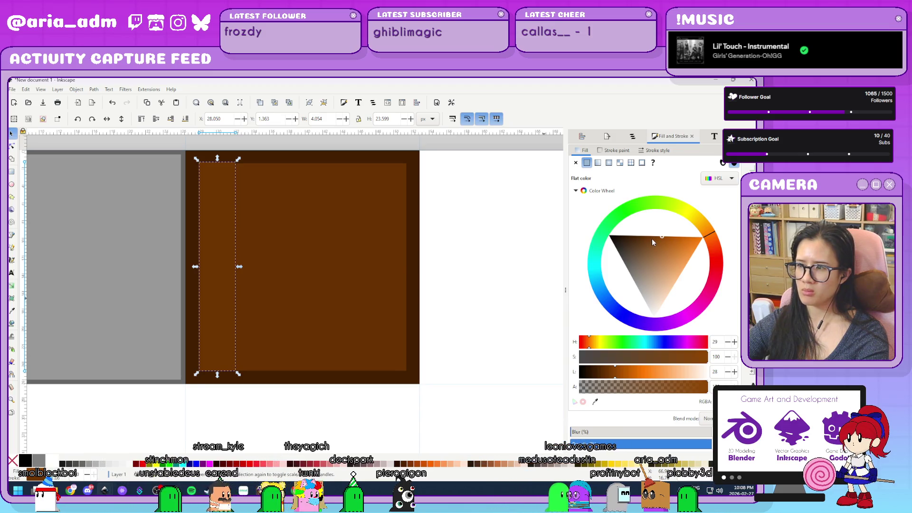
left_click(675, 238)
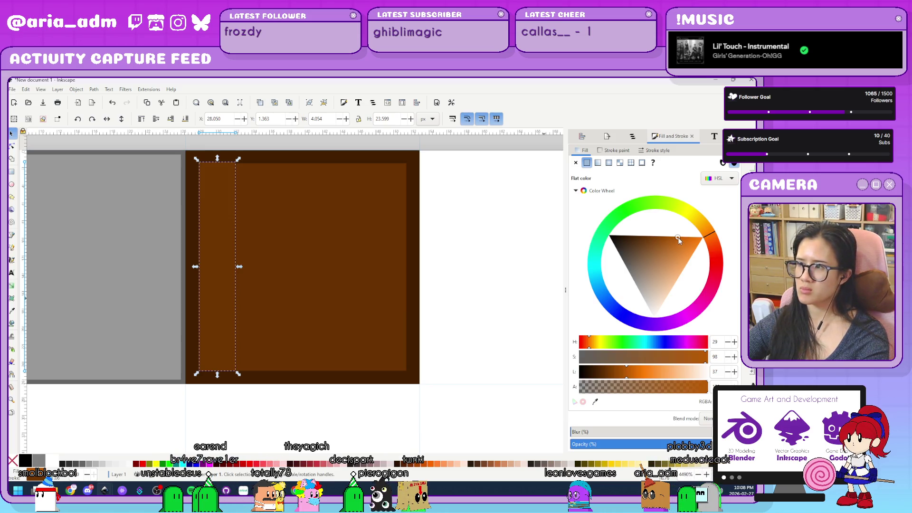
left_click(708, 229)
mouse_move(707, 229)
left_mouse_down()
mouse_move(707, 214)
mouse_move(680, 228)
left_mouse_up()
left_click(473, 291)
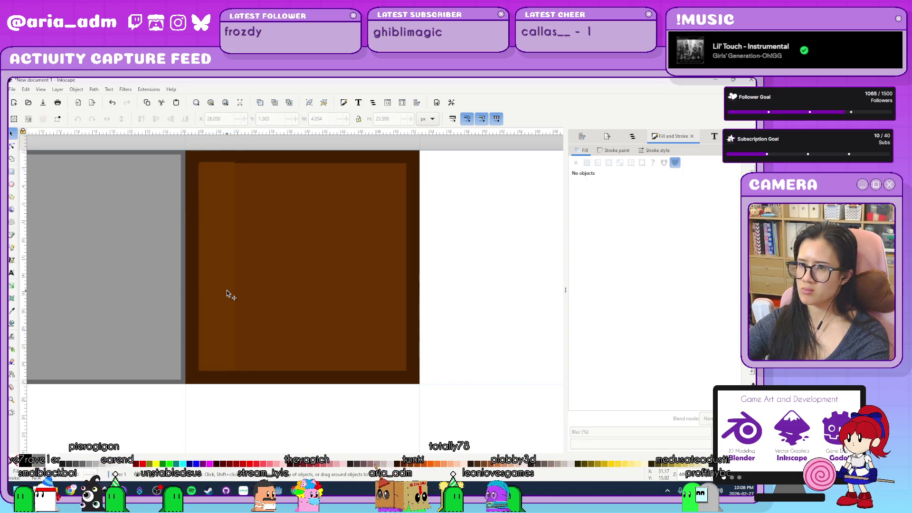
Scale the brown inner rectangle down into a narrow plank strip
left_click(226, 290)
key("Escape")
left_click(294, 292)
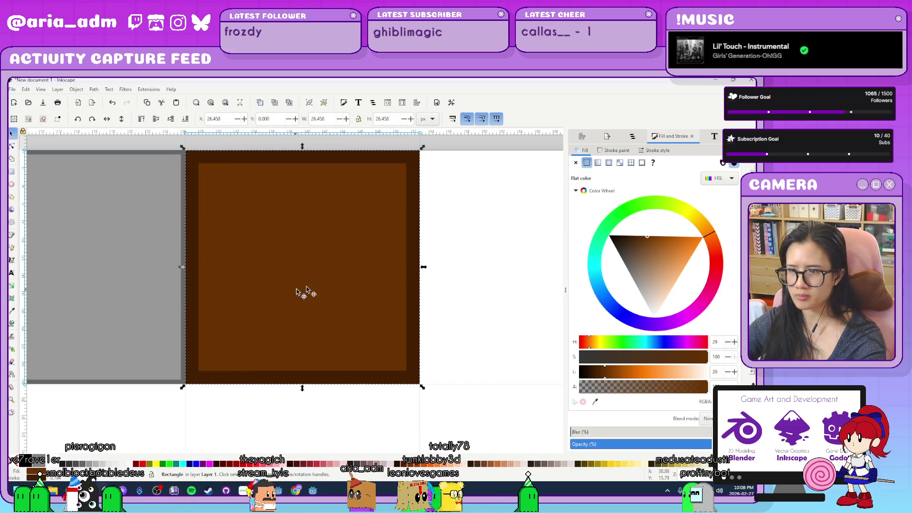
mouse_move(422, 147)
left_mouse_down()
mouse_move(283, 183)
mouse_move(238, 163)
mouse_move(238, 177)
mouse_move(258, 164)
mouse_move(251, 162)
left_mouse_up()
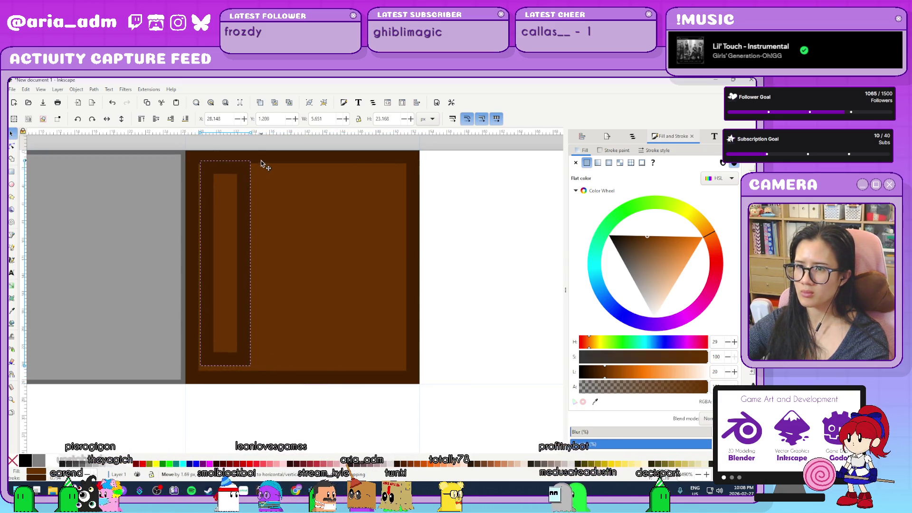
Set the strip's outline width, trying 0.5 and 0.1 before settling on 0.25
left_click(658, 150)
type("0.5")
key("Return")
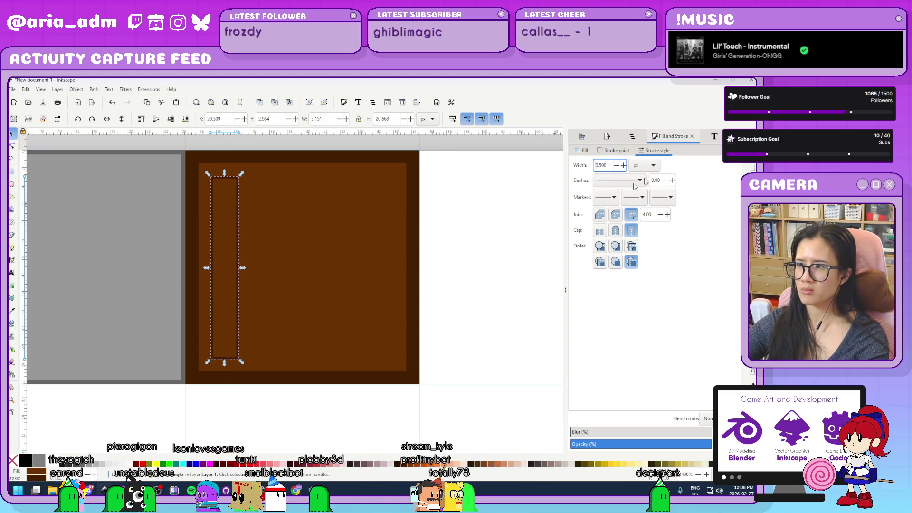
double_click(607, 165)
type("0.1")
key("Return")
key("Escape")
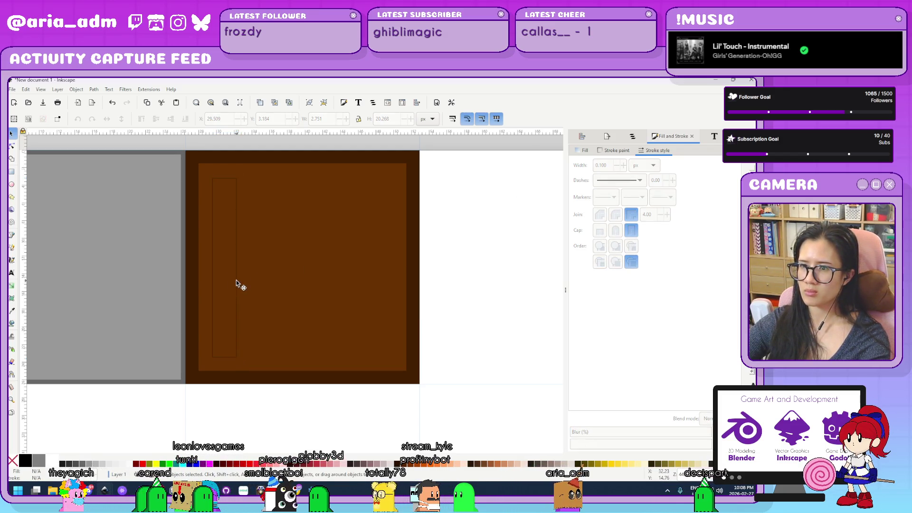
left_click(237, 281)
scroll(322, 283, "up", 2)
double_click(606, 165)
key("BackSpace")
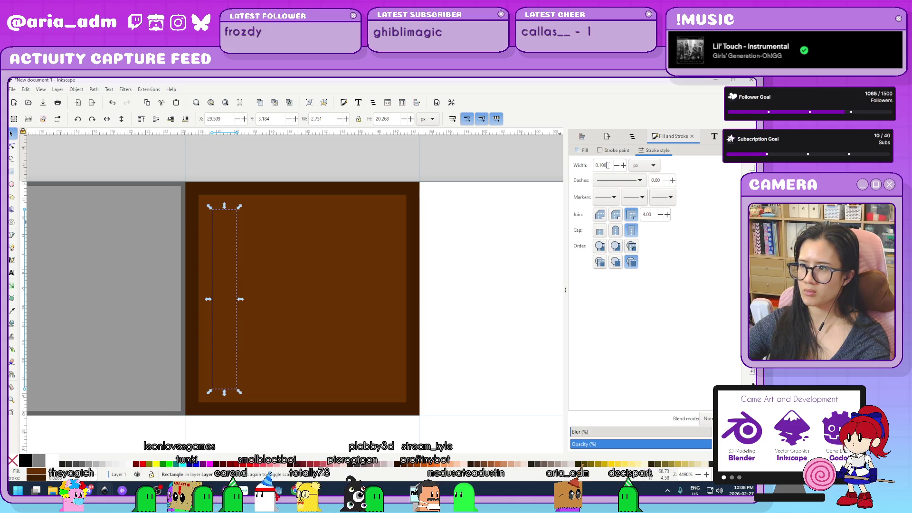
type("25")
type("0.250")
key("Return")
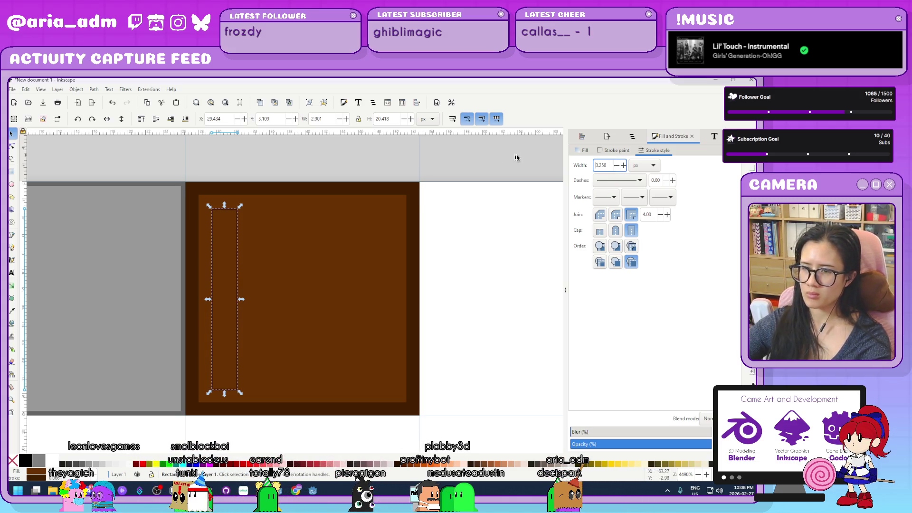
Move the strip into the crate's inner top-left corner and stretch it down to the bottom
key("Escape")
left_click_drag(237, 259, 219, 222)
mouse_move(225, 376)
left_mouse_down()
mouse_move(238, 407)
mouse_move(229, 405)
mouse_move(246, 403)
mouse_move(238, 405)
left_mouse_up()
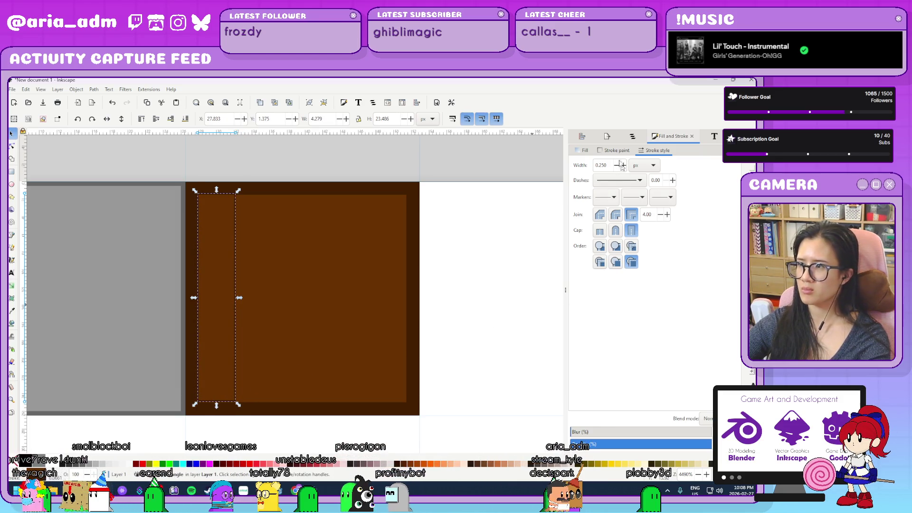
Fill the strip with an ochre, olive-leaning brown
left_click(584, 150)
left_click(595, 403)
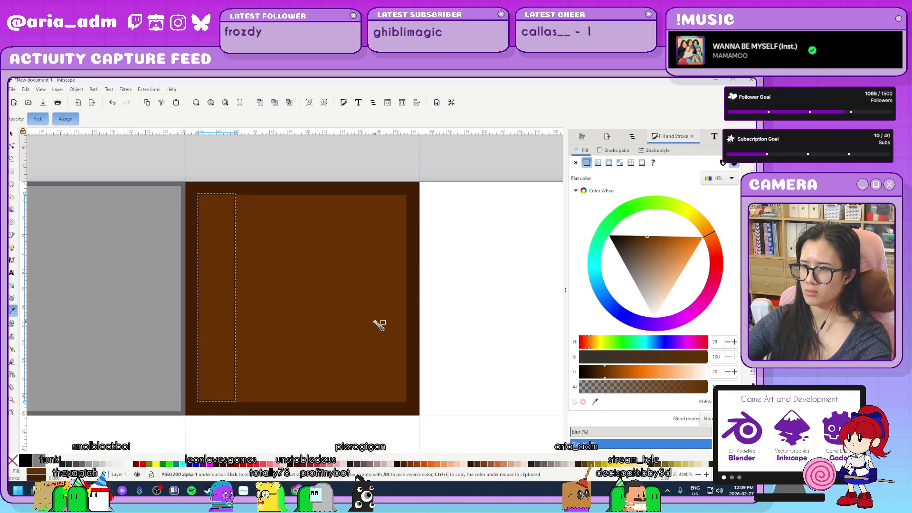
left_click(416, 316)
left_click(648, 237)
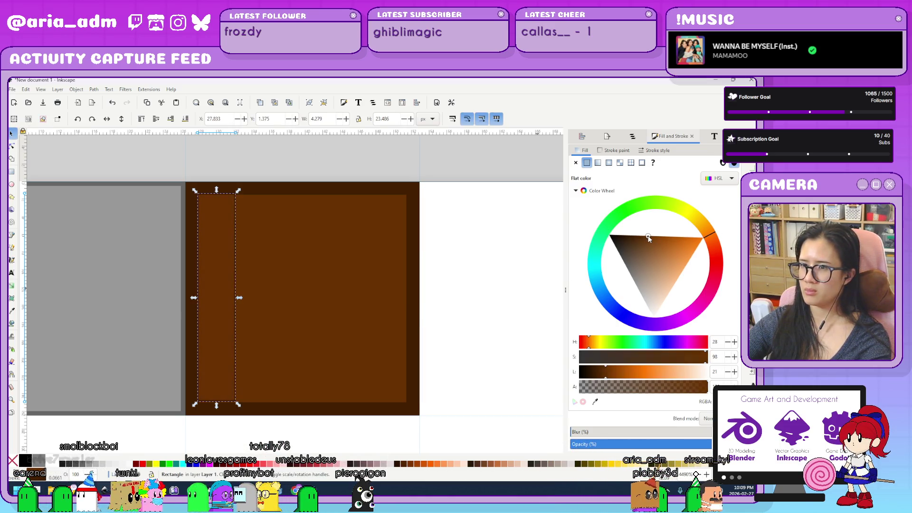
left_click(707, 220)
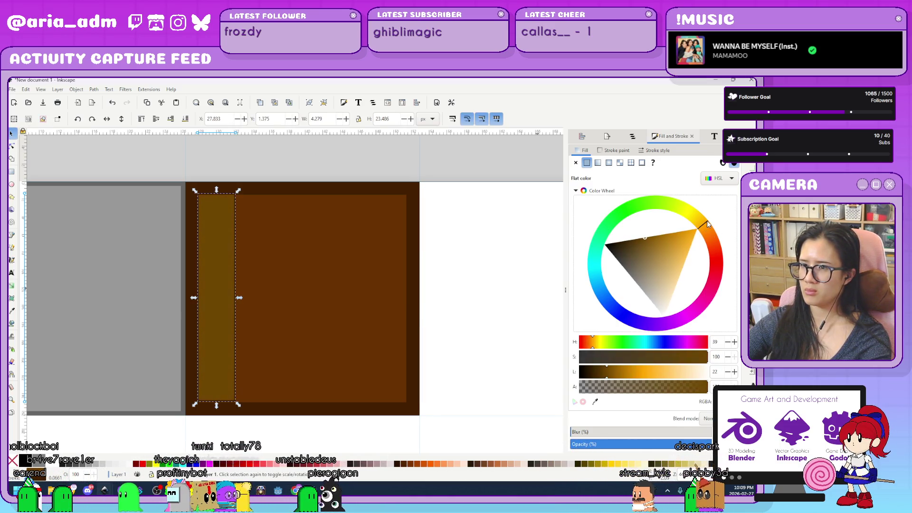
left_click(525, 279)
Darken the strip's outline colour
scroll(188, 299, "up", 1)
left_click(244, 298)
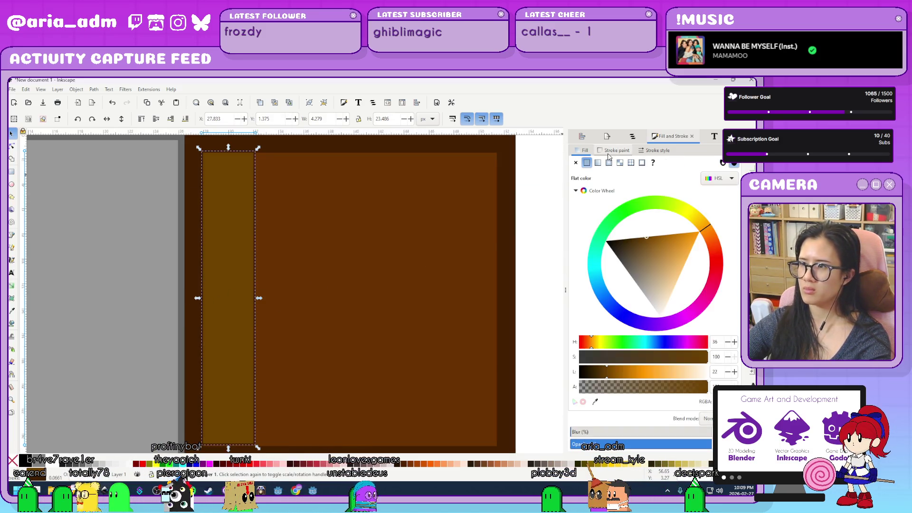
left_click_drag(631, 240, 622, 235)
scroll(411, 239, "down", 3)
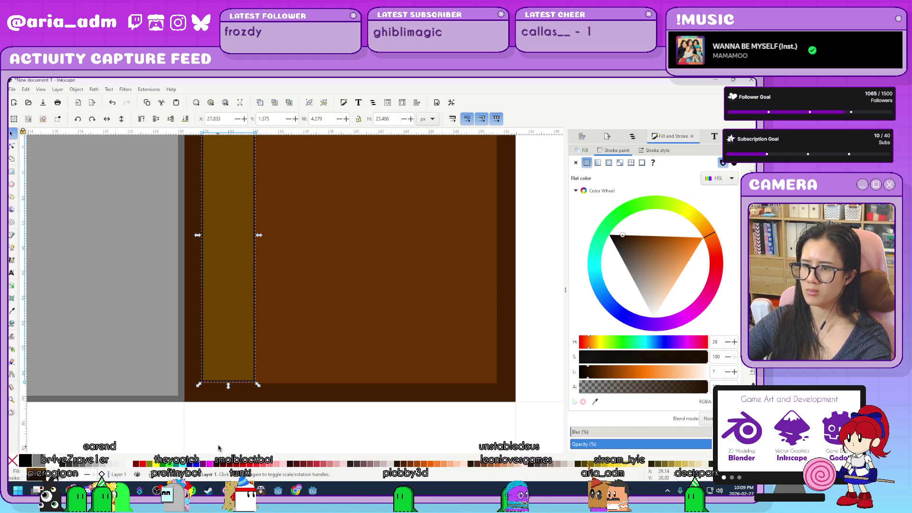
scroll(233, 418, "up", 3)
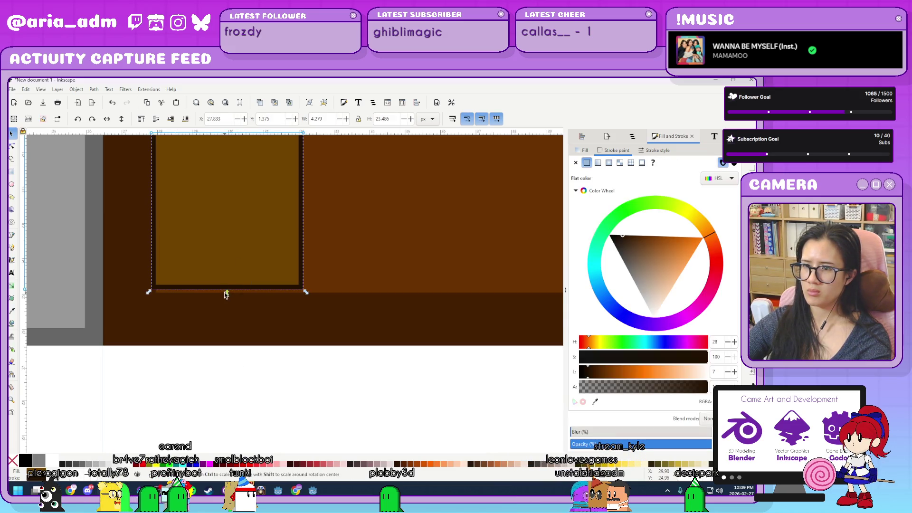
Extend the strip's bottom edge to the panel's inner corner
left_click_drag(227, 293, 236, 299)
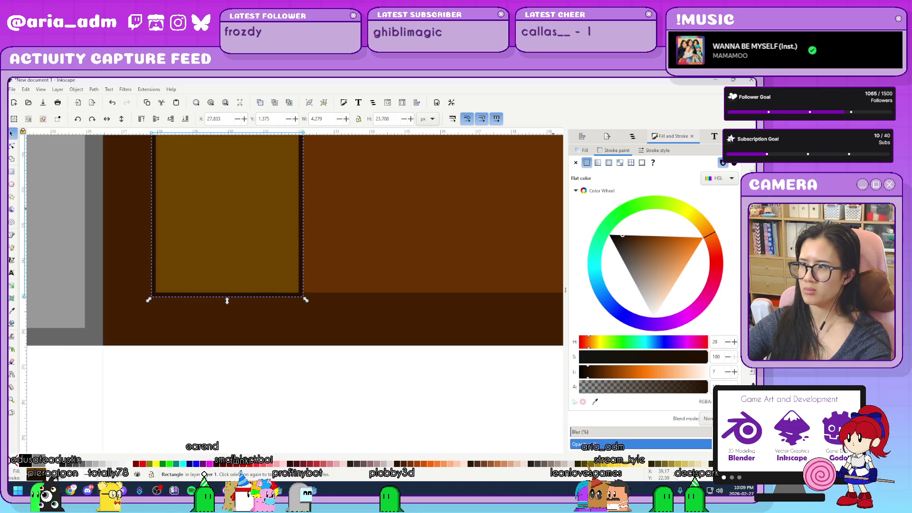
left_click(235, 393)
scroll(468, 340, "down", 3)
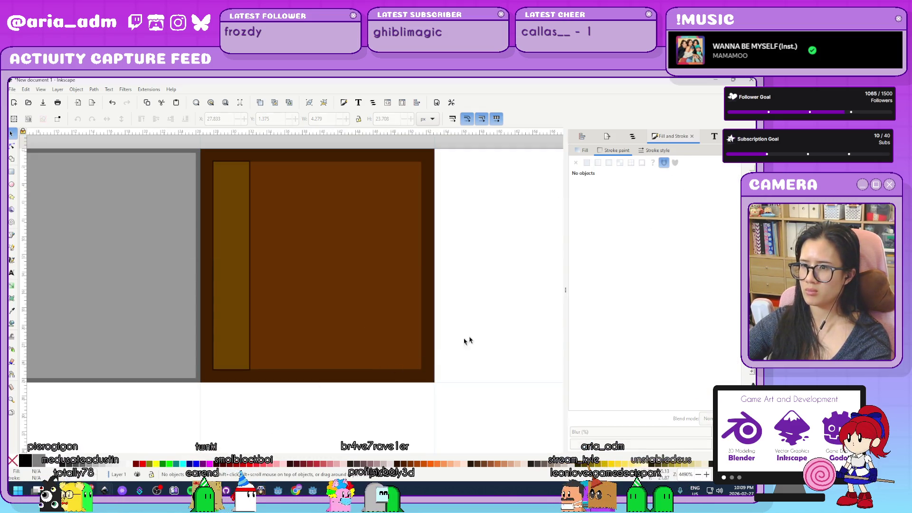
scroll(484, 337, "down", 4)
scroll(264, 314, "up", 3)
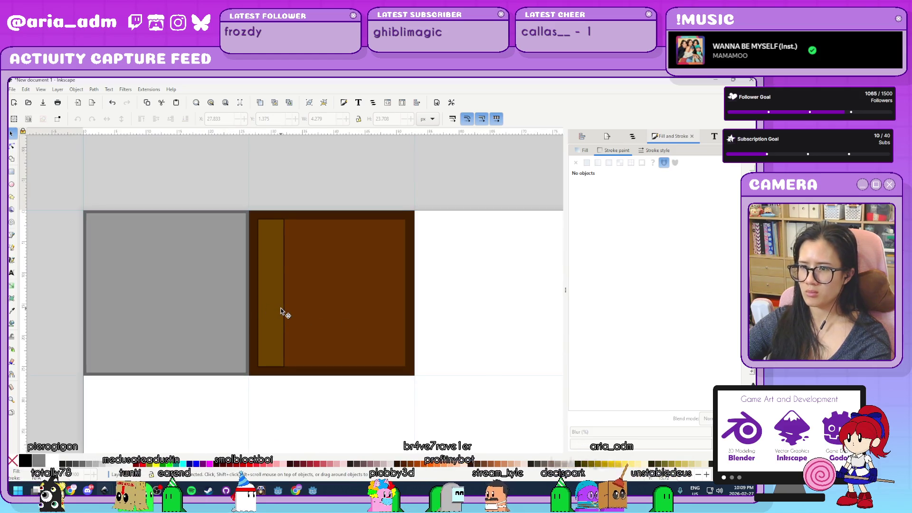
Duplicate the ochre plank and drag copies to the right of the original
left_click(282, 311)
key("ctrl+d")
left_click_drag(280, 309, 408, 303)
left_click(279, 315, "shift")
key("ctrl+d")
key("ctrl+d")
left_click(401, 307)
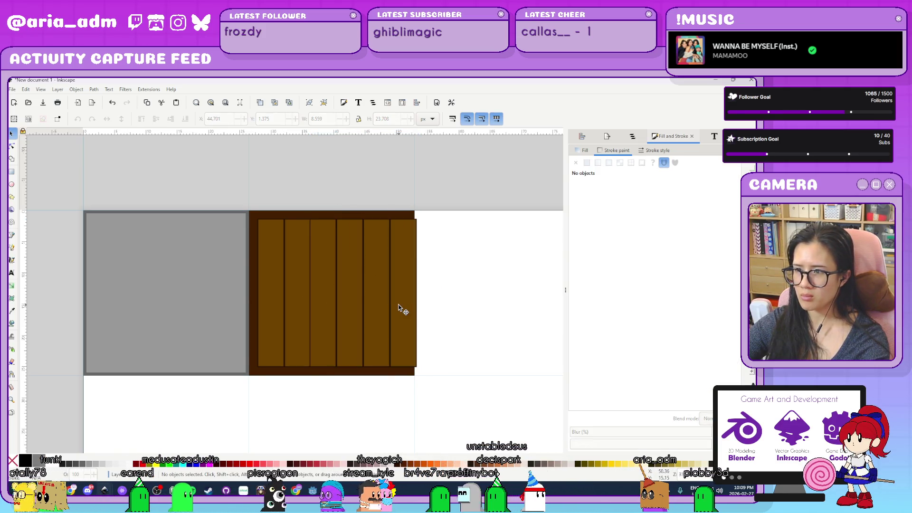
key("Escape")
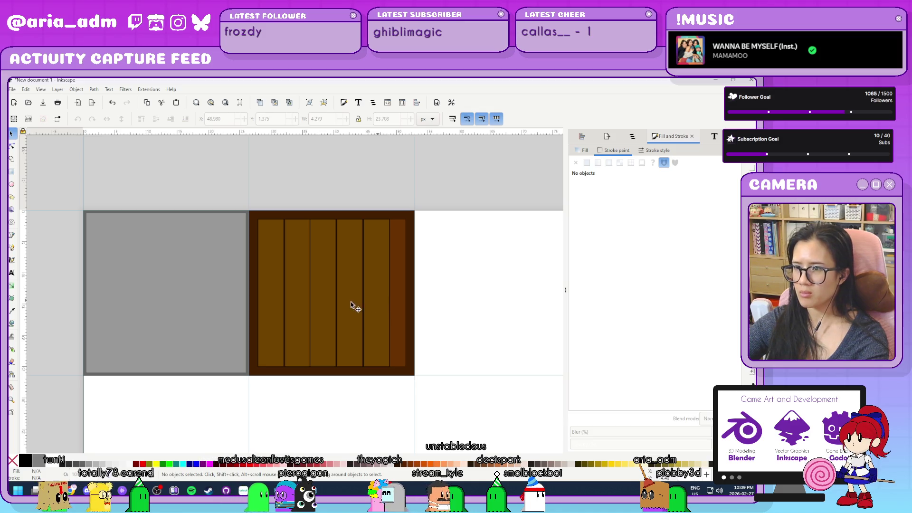
Select three planks and stretch them wider across the crate
left_click(350, 304)
left_click(321, 305, "shift")
left_click(297, 310, "shift")
mouse_move(394, 295)
left_mouse_down()
mouse_move(426, 299)
mouse_move(405, 300)
left_mouse_up()
left_click(458, 312)
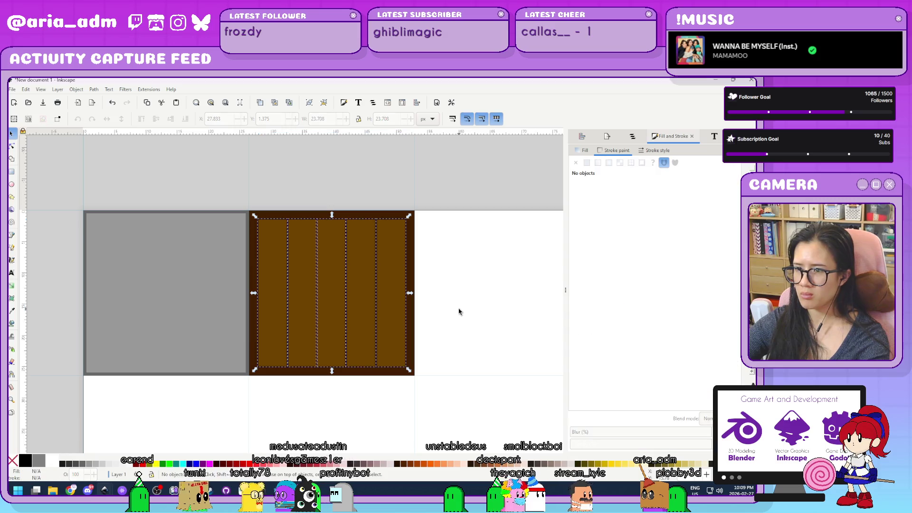
scroll(402, 383, "down", 4, "ctrl")
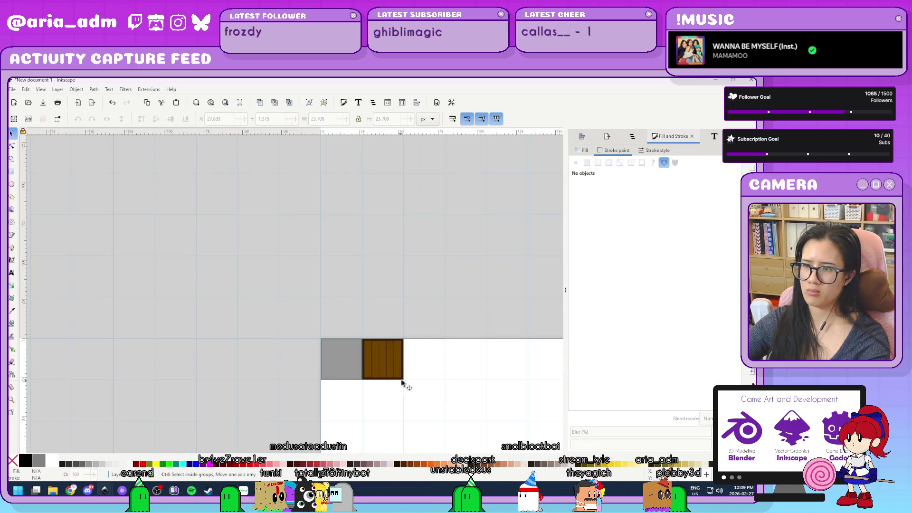
scroll(412, 398, "up", 6, "ctrl")
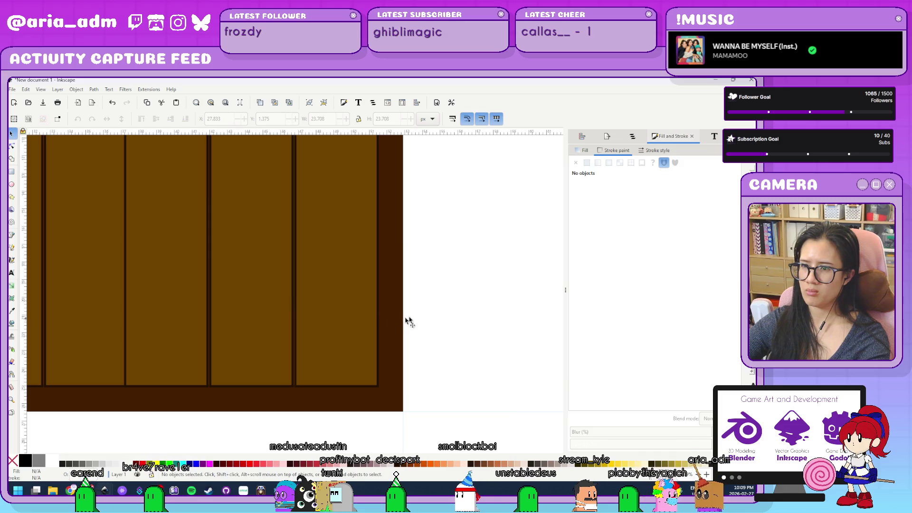
Delete three extra plank copies
left_click(351, 307)
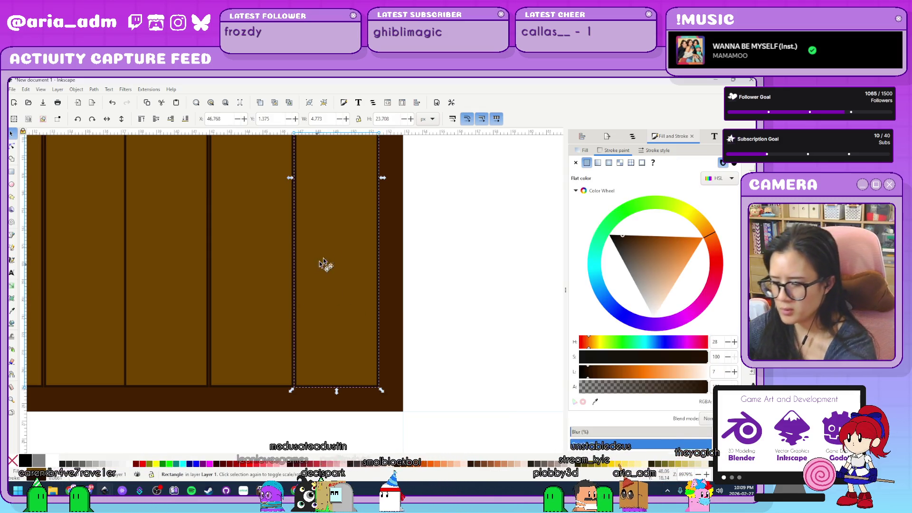
key("Delete")
left_click(271, 262)
key("Delete")
left_click(173, 271)
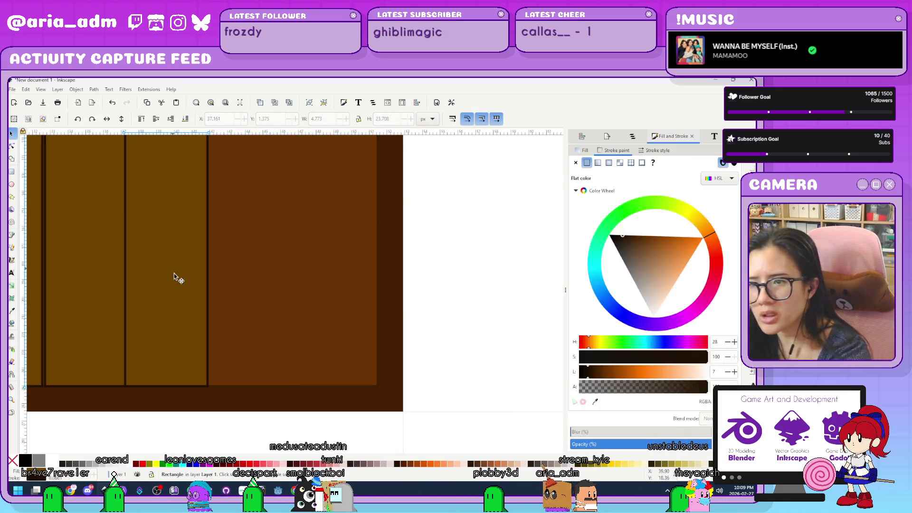
key("Delete")
left_click(100, 290)
scroll(188, 290, "left", 5)
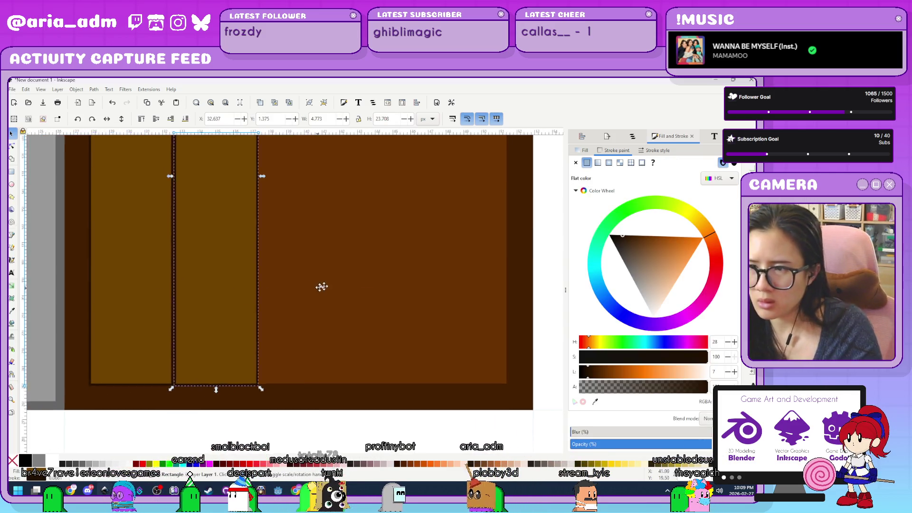
scroll(195, 345, "up", 3)
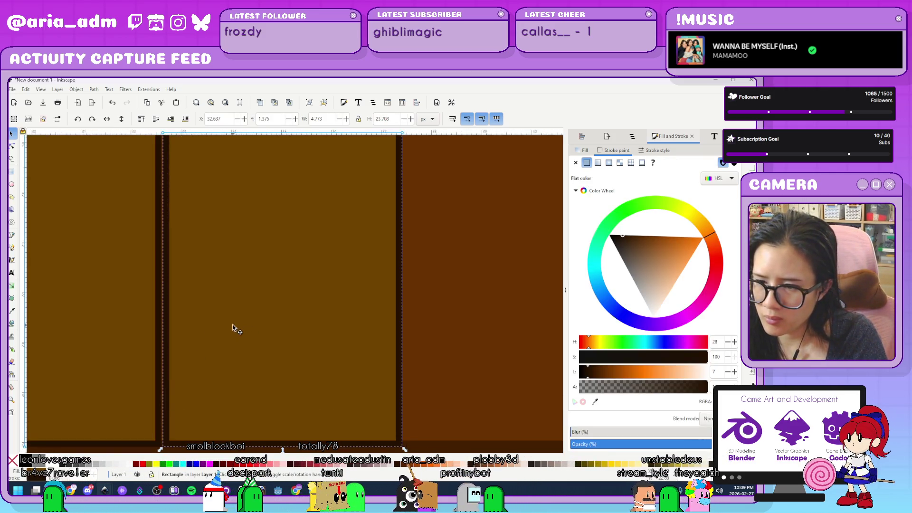
Shift the plank strips right by one plank width
left_click(218, 323)
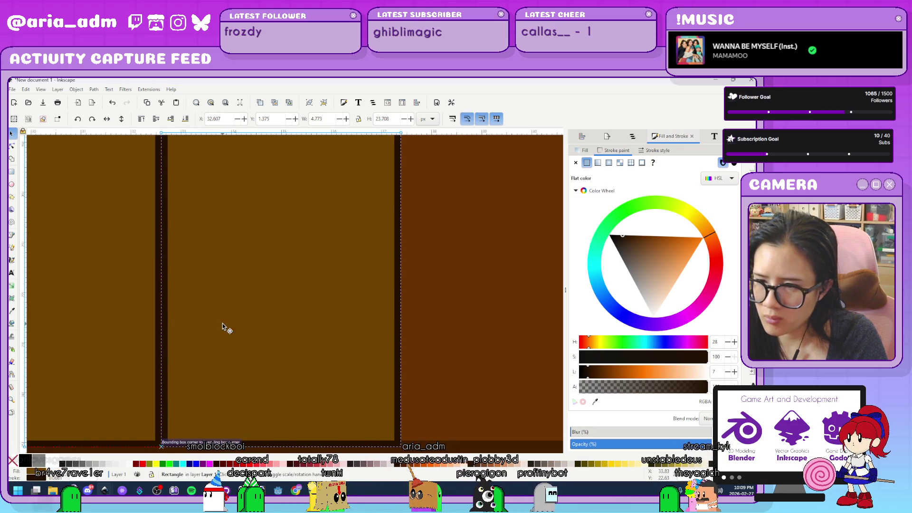
scroll(451, 341, "down", 6)
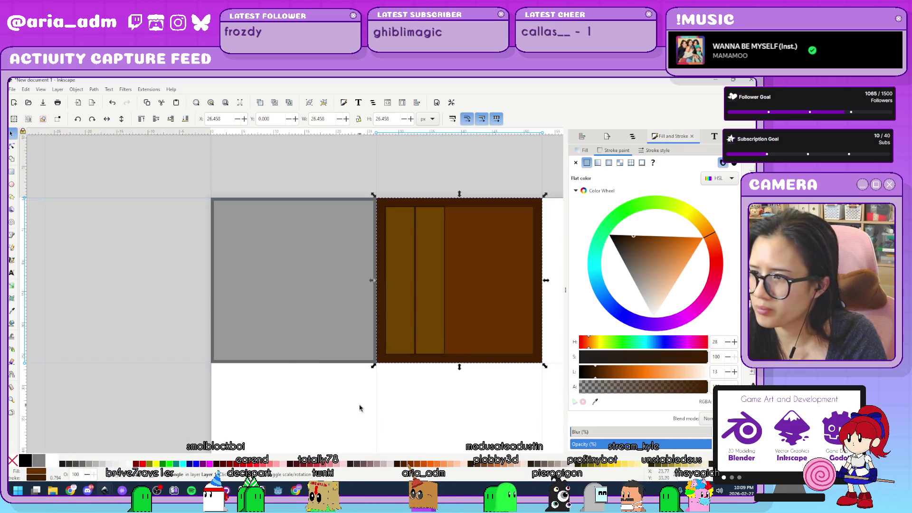
scroll(407, 408, "right", 4)
scroll(458, 285, "up", 1)
scroll(446, 391, "up", 2)
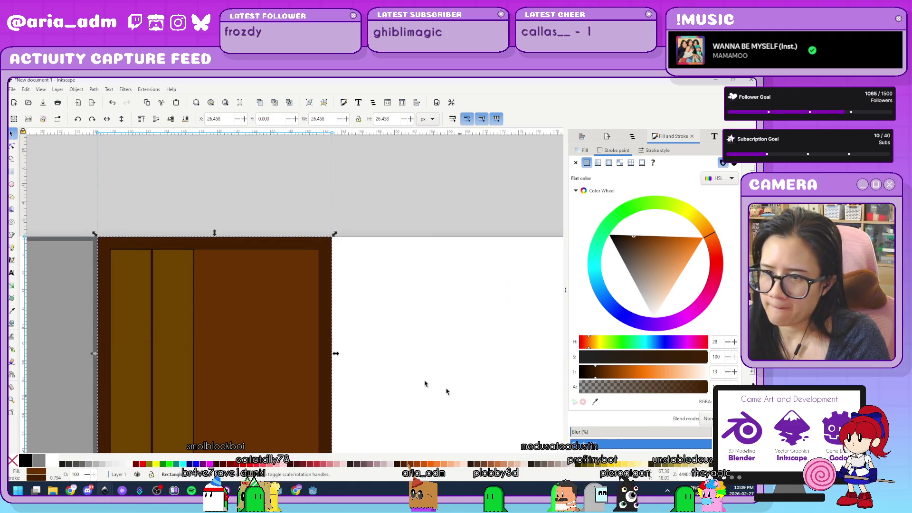
left_click(168, 301)
mouse_move(170, 289)
left_mouse_down()
mouse_move(179, 261)
mouse_move(71, 248)
mouse_move(339, 280)
mouse_move(328, 262)
mouse_move(300, 265)
left_mouse_up()
scroll(179, 261, "up", 2)
scroll(71, 248, "up", 3)
left_click_drag(406, 268, 528, 269)
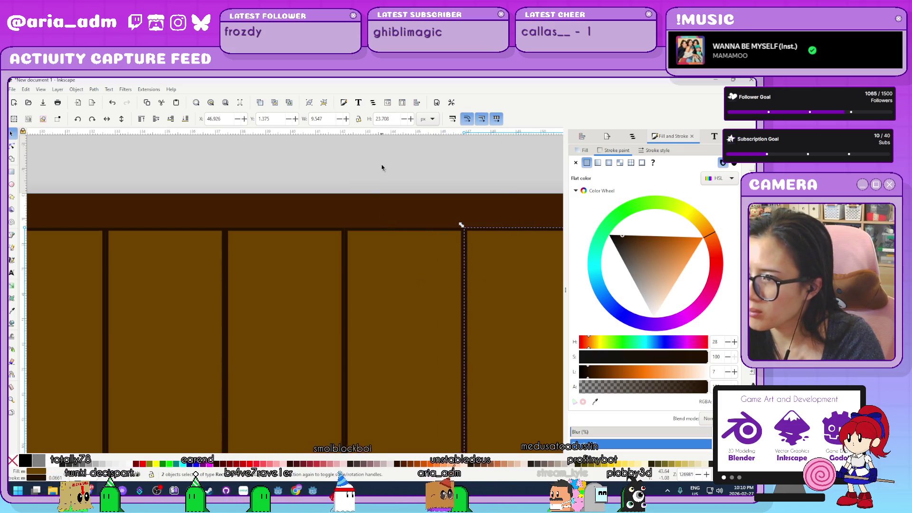
left_click(367, 181)
Delete the extra rightmost strip and narrow the remaining planks to fit inside the frame
scroll(367, 181, "down", 3)
left_click(474, 228)
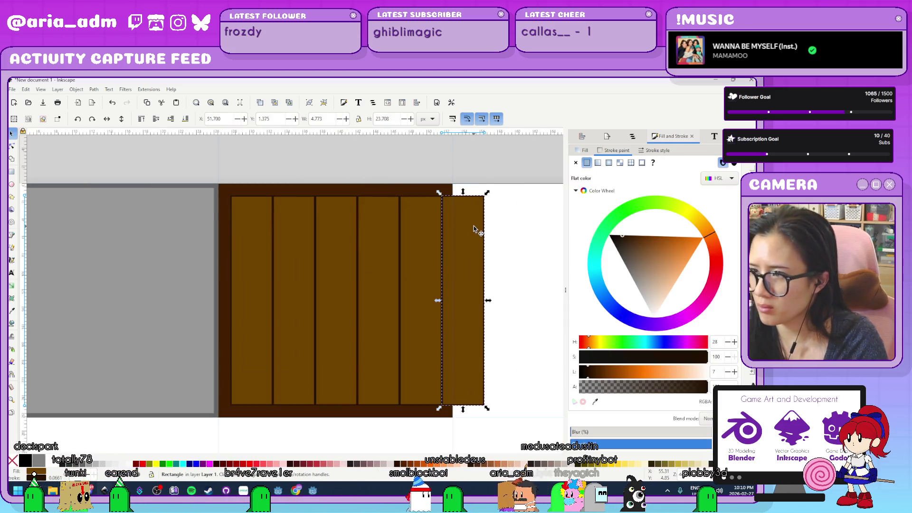
key("Delete")
left_click(429, 234)
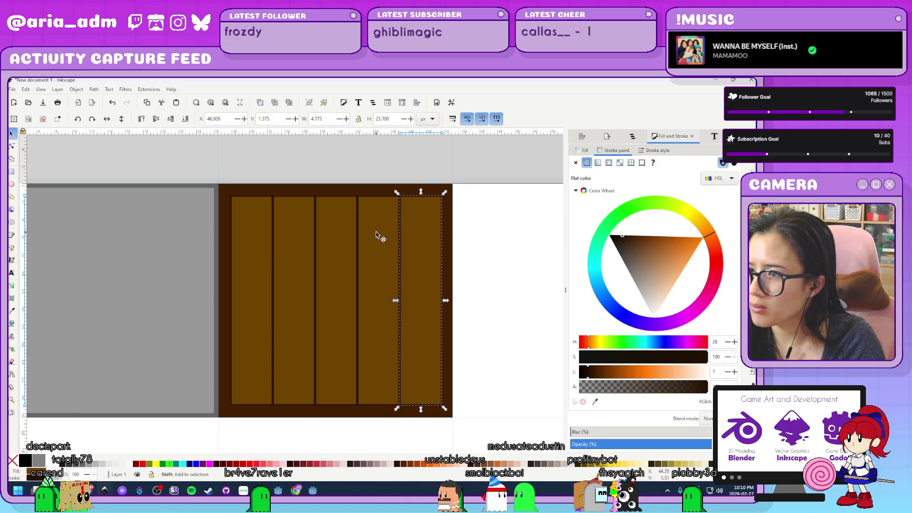
left_click(290, 247, "shift")
left_click_drag(446, 300, 446, 304)
key("Escape")
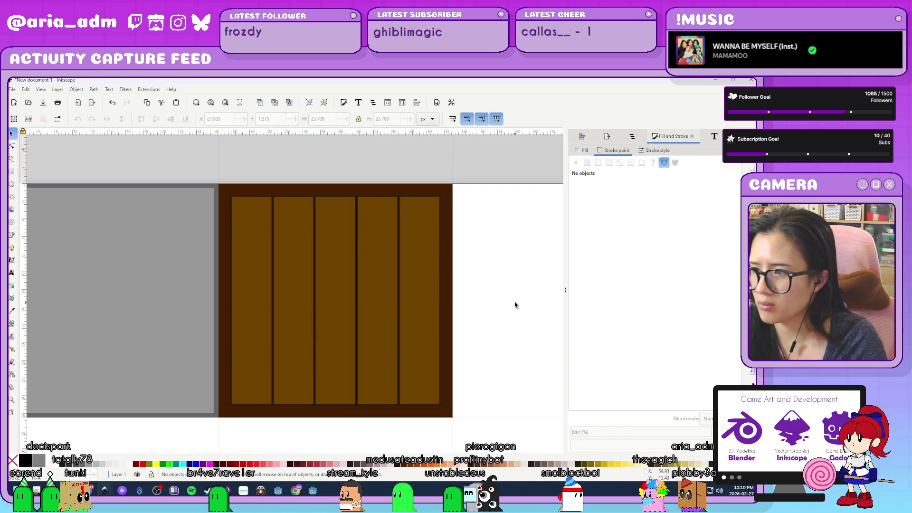
scroll(501, 295, "down", 3)
scroll(502, 296, "up", 2)
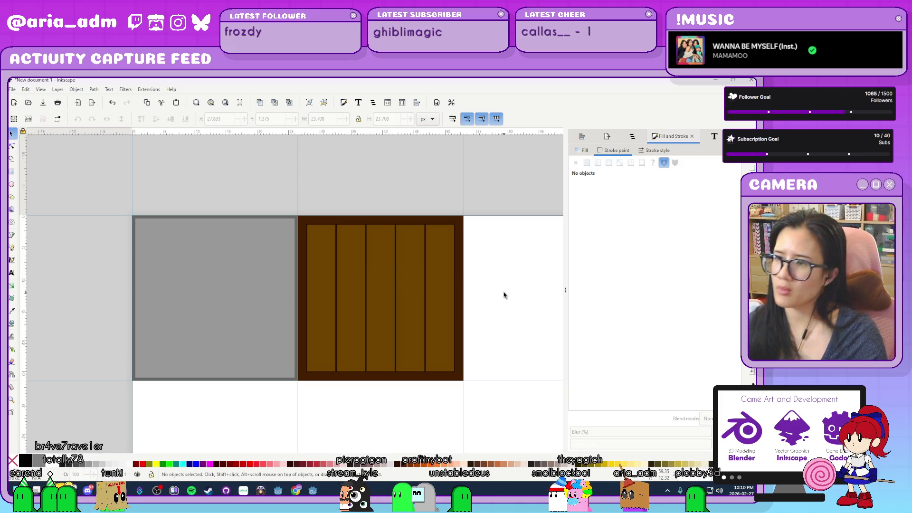
left_click(441, 318)
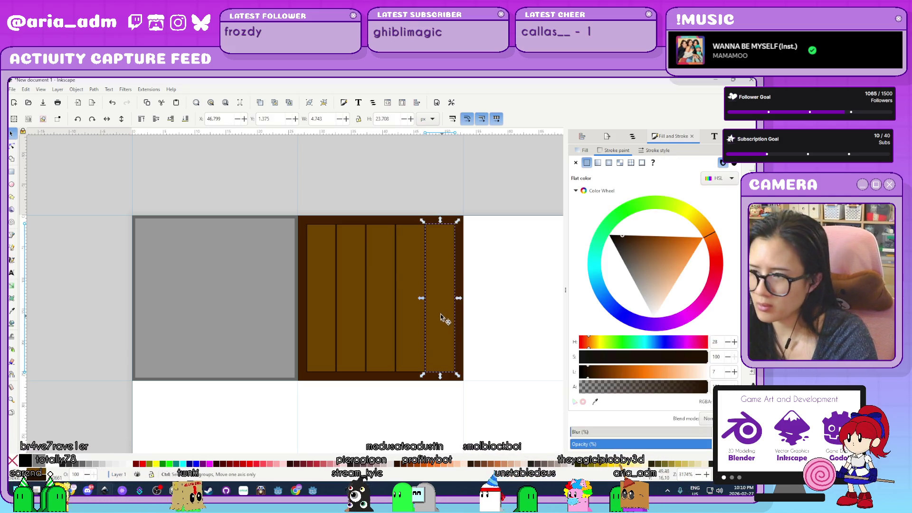
Rotate a middle plank diagonally and scale it from the crate's top-left to bottom-right corner
left_click(372, 285, "ctrl")
left_click(387, 252)
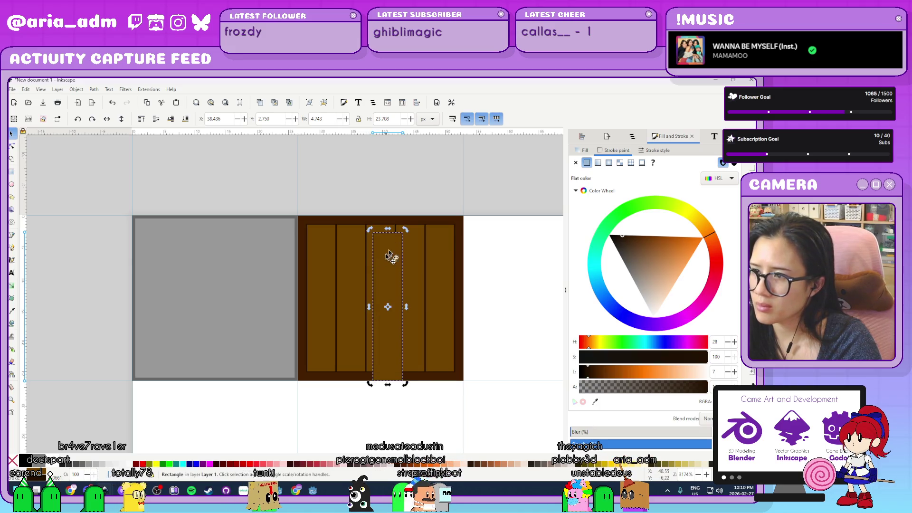
left_click_drag(406, 230, 336, 223)
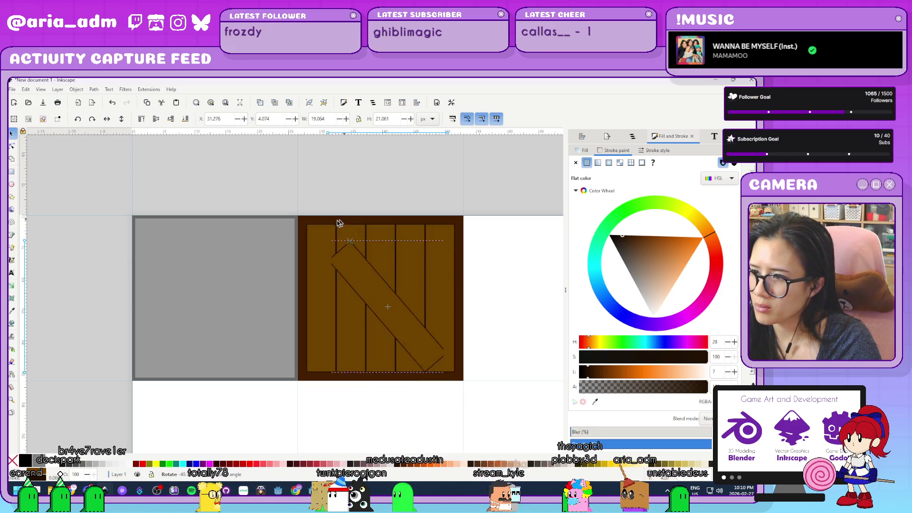
mouse_move(401, 324)
left_mouse_down()
mouse_move(366, 303)
mouse_move(375, 307)
left_mouse_up()
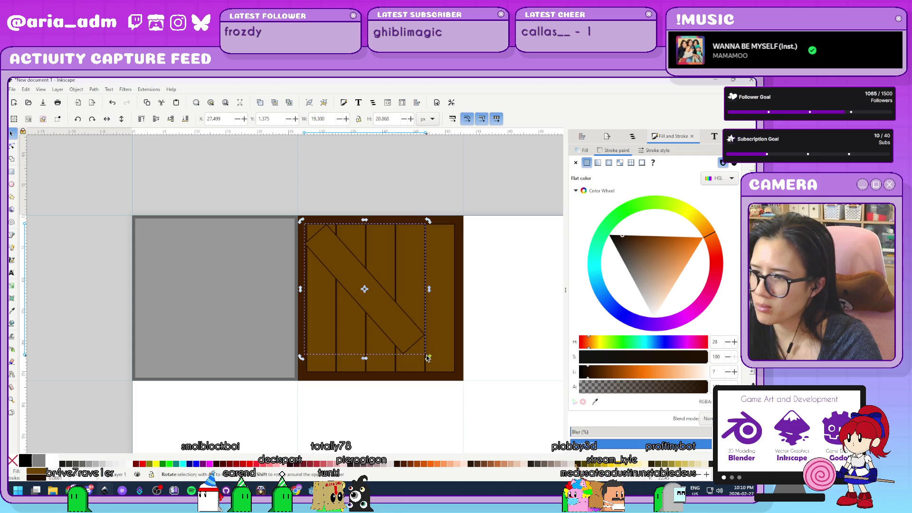
left_click_drag(428, 357, 467, 386)
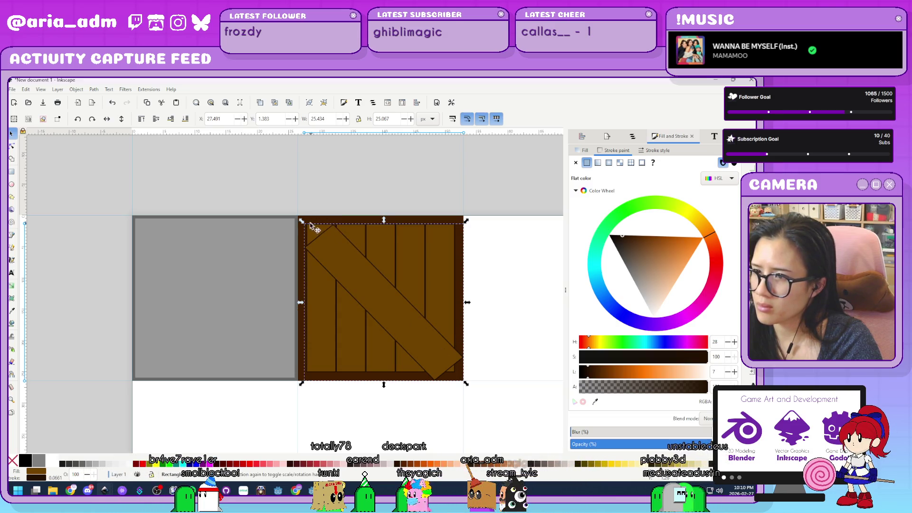
left_click_drag(285, 204, 295, 219)
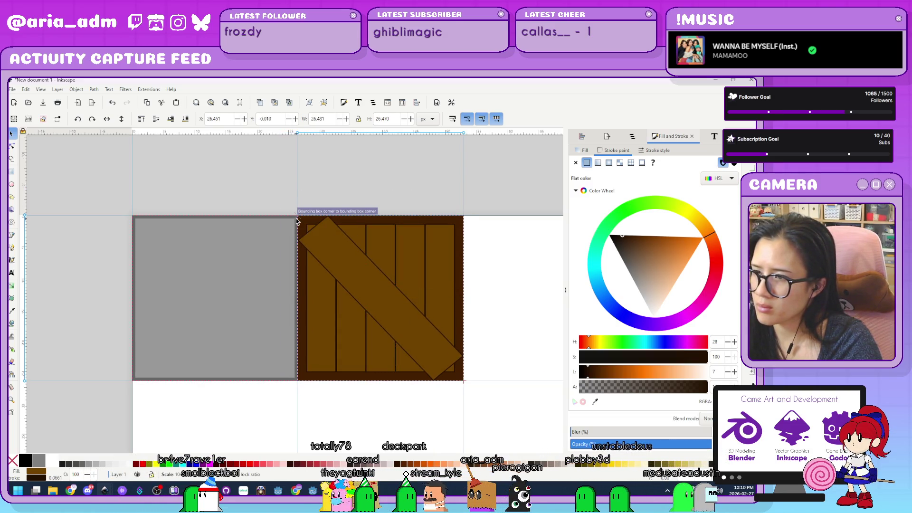
left_click(513, 342)
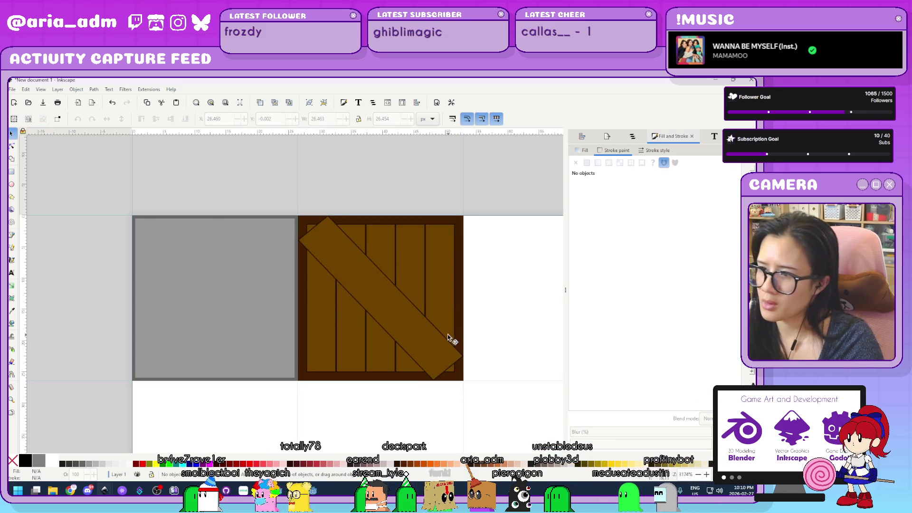
left_click(417, 335)
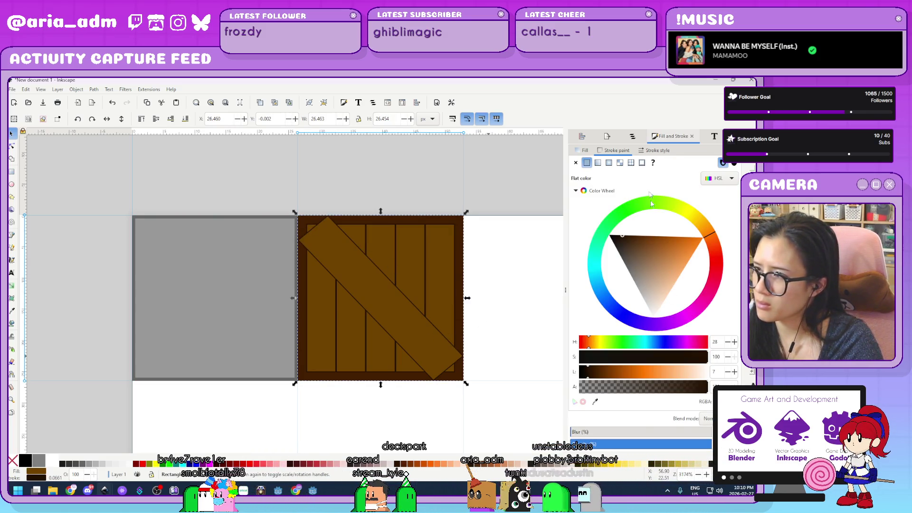
Darken the diagonal brace's brown fill
left_click(646, 235)
left_click_drag(644, 239, 635, 237)
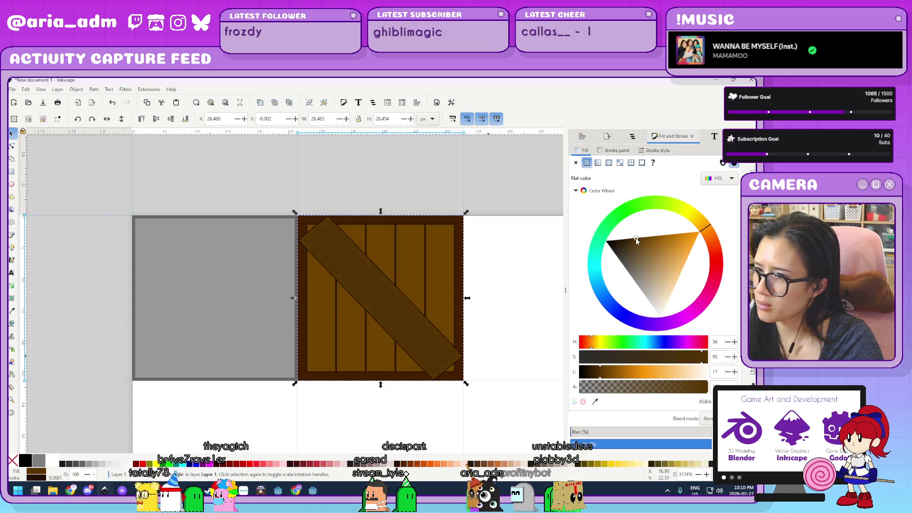
left_click(496, 305)
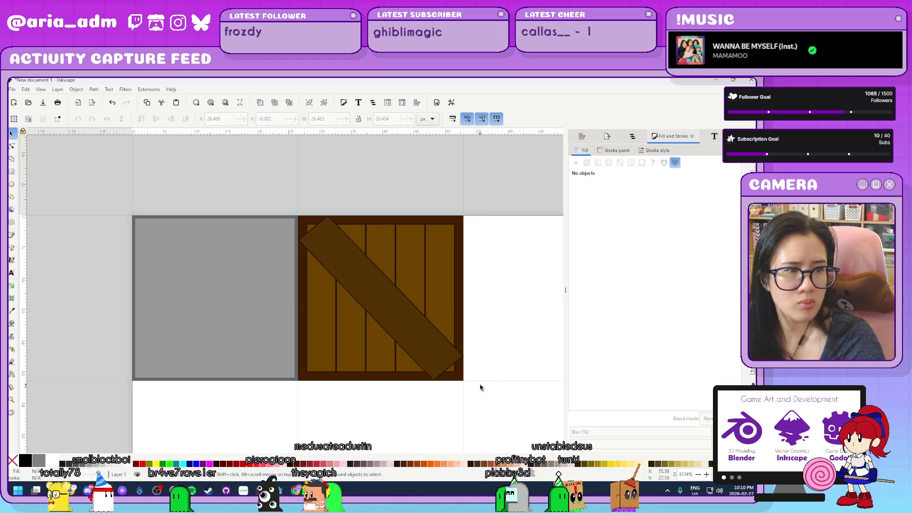
Revert the crate so the planks sit within an inset square
left_click(462, 380)
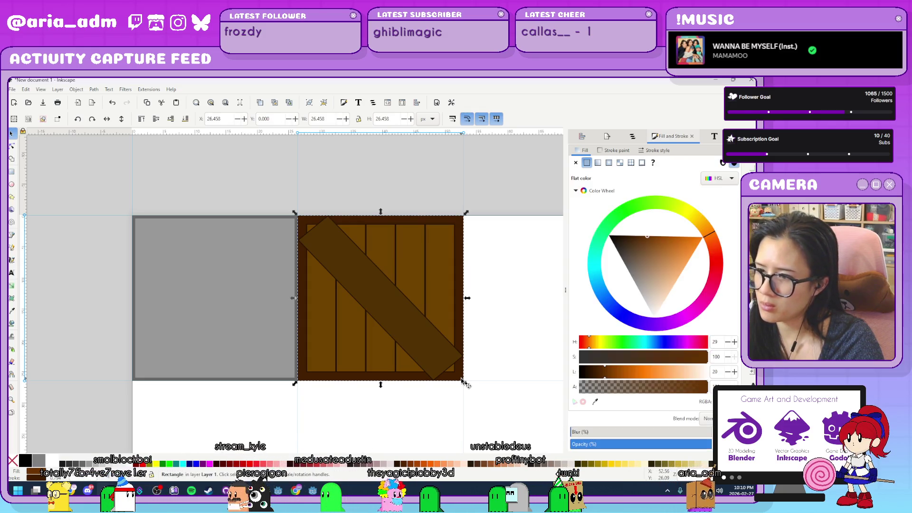
key("ctrl+z")
key("ctrl+z")
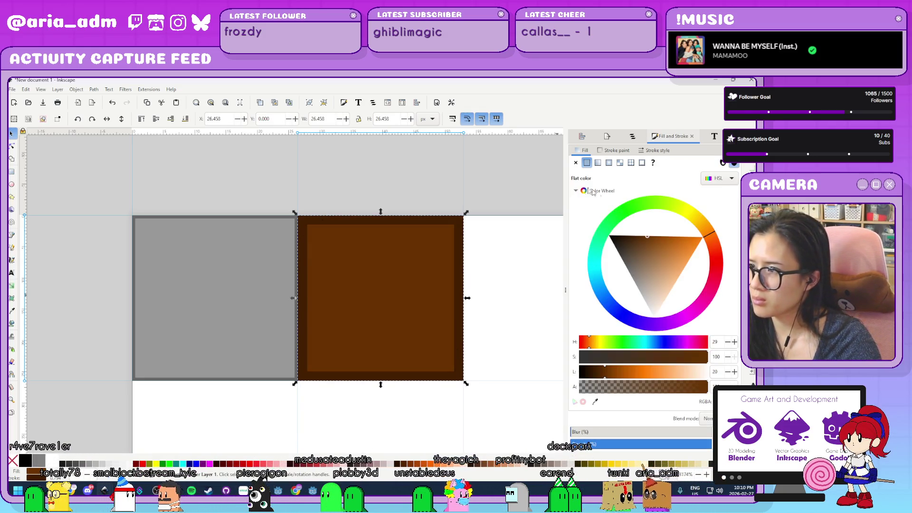
left_click(520, 310)
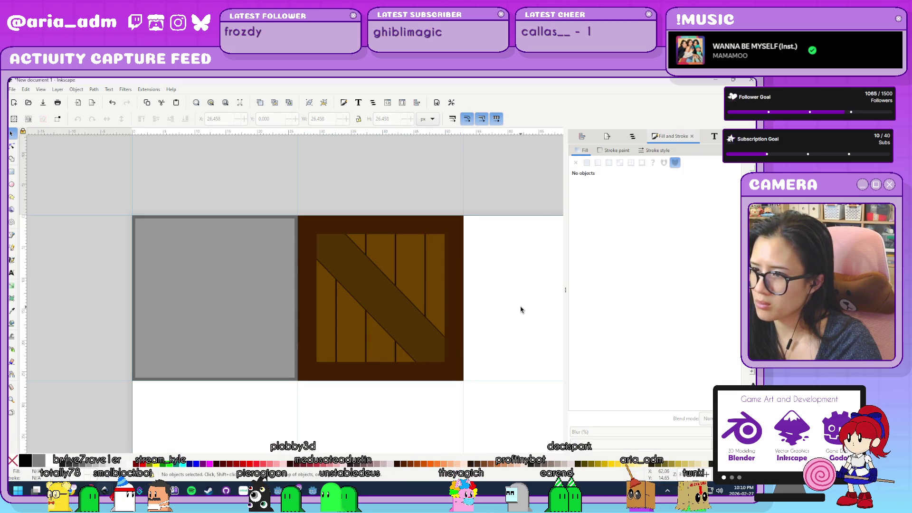
Recolour the crate's frame stroke a lighter brown, comparing with undo and redo
left_click(463, 328)
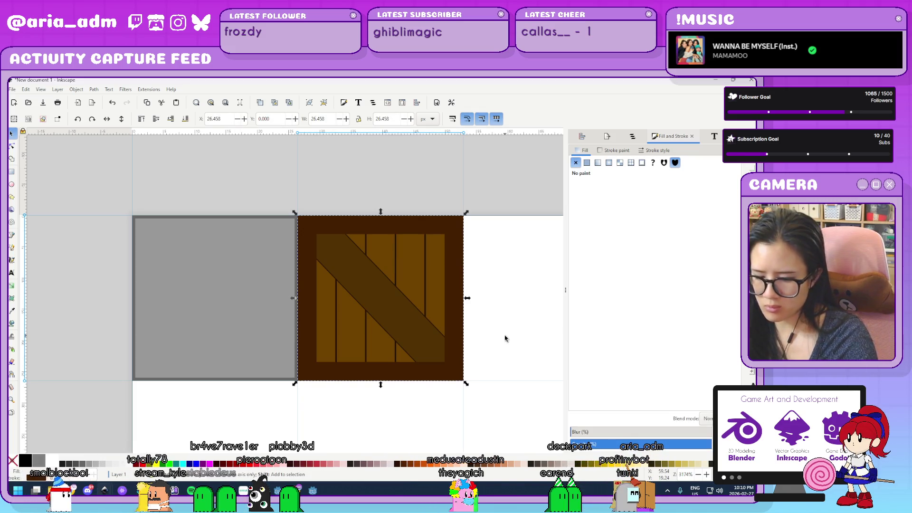
left_click(617, 151)
left_click(594, 402)
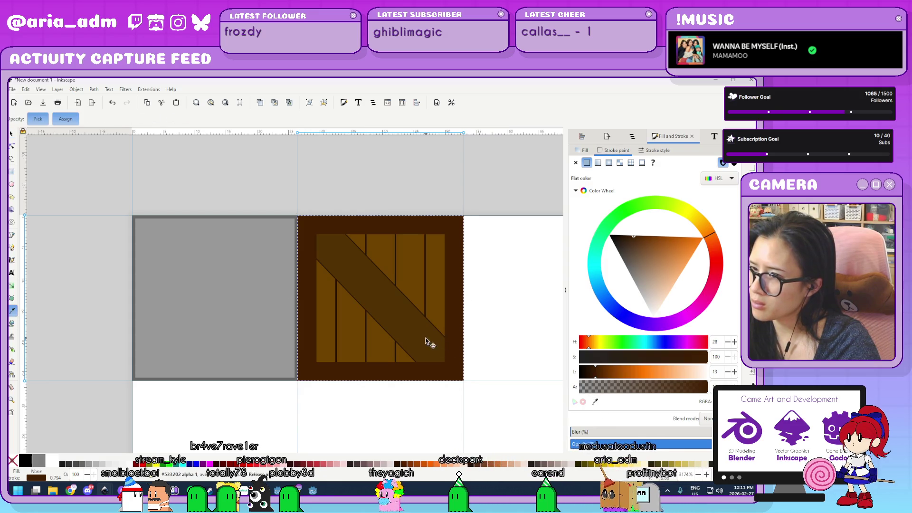
left_click(428, 342)
key("Escape")
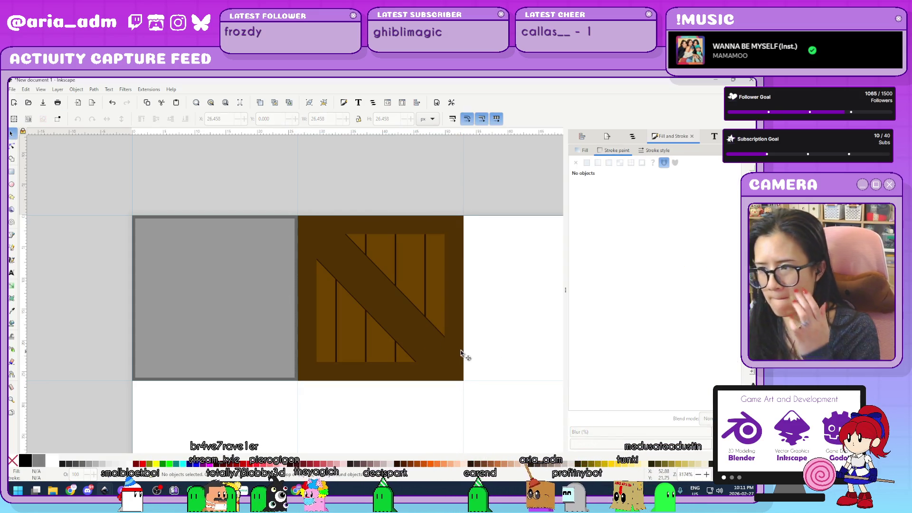
key("ctrl+z")
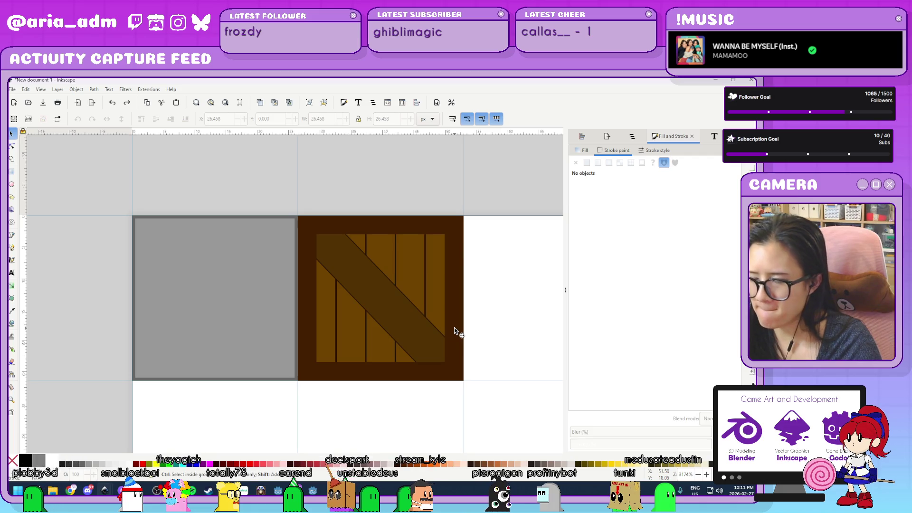
key("ctrl+shift+z")
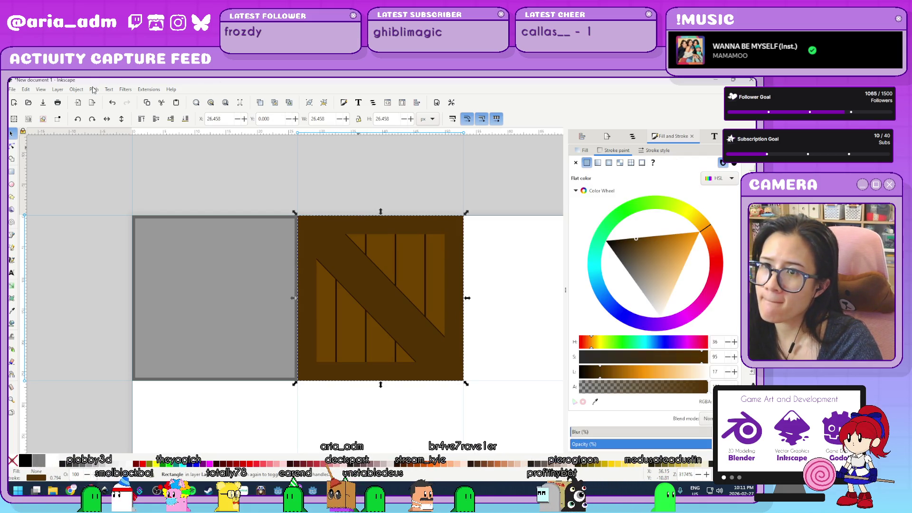
Convert the rectangle to a path and give it a flat dark brown stroke sampled from the canvas
left_click(94, 89)
left_click(102, 113)
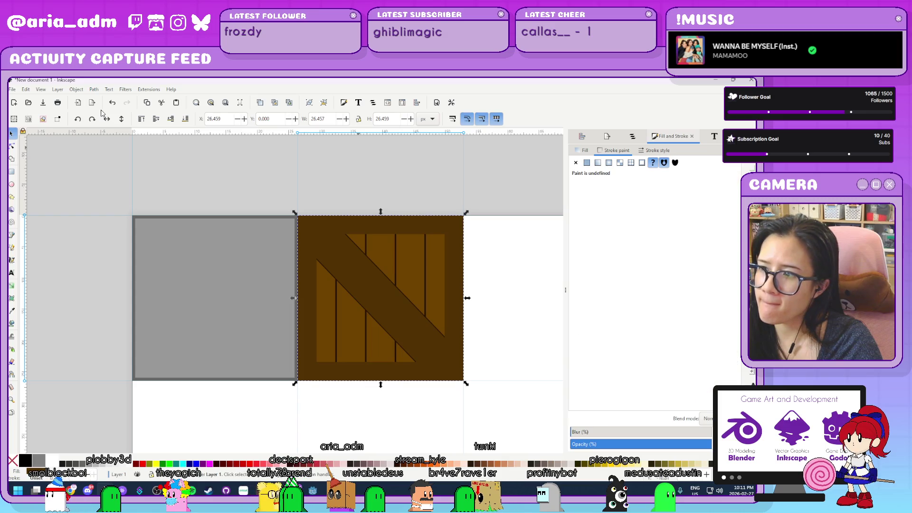
left_click(587, 163)
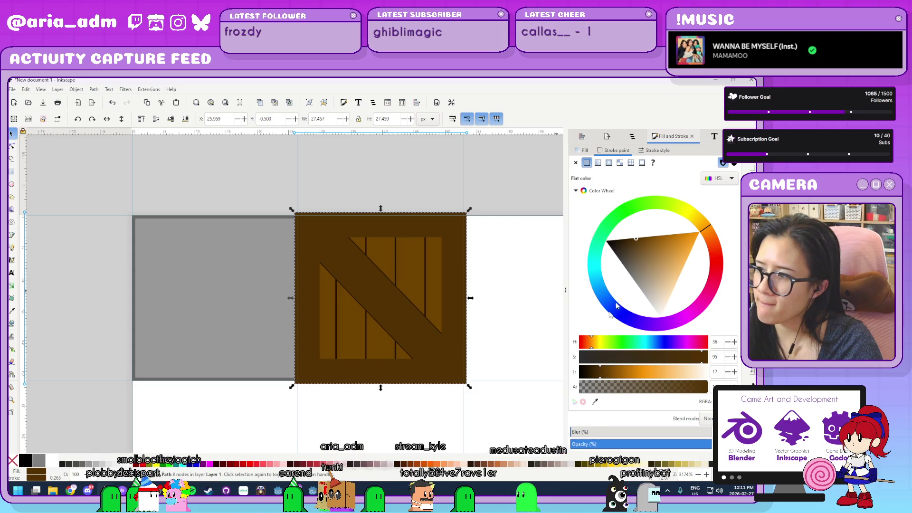
scroll(454, 372, "up", 4, "ctrl")
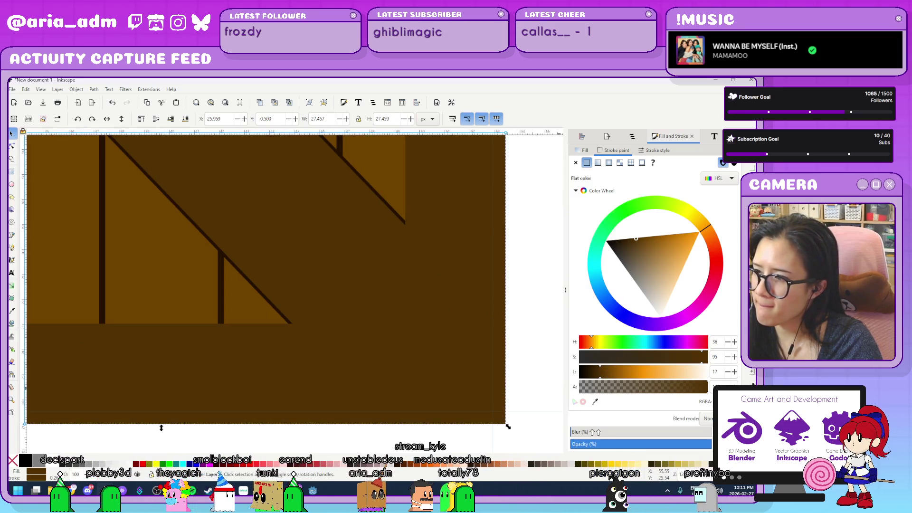
left_click(595, 402)
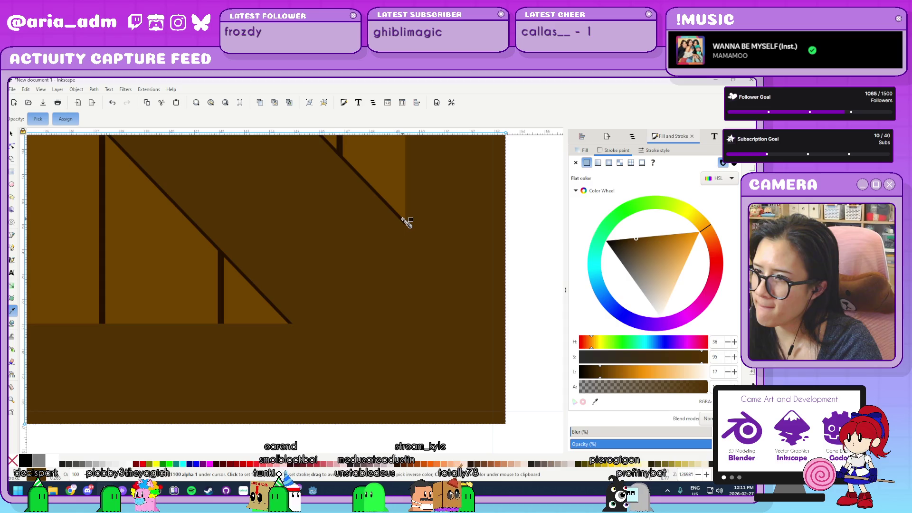
left_click(403, 219, "shift")
Set the outline width to 0.25 px
left_click(658, 151)
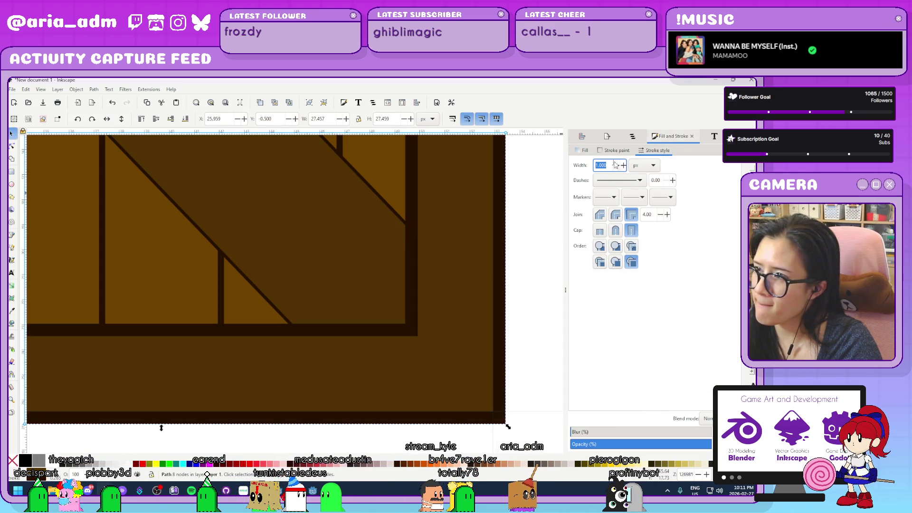
type("0.25")
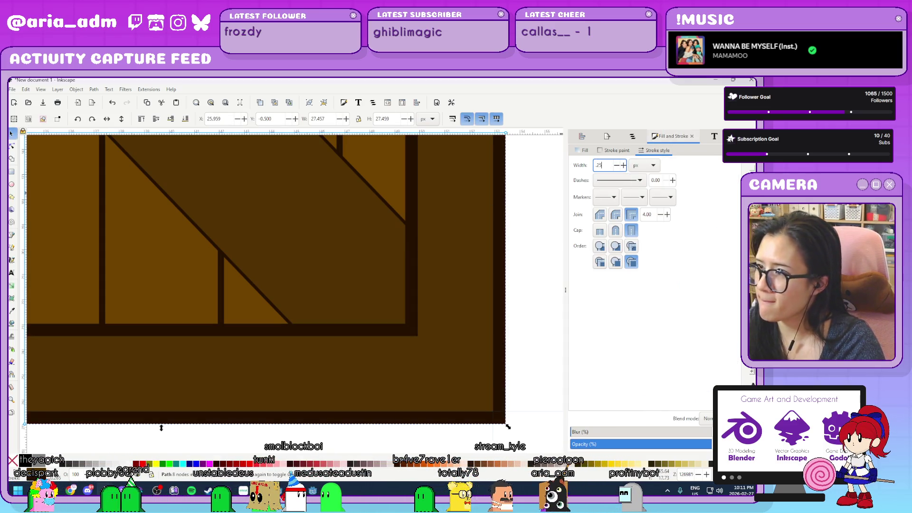
key("Return")
key("Escape")
scroll(478, 413, "down", 7, "ctrl")
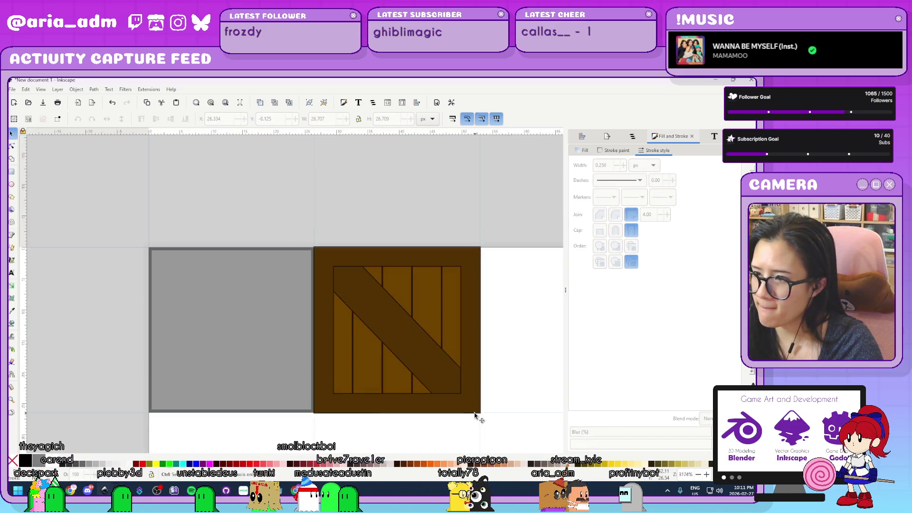
scroll(484, 410, "up", 2, "ctrl")
scroll(492, 412, "up", 2, "ctrl")
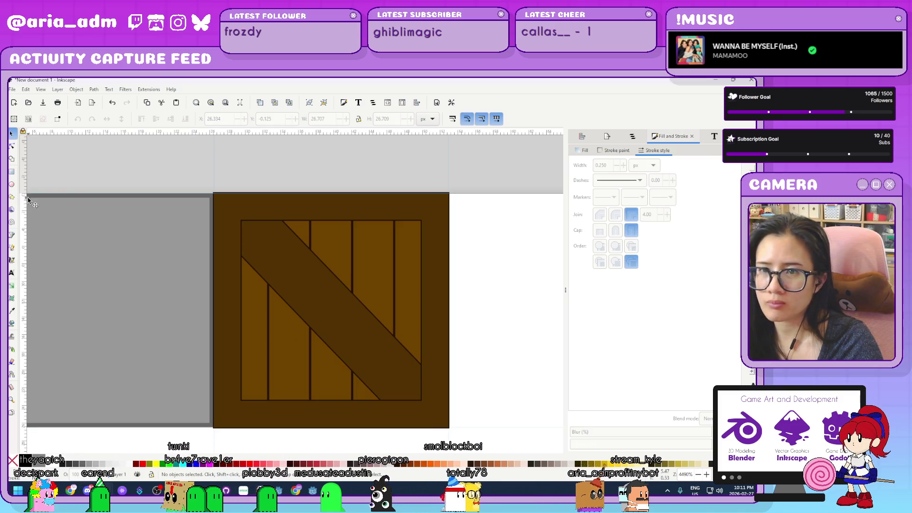
Align the crate's top edge with the page edge
left_click(13, 185)
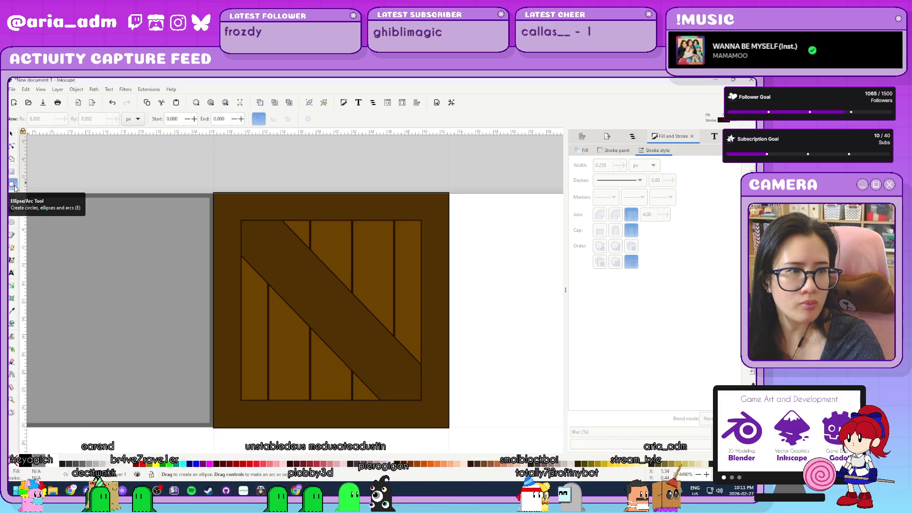
scroll(239, 209, "up", 2, "ctrl")
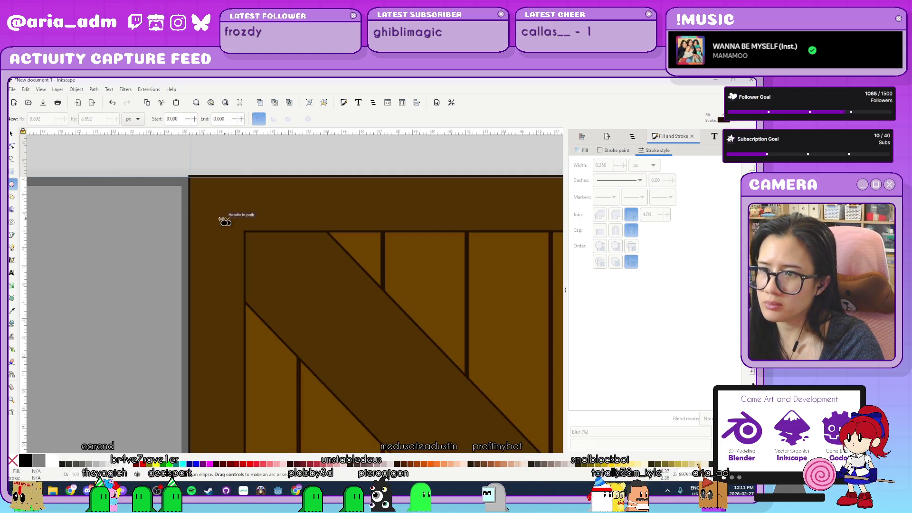
key("s")
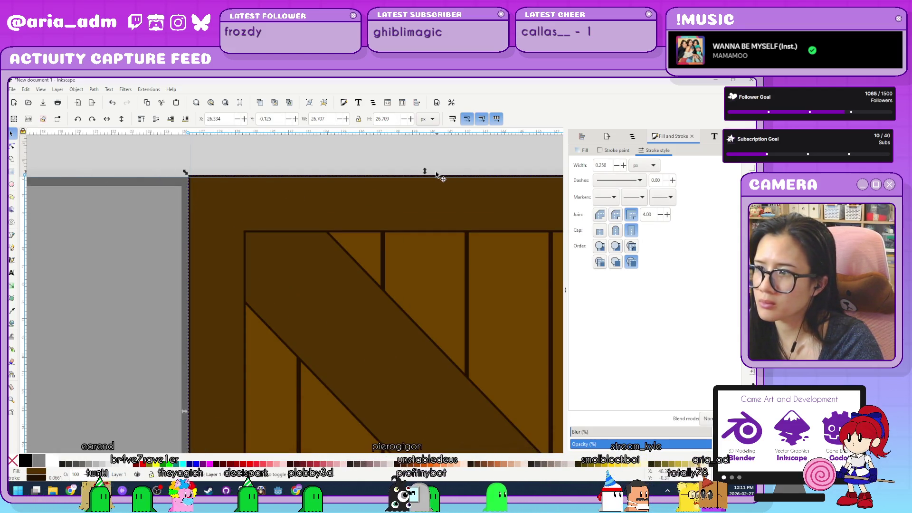
mouse_move(423, 172)
left_mouse_down()
mouse_move(422, 200)
mouse_move(424, 174)
mouse_move(413, 185)
left_mouse_up()
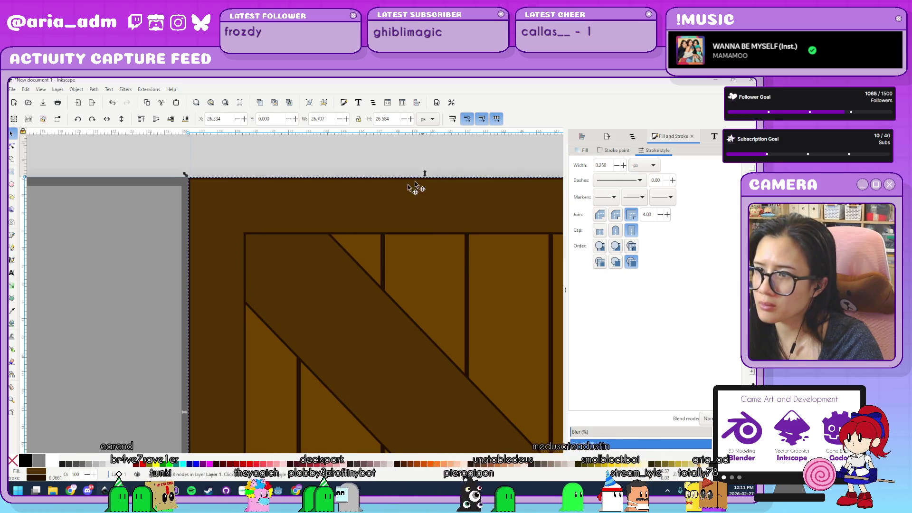
scroll(414, 185, "down", 3, "ctrl")
scroll(190, 203, "up", 3, "ctrl")
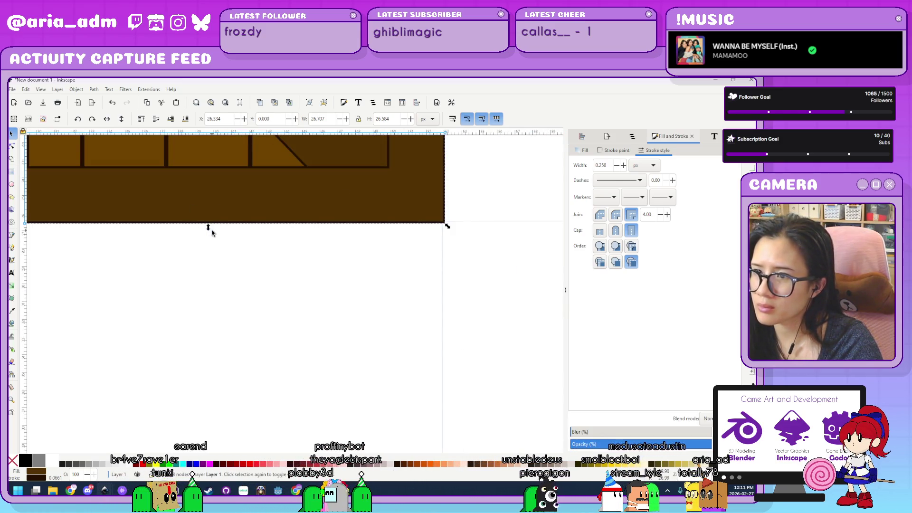
scroll(488, 235, "up", 2, "ctrl")
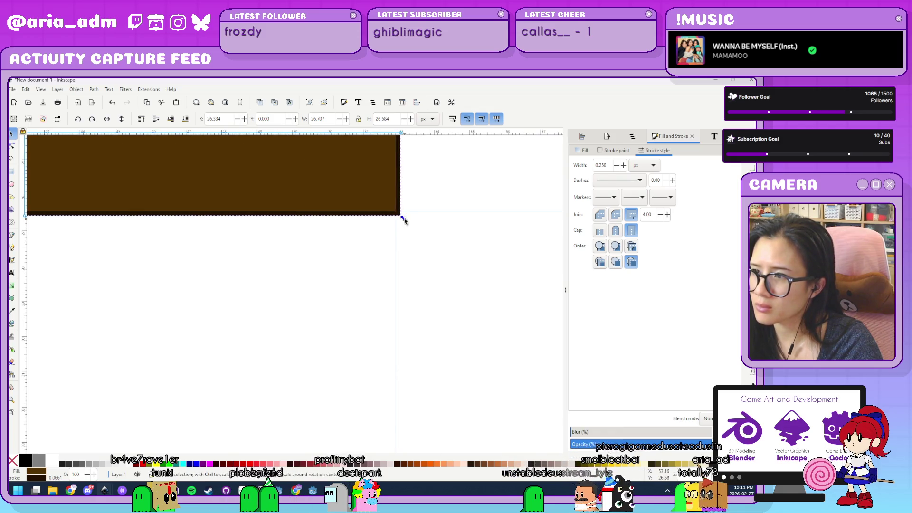
left_click(442, 279)
scroll(447, 285, "down", 5, "ctrl")
scroll(468, 285, "down", 1, "ctrl")
scroll(489, 234, "up", 2)
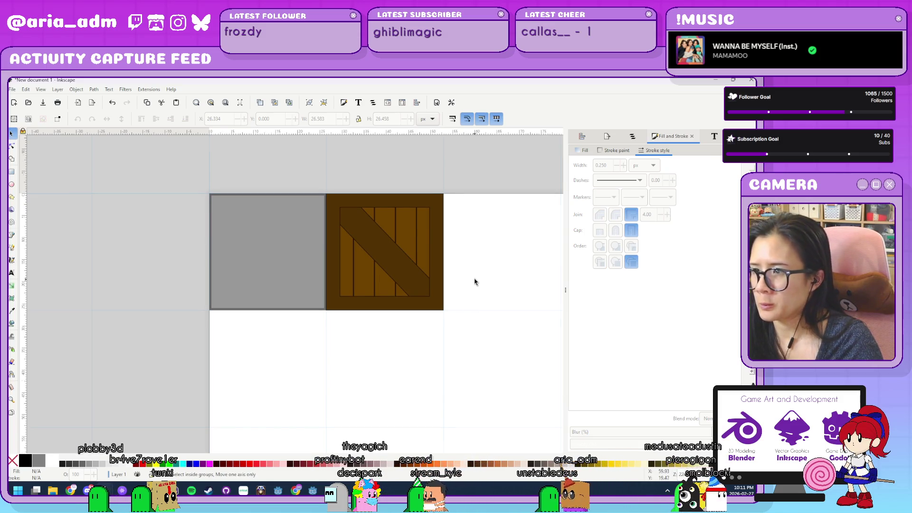
scroll(475, 278, "up", 1, "ctrl")
scroll(427, 266, "up", 3)
scroll(391, 287, "right", 4)
scroll(403, 296, "up", 1, "ctrl")
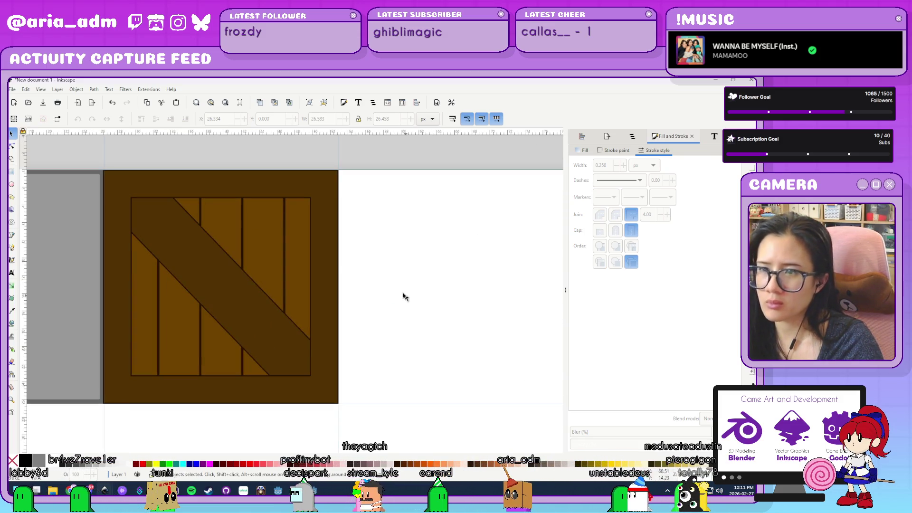
Draw straight diagonal lines from each inner panel corner to the matching outer crate corner
left_click(12, 234)
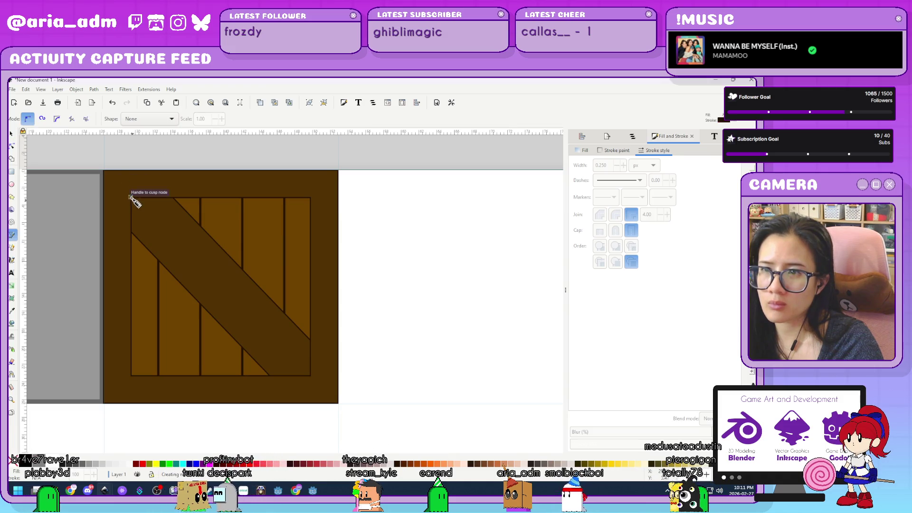
double_click(105, 172)
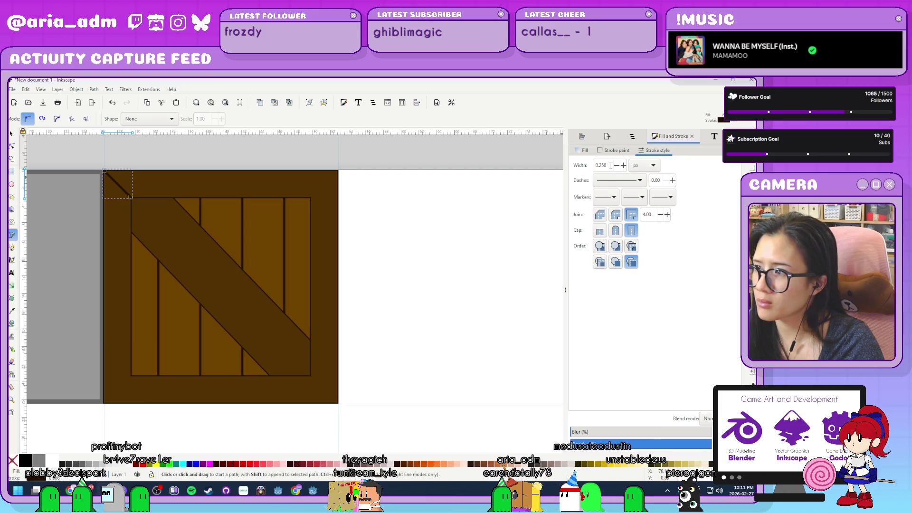
type("8")
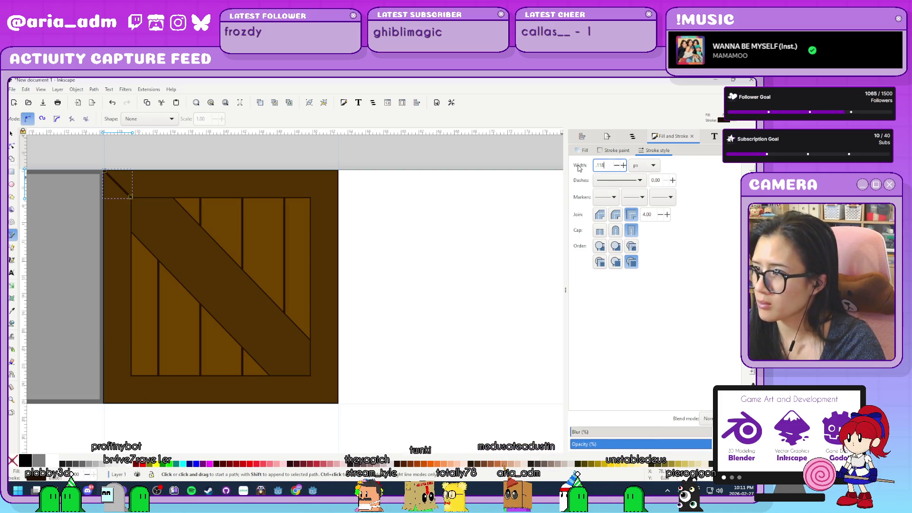
left_click(311, 197)
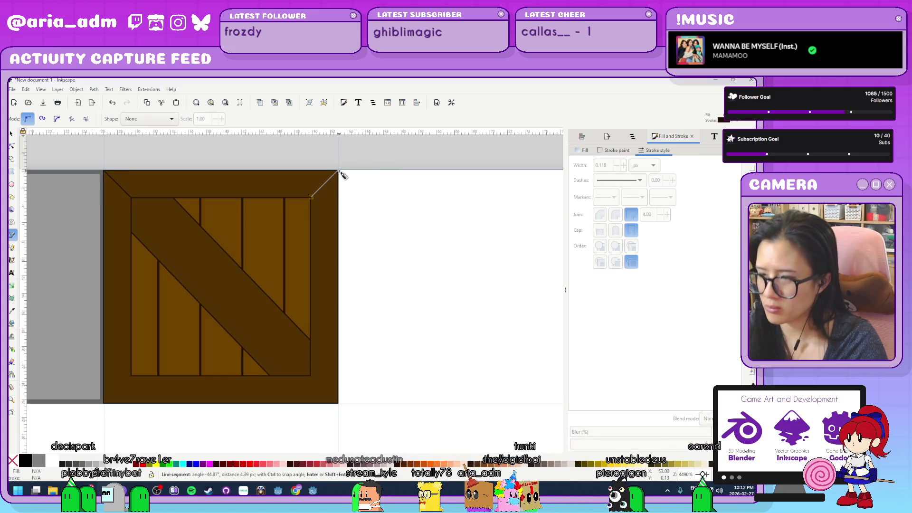
double_click(338, 171)
left_click(312, 375)
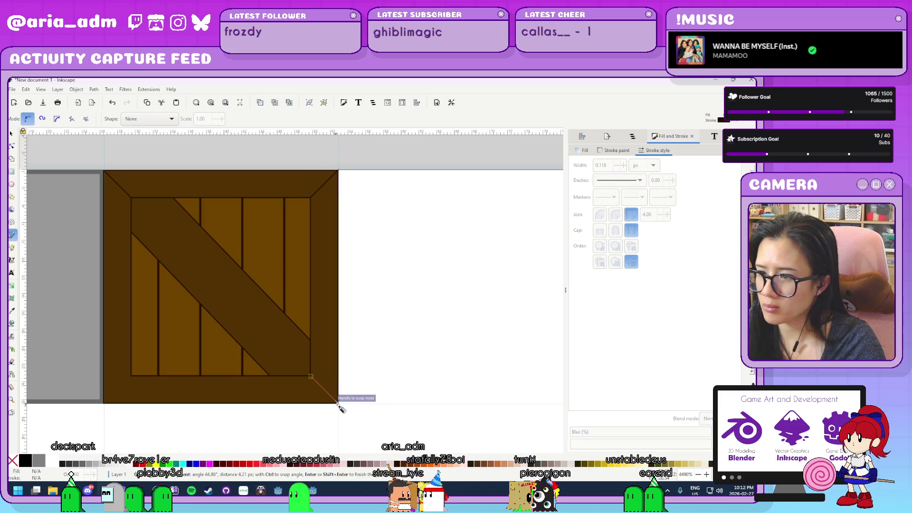
double_click(339, 404)
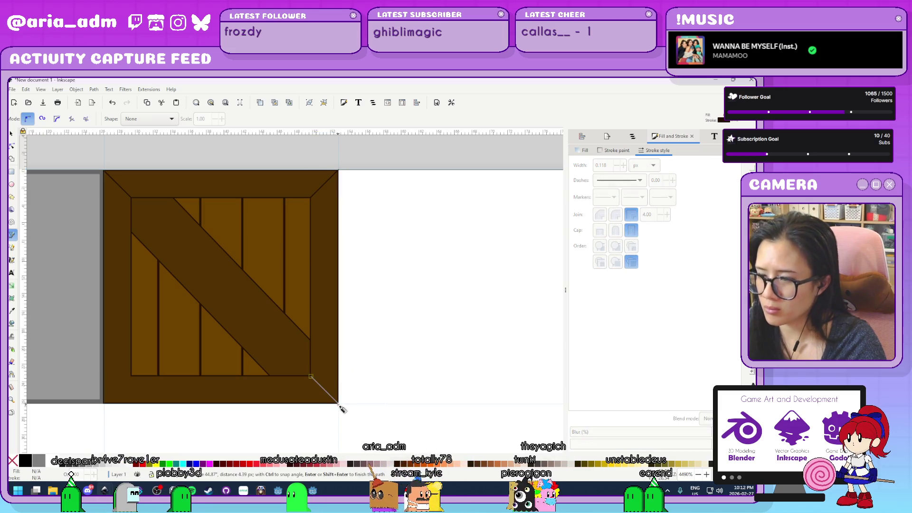
left_click(130, 376)
double_click(105, 404)
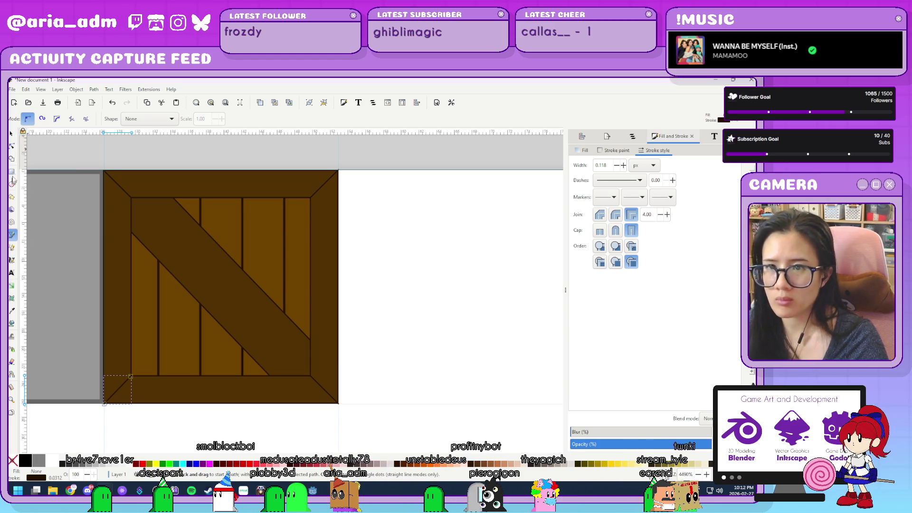
Draw a small grey circle near the crate's top-left corner
key("e")
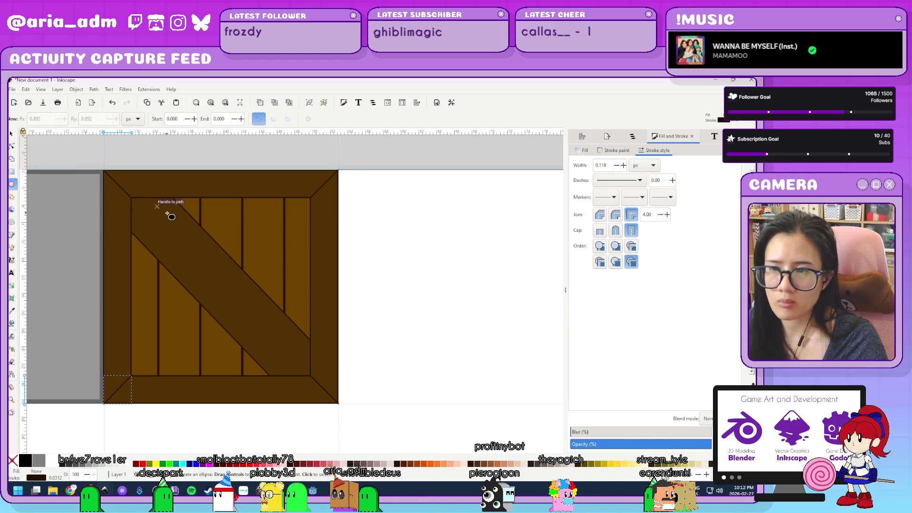
scroll(138, 173, "up", 3)
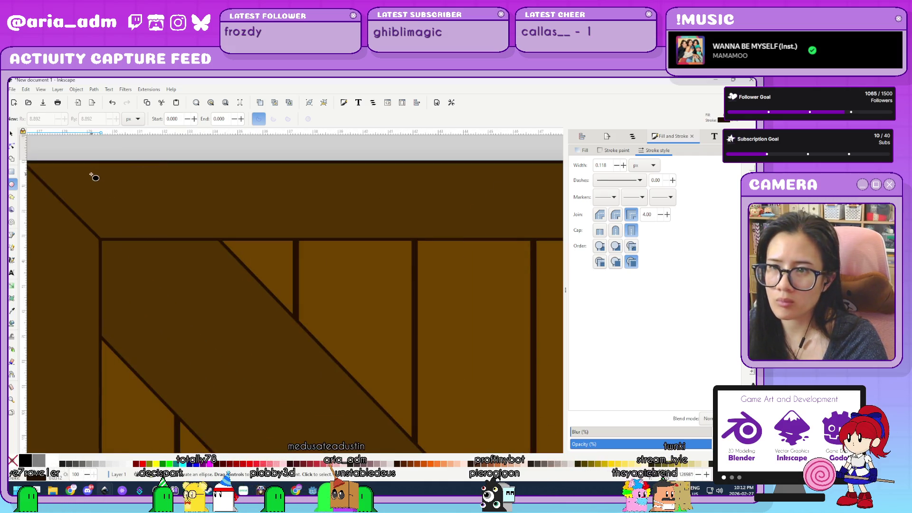
left_click_drag(317, 202, 271, 210)
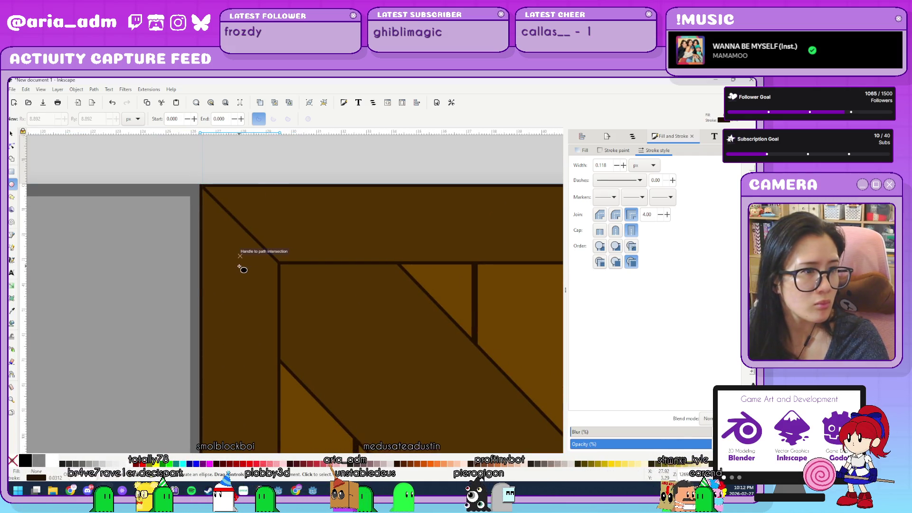
left_click(261, 218)
left_click(39, 463)
scroll(332, 309, "down", 6)
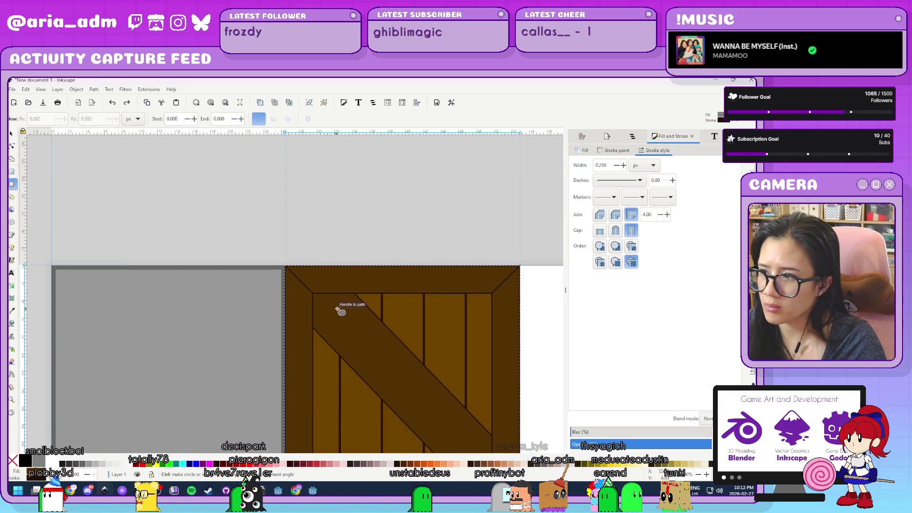
scroll(339, 309, "up", 6)
mouse_move(208, 171)
left_mouse_down()
mouse_move(288, 259)
mouse_move(279, 236)
mouse_move(240, 216)
left_mouse_up()
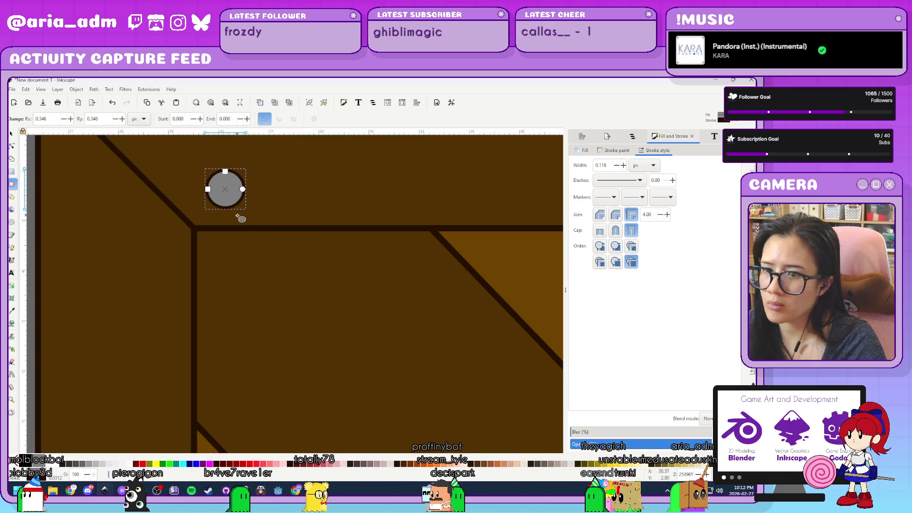
Move the circle into the corner, duplicate it, and position both bolts along the top-left seam
left_click(11, 133)
scroll(394, 361, "down", 3)
scroll(379, 321, "up", 2)
left_click_drag(311, 323, 233, 242)
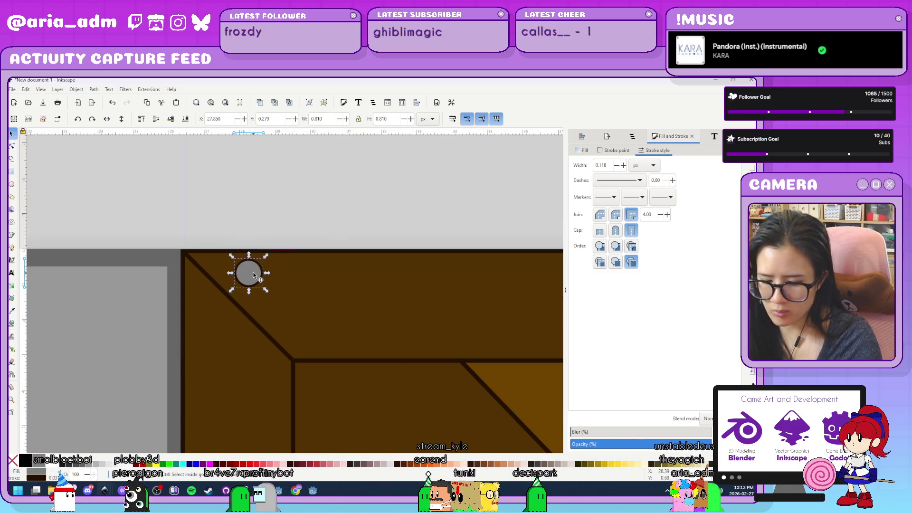
key("ctrl+d")
left_click_drag(256, 282, 320, 350)
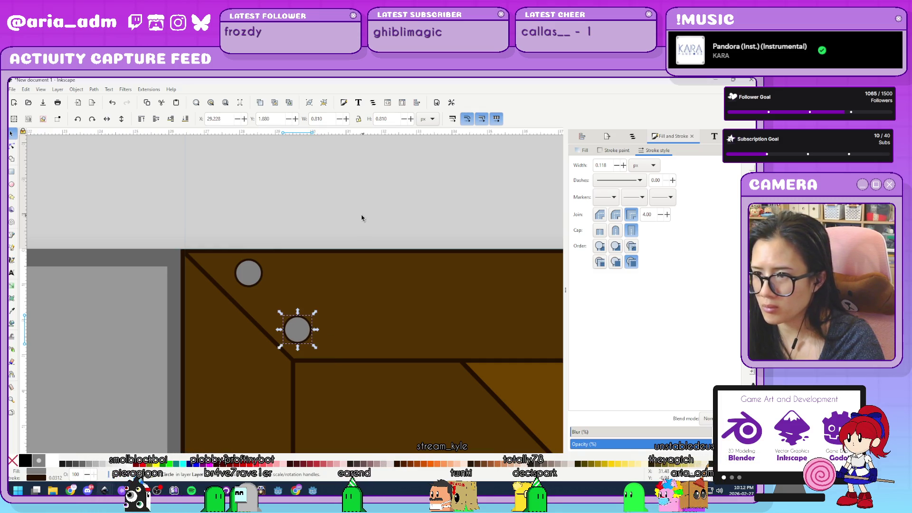
left_click(322, 217)
scroll(322, 217, "down", 5)
scroll(519, 285, "down", 5)
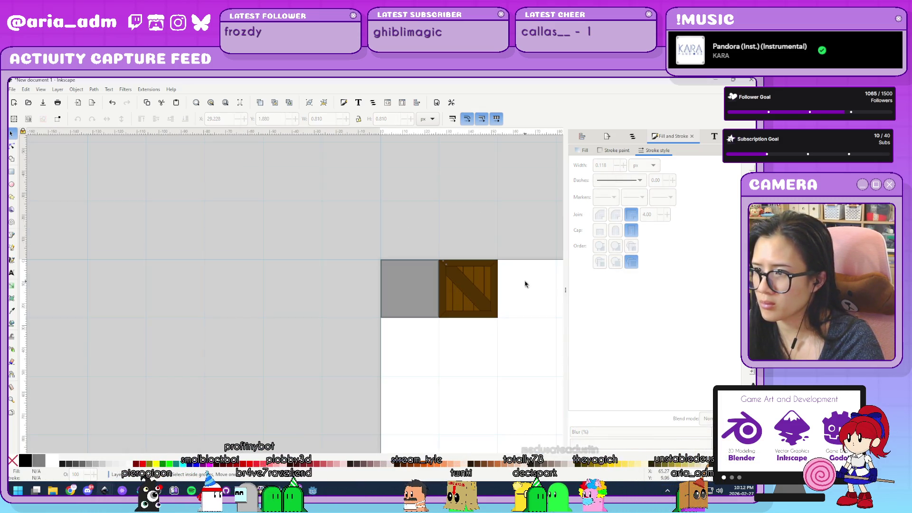
scroll(519, 285, "up", 5)
scroll(329, 169, "up", 1)
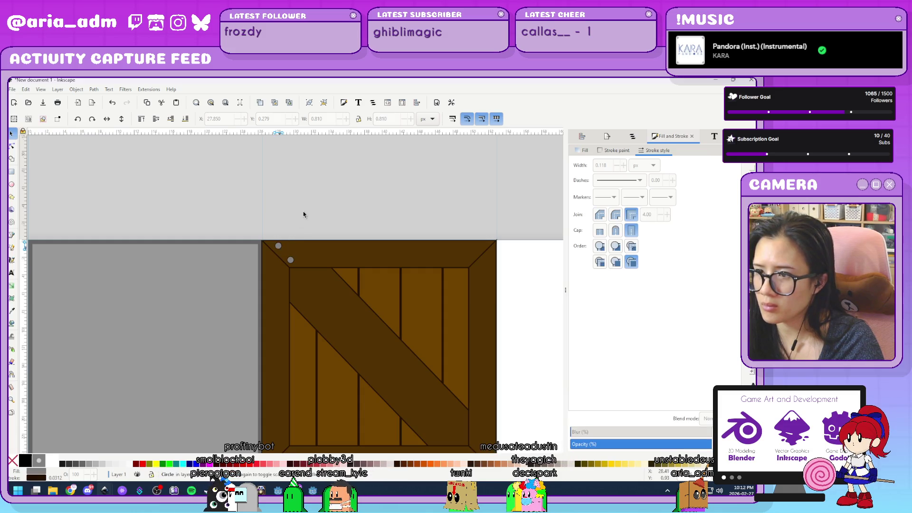
scroll(303, 212, "up", 3)
left_click(232, 309)
left_click_drag(215, 313, 223, 311)
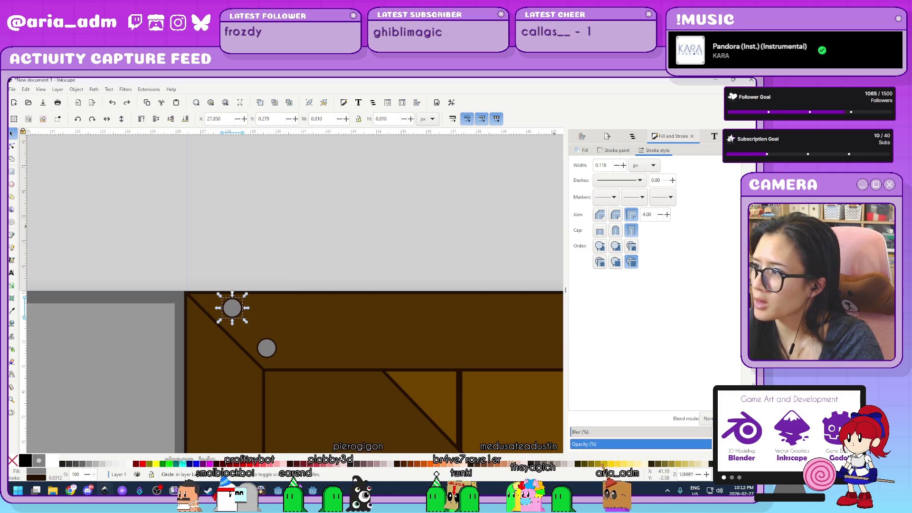
left_click_drag(230, 326, 222, 330)
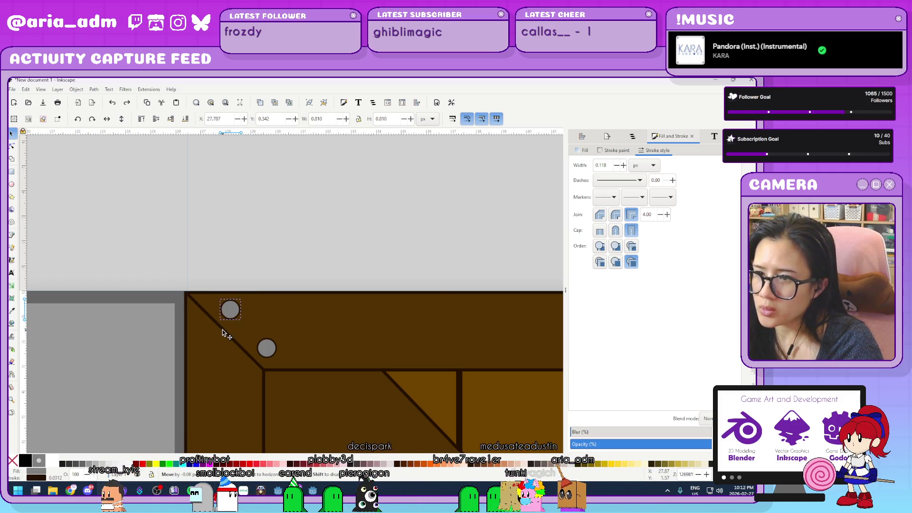
Duplicate the bolt pair onto the other side of the seam to make four bolts
left_click(267, 351)
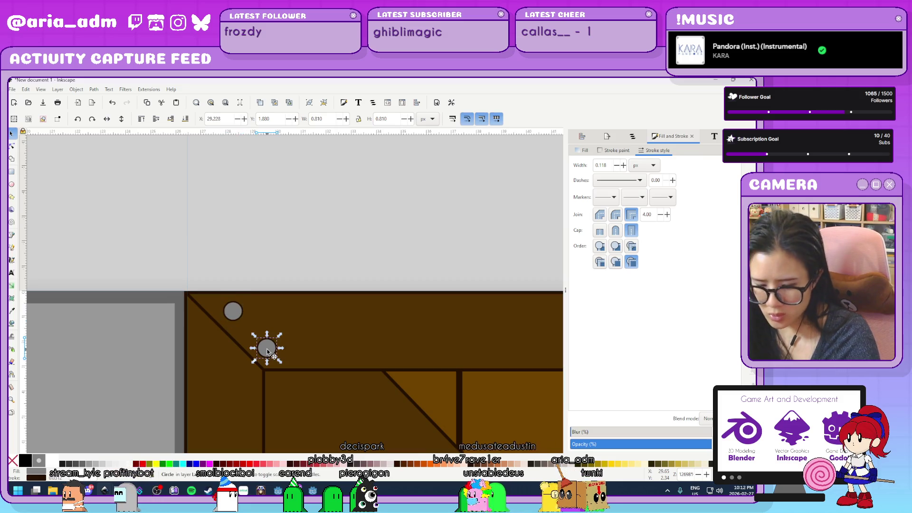
key("ctrl+d")
left_click_drag(239, 317, 184, 355)
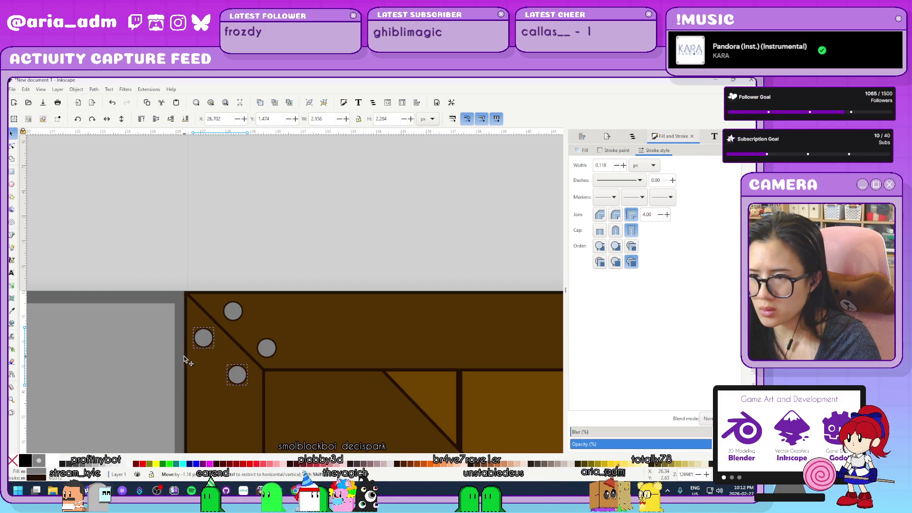
Copy the set of four bolts to the crate's top-right corner
left_click(233, 311, "shift")
left_click(264, 348, "shift")
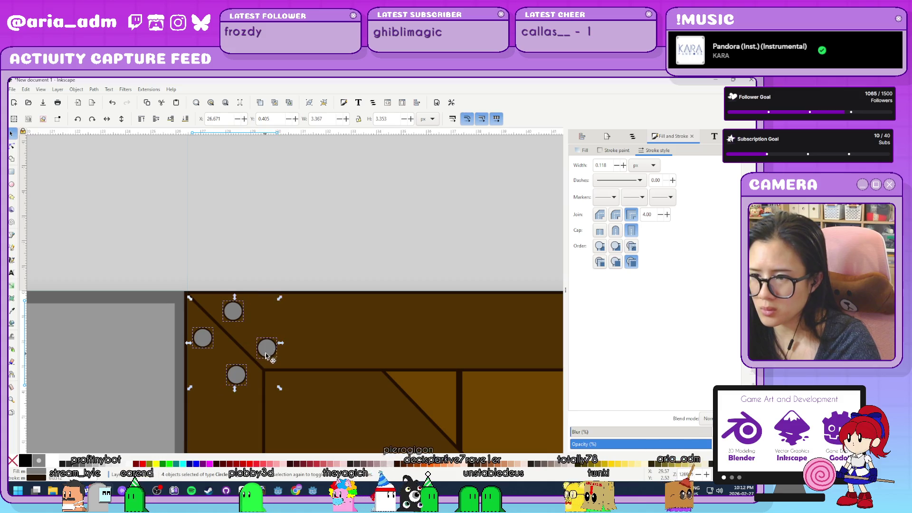
scroll(314, 304, "down", 3)
key("ctrl+d")
left_click_drag(295, 320, 527, 325)
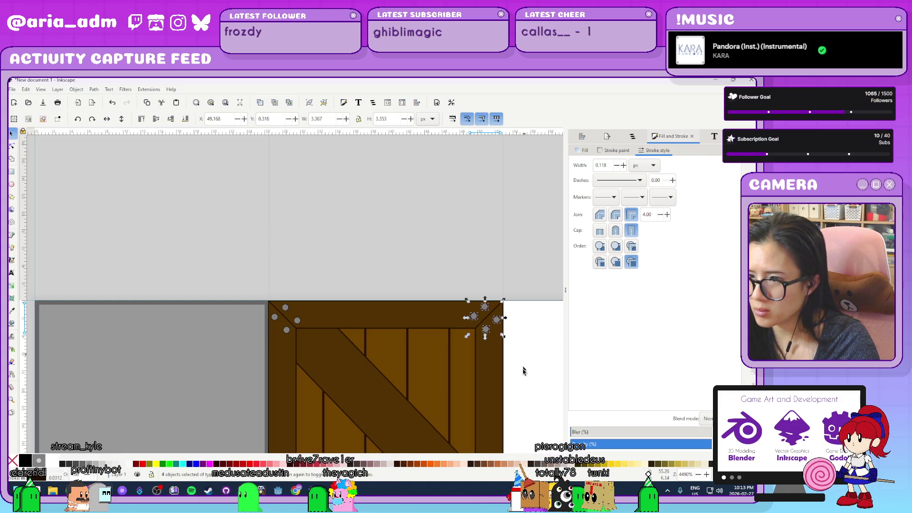
Fit the copied bolts around the crate's top-right seam
left_click_drag(523, 371, 432, 263)
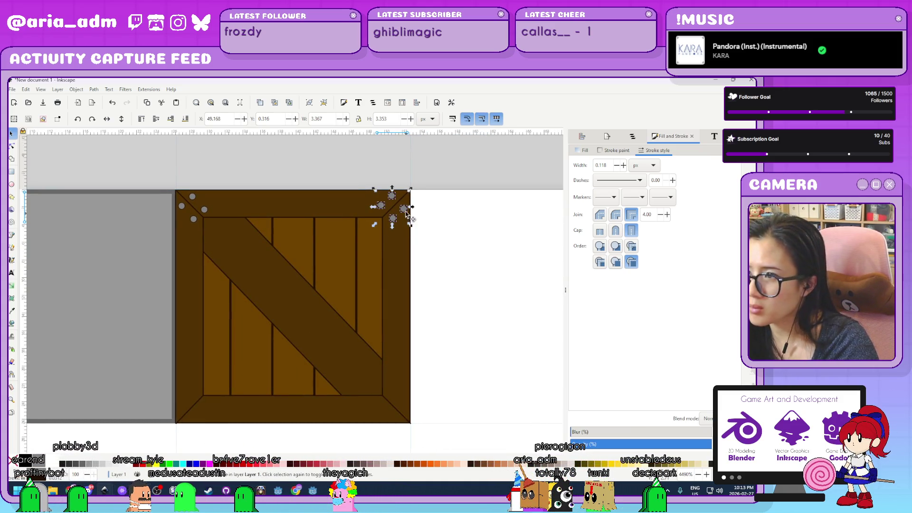
left_click_drag(385, 409, 398, 440)
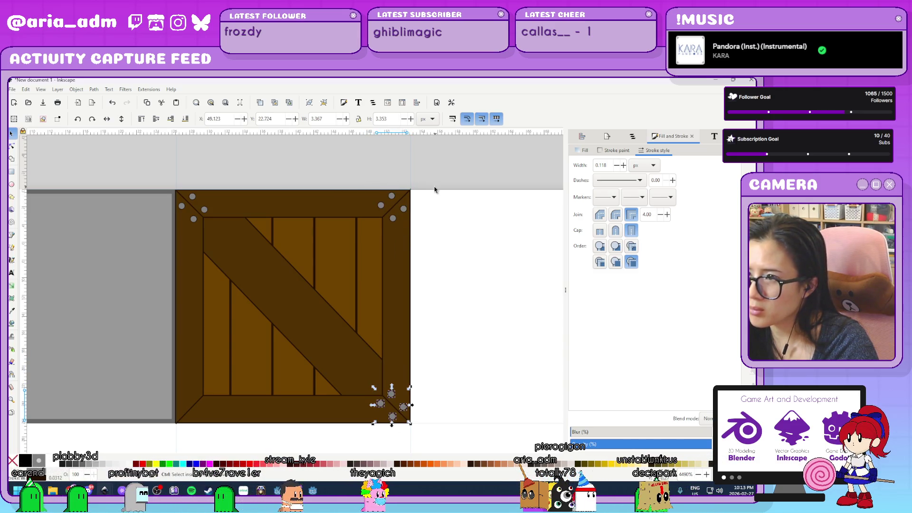
scroll(411, 202, "up", 3)
left_click(278, 243)
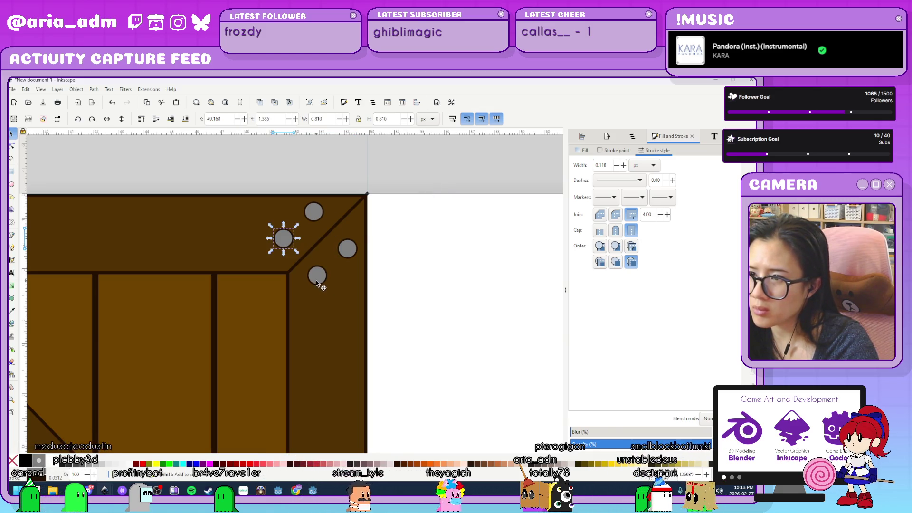
left_click_drag(319, 282, 297, 302)
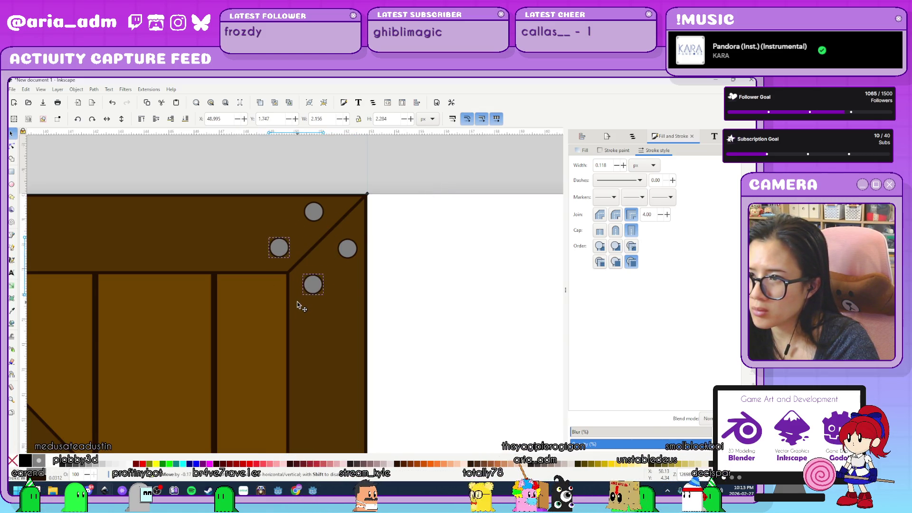
left_click(351, 247, "shift")
Move the bolt group down to the crate's bottom-left corner
key("e")
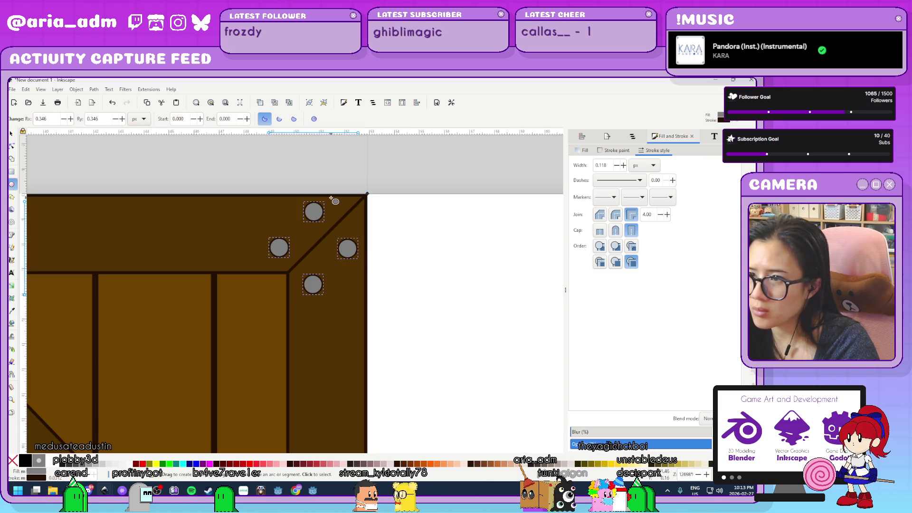
left_click(12, 135)
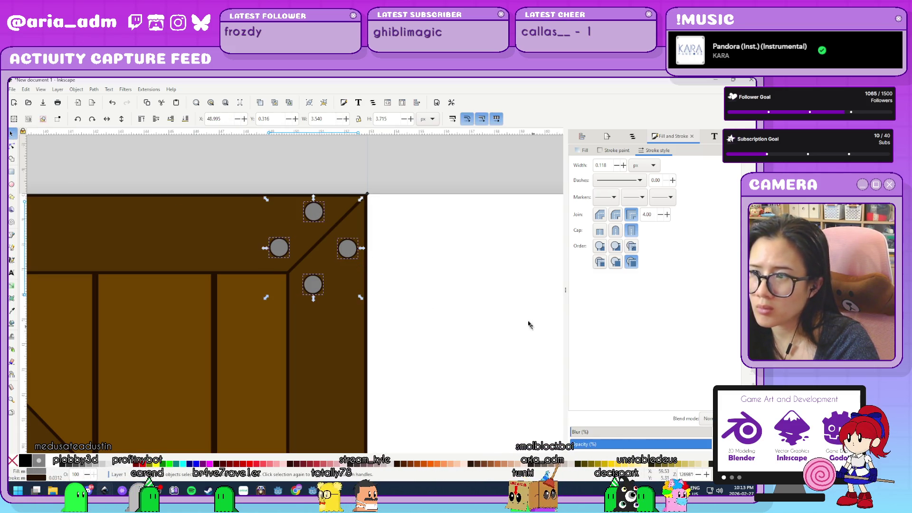
scroll(523, 328, "down", 4, "ctrl")
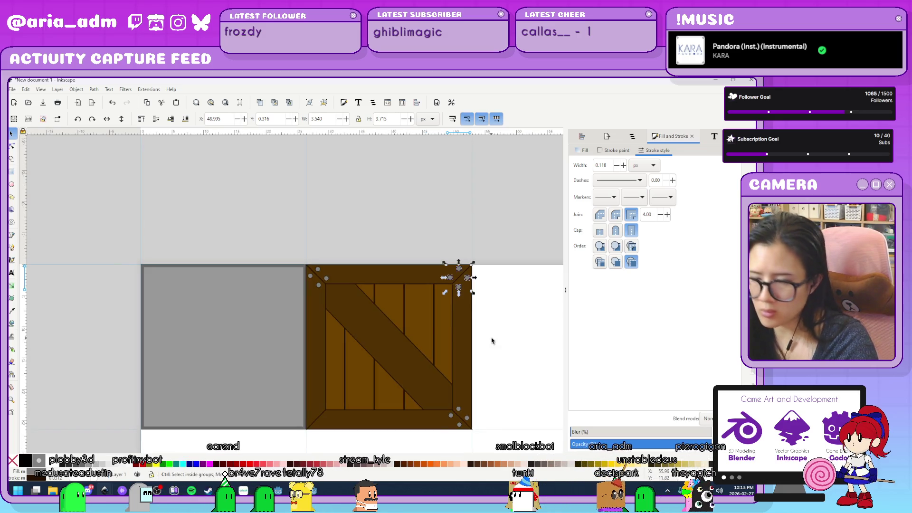
left_click_drag(469, 279, 294, 451)
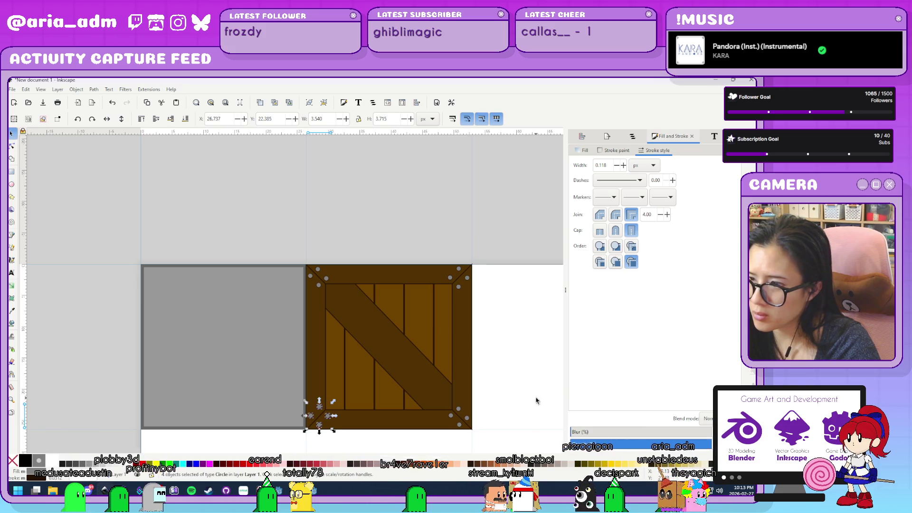
key("Escape")
scroll(452, 409, "up", 6, "ctrl")
scroll(453, 409, "up", 1, "ctrl")
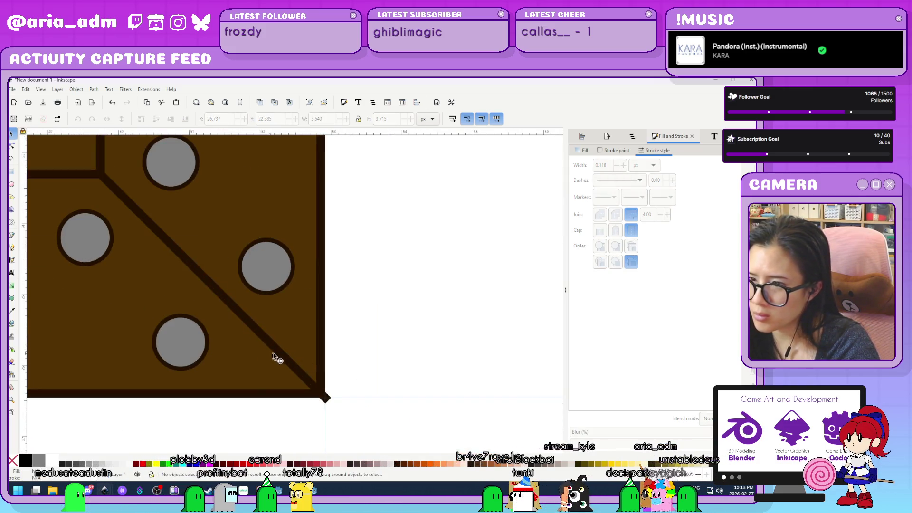
Give the diagonal brace butt caps and a flat corner join after trying miter and round
left_click(278, 354)
left_click(599, 216)
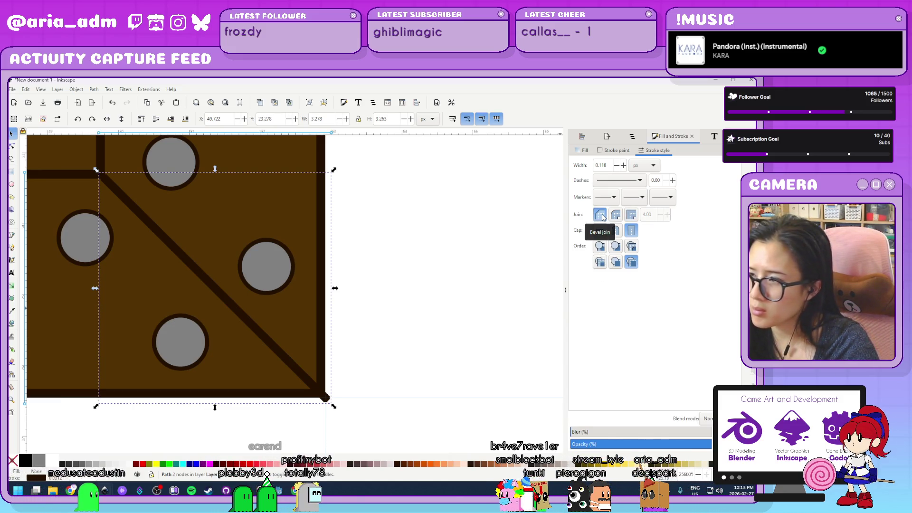
left_click(599, 231)
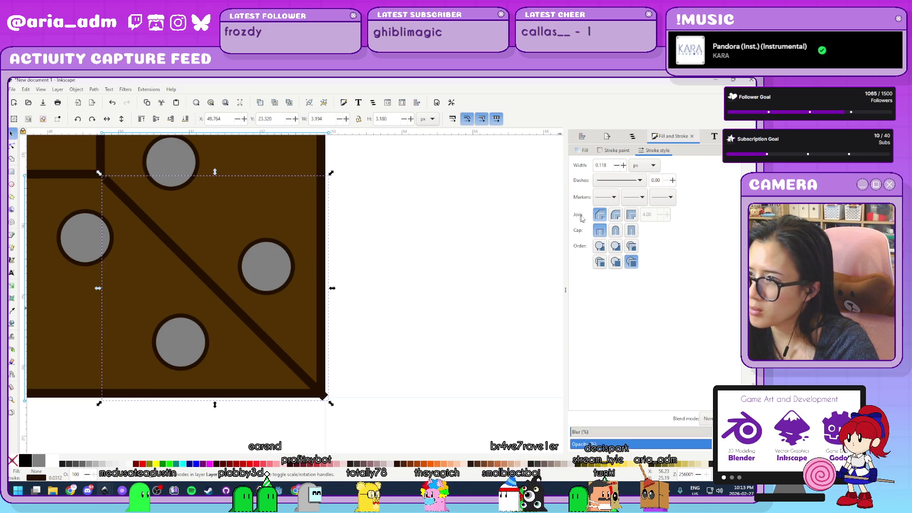
left_click(628, 214)
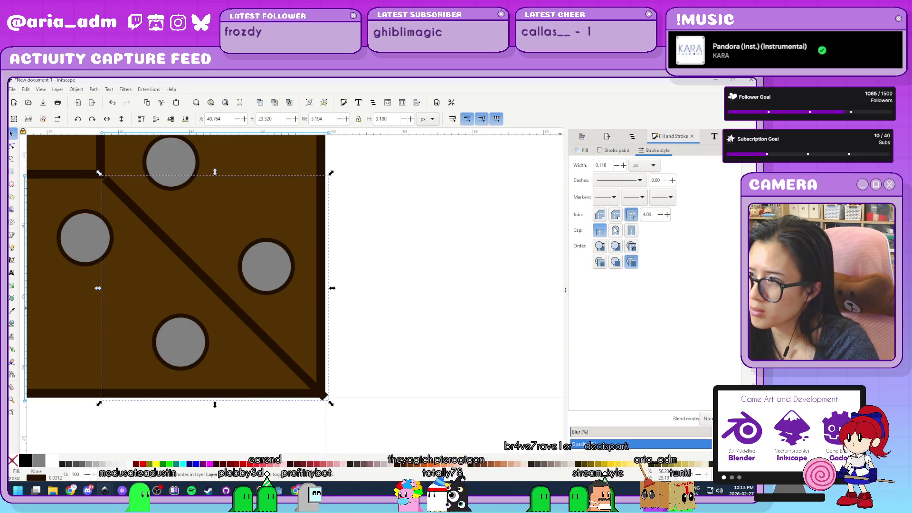
left_click(614, 216)
left_click(600, 214)
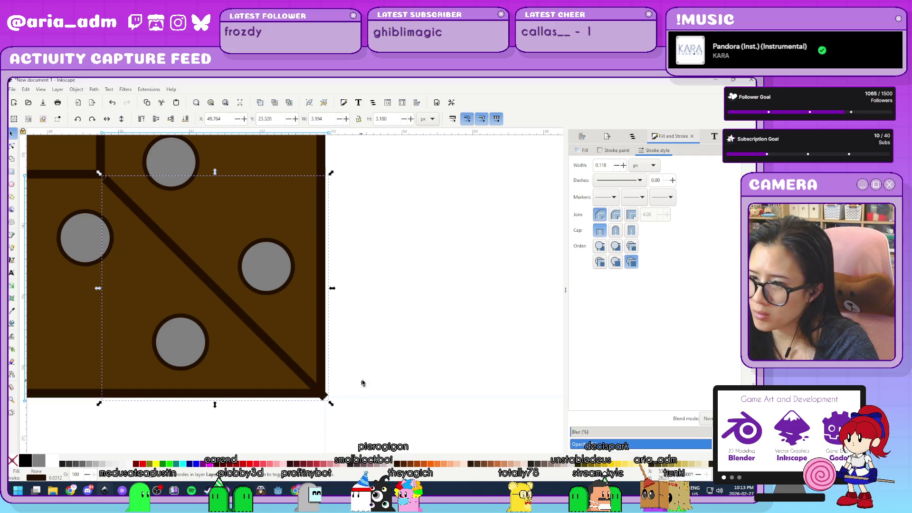
scroll(328, 397, "up", 1)
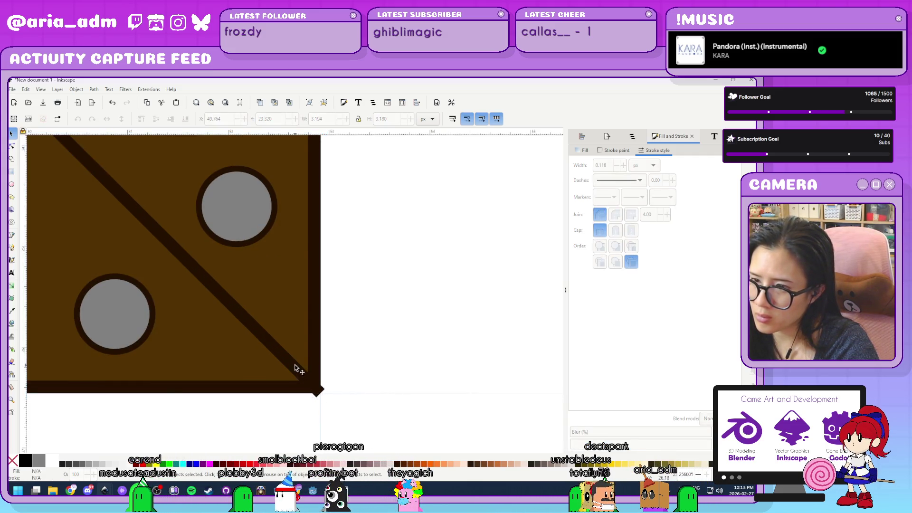
Scale the brace slightly and shift it up-left so it meets the inner panel corner
mouse_move(327, 399)
left_mouse_down()
mouse_move(303, 384)
mouse_move(323, 400)
mouse_move(317, 392)
left_mouse_up()
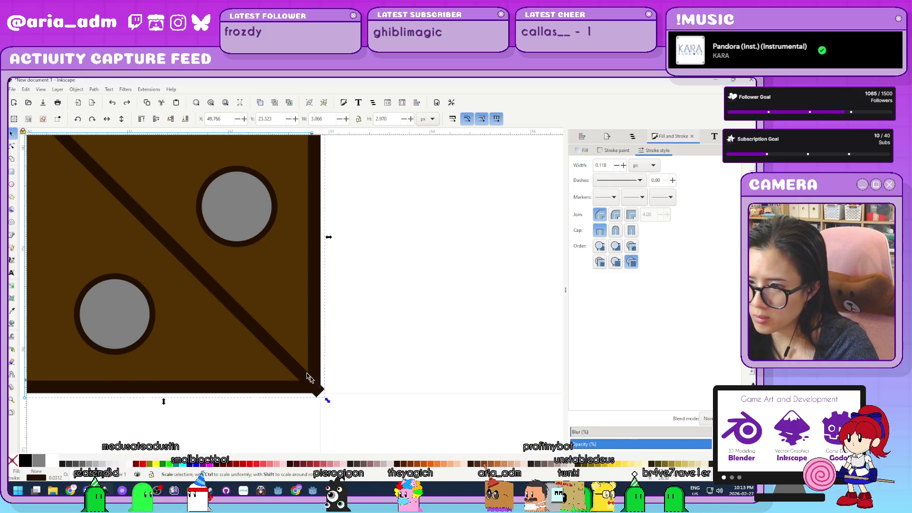
left_click_drag(308, 376, 350, 380)
scroll(406, 392, "down", 3, "ctrl")
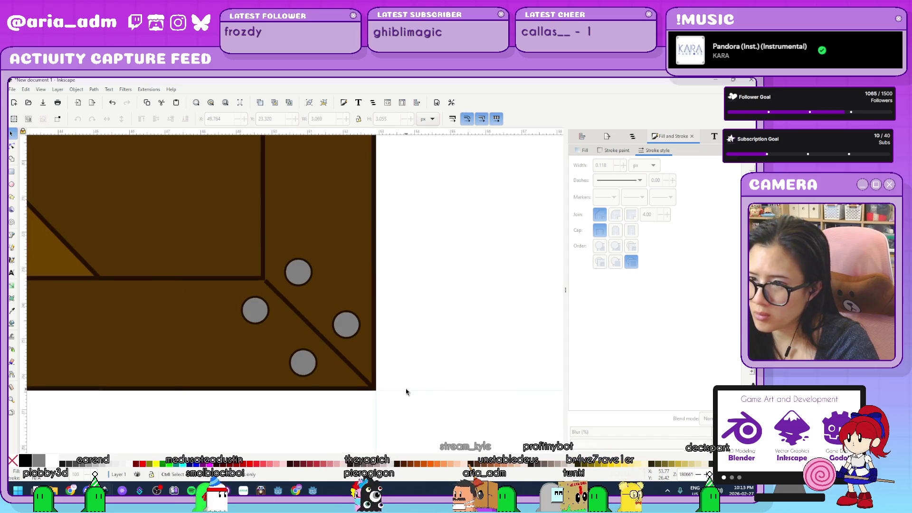
scroll(240, 264, "up", 3, "ctrl")
mouse_move(366, 340)
left_mouse_down()
mouse_move(327, 296)
mouse_move(349, 316)
mouse_move(342, 311)
left_mouse_up()
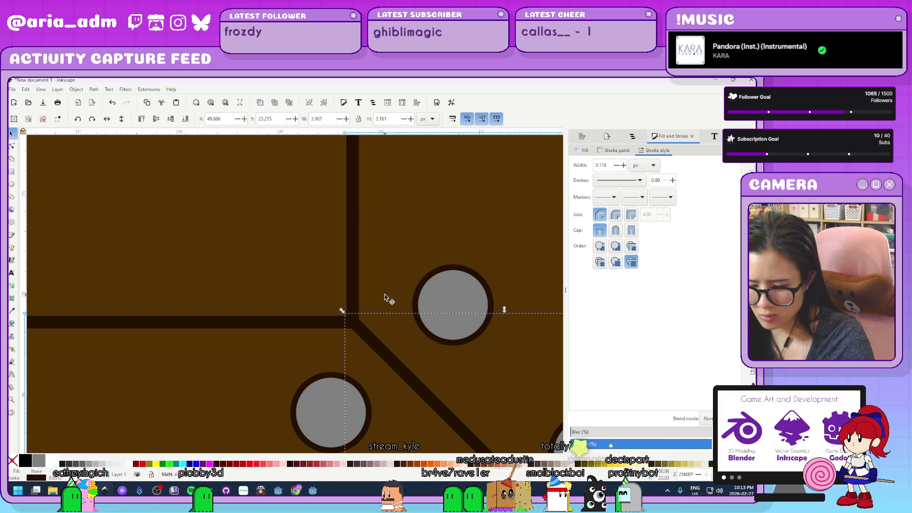
scroll(386, 302, "down", 10)
scroll(481, 244, "up", 10)
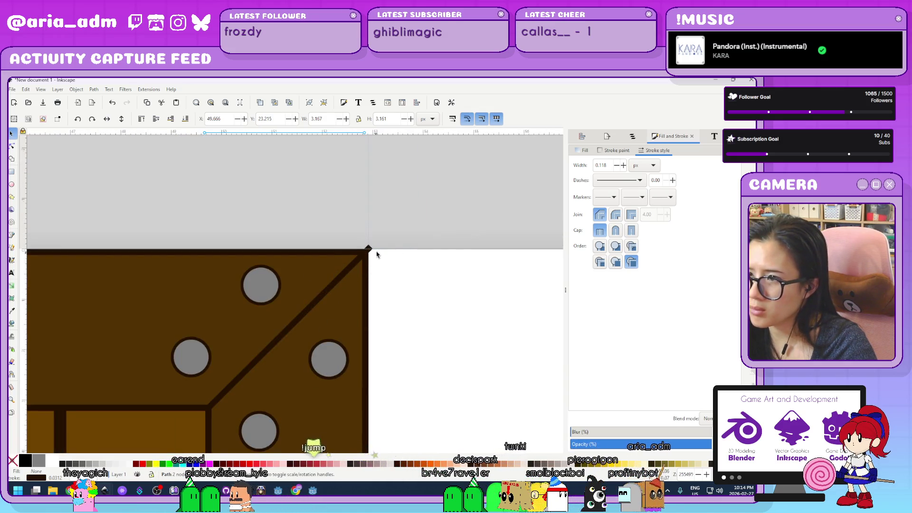
With the Node tool, pull the top-right brace's end node inward to shorten it
left_click(370, 251)
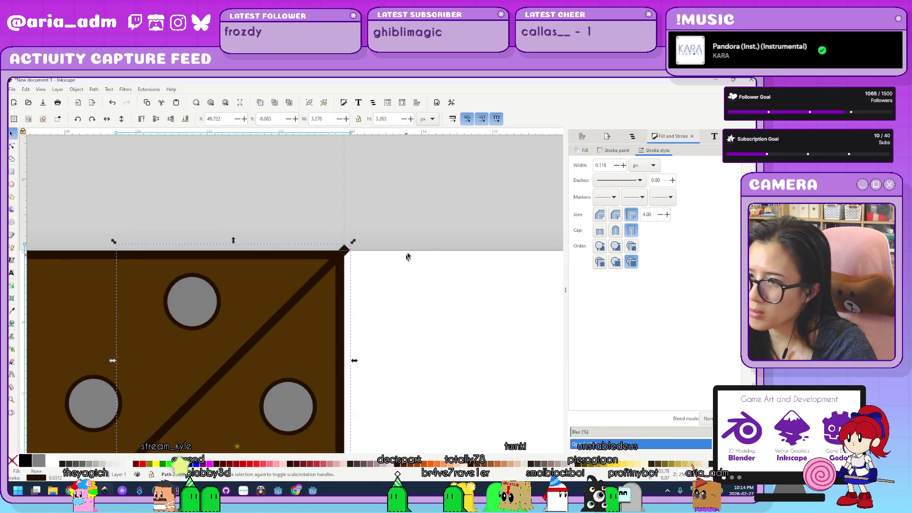
scroll(495, 177, "up", 1)
left_click(12, 147)
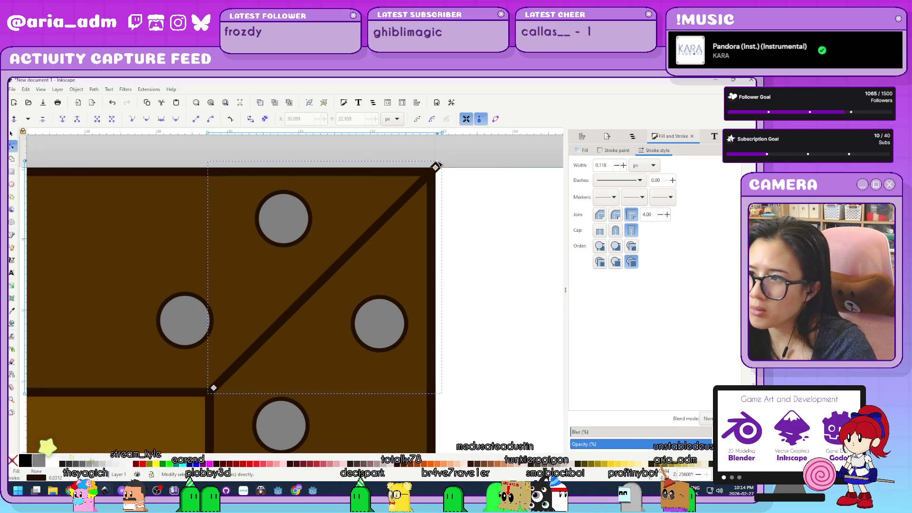
mouse_move(436, 168)
left_mouse_down()
mouse_move(420, 190)
mouse_move(429, 179)
left_mouse_up()
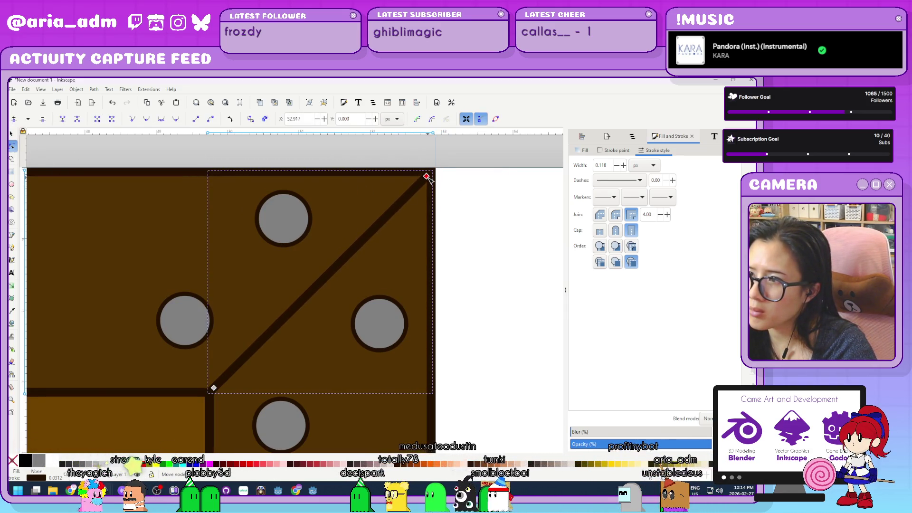
scroll(285, 200, "down", 3)
scroll(130, 200, "up", 2)
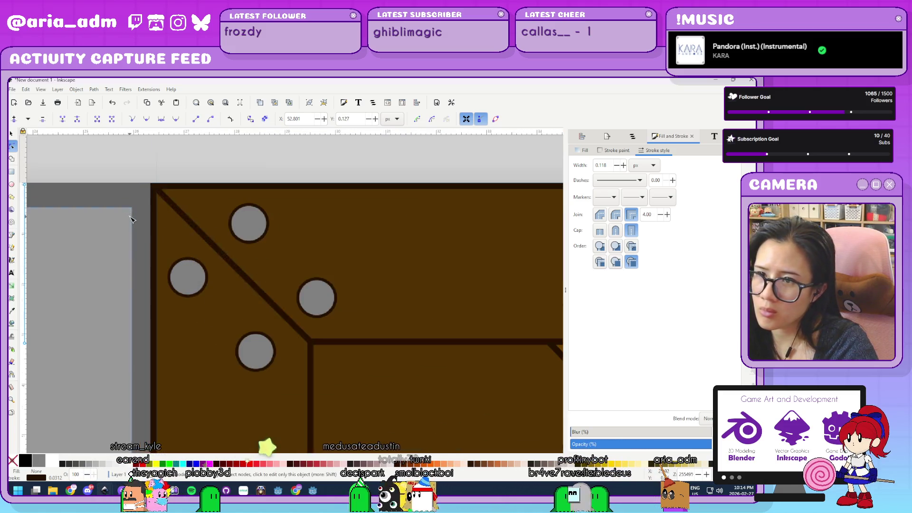
Drag the other diagonal brace's bottom end node into its crate corner
left_click(172, 206)
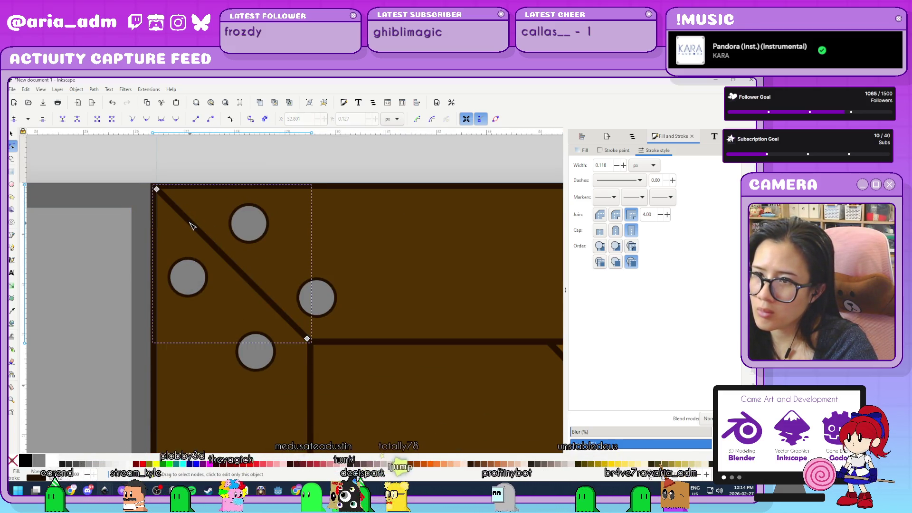
scroll(161, 222, "down", 5)
scroll(161, 221, "down", 10)
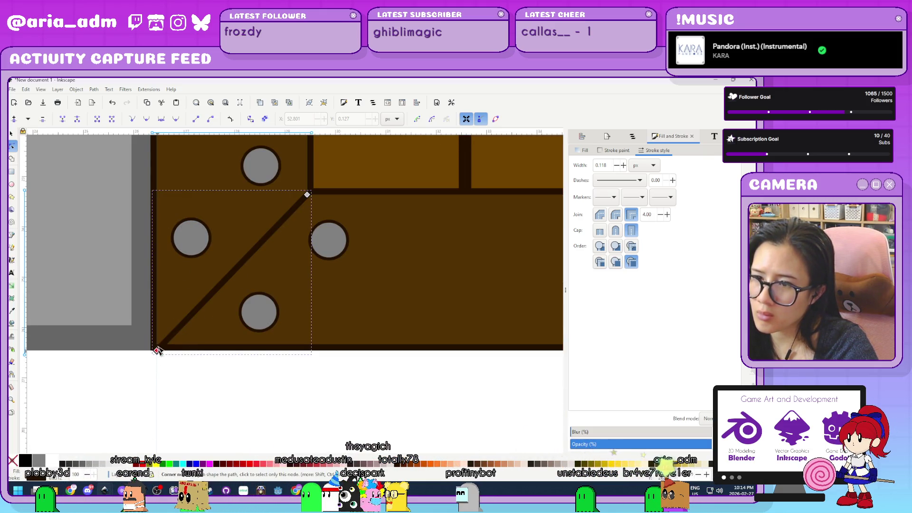
left_click_drag(162, 337, 157, 348)
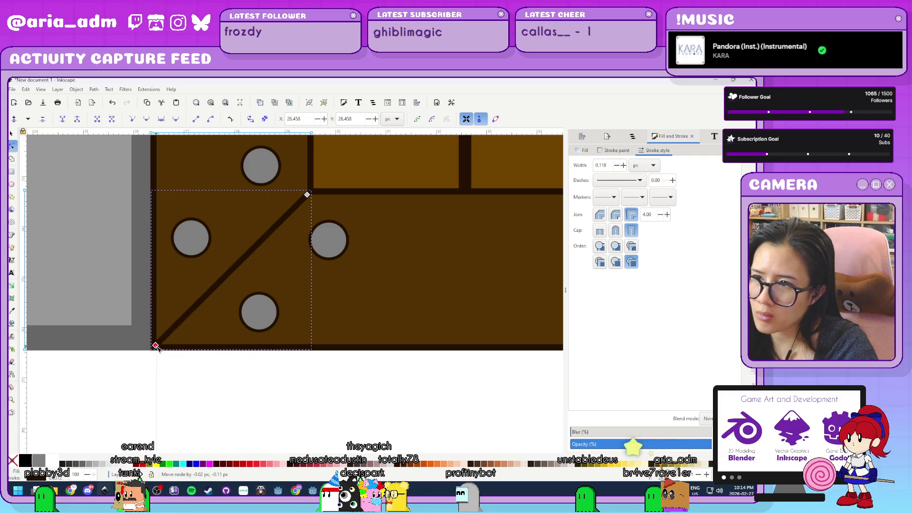
left_click(350, 400)
scroll(332, 380, "down", 5)
scroll(403, 427, "up", 3)
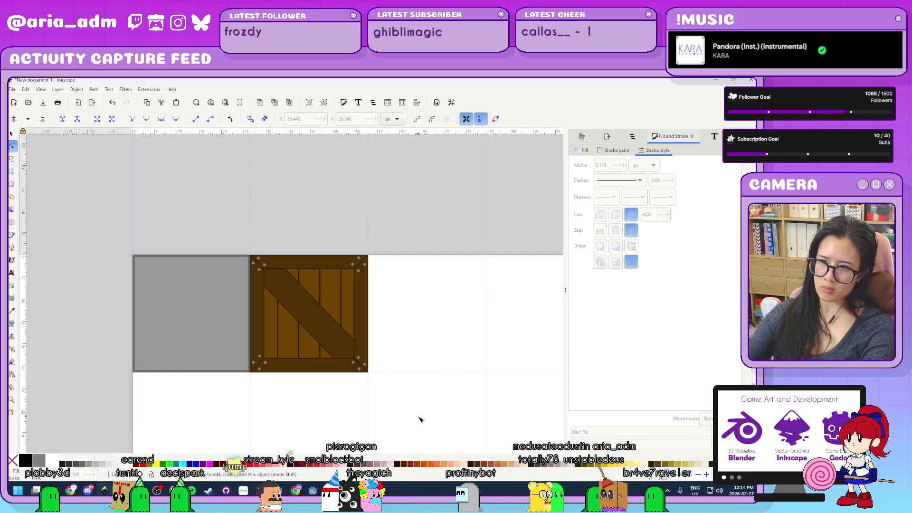
Save the tile drawing as an SVG, then switch to Godot and open its Project menu
key("ctrl+s")
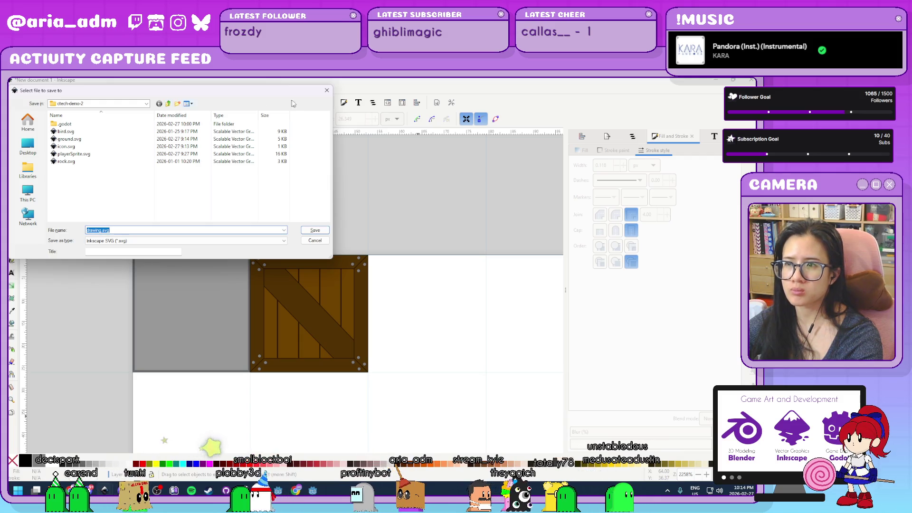
left_click(328, 232)
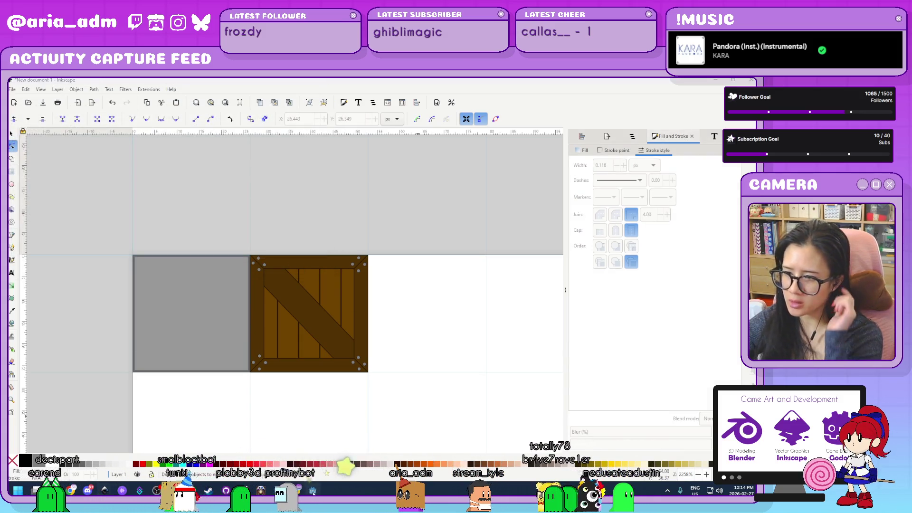
key("alt+Tab")
left_click(31, 90)
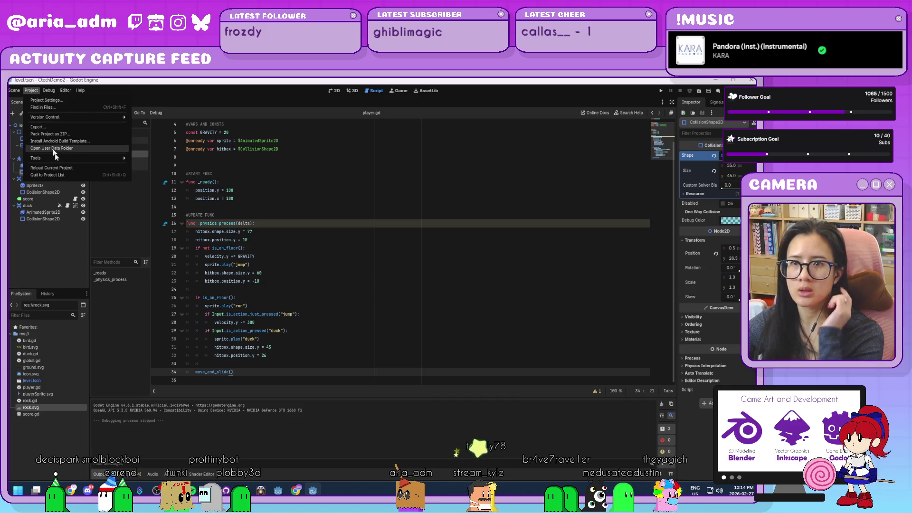
Quit to the project list, create a new project named 'CtechDempoo', then return to the Inkscape drawing
left_click(69, 176)
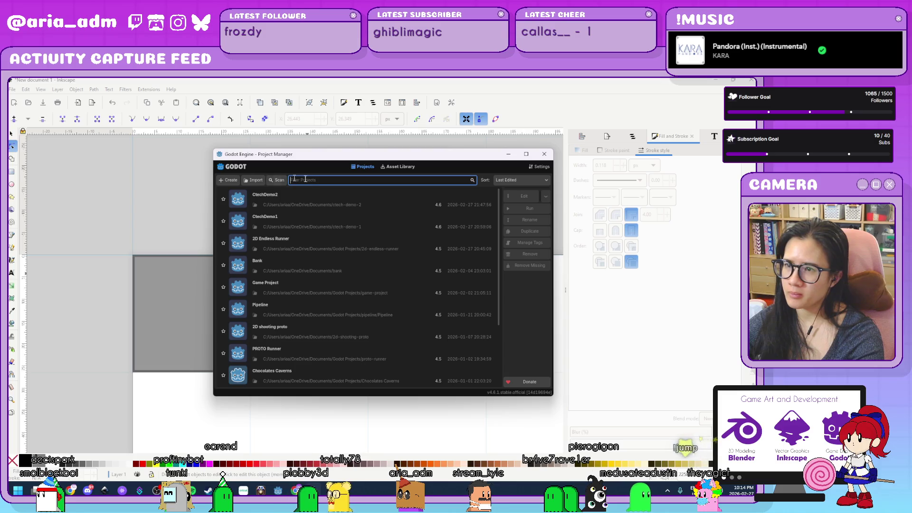
left_click(230, 180)
type("C")
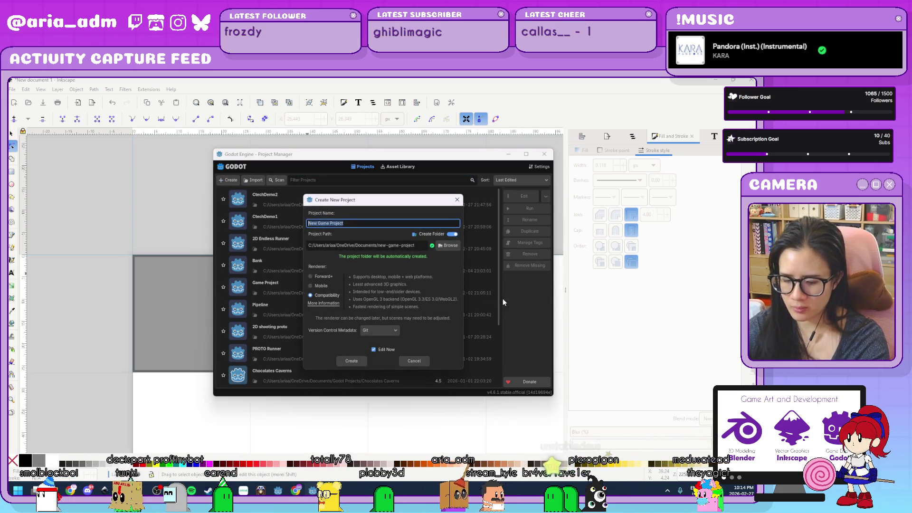
type("techDempo")
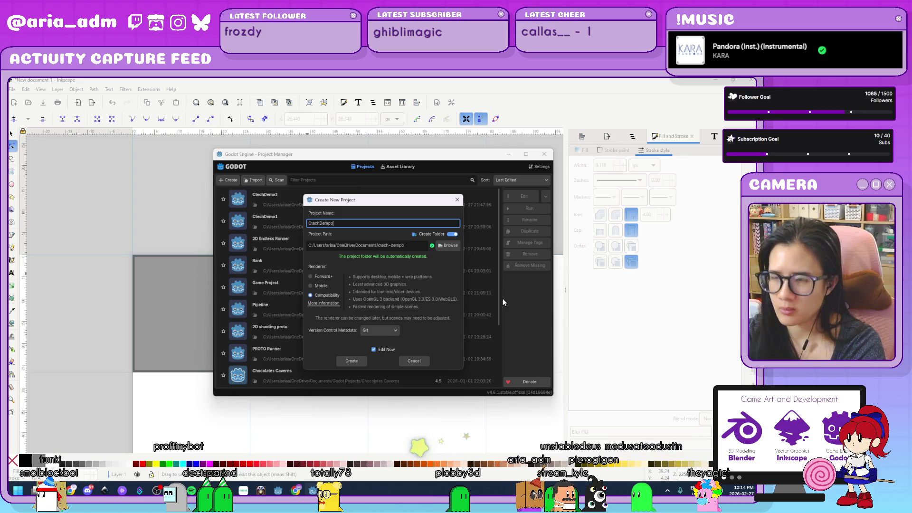
type("o")
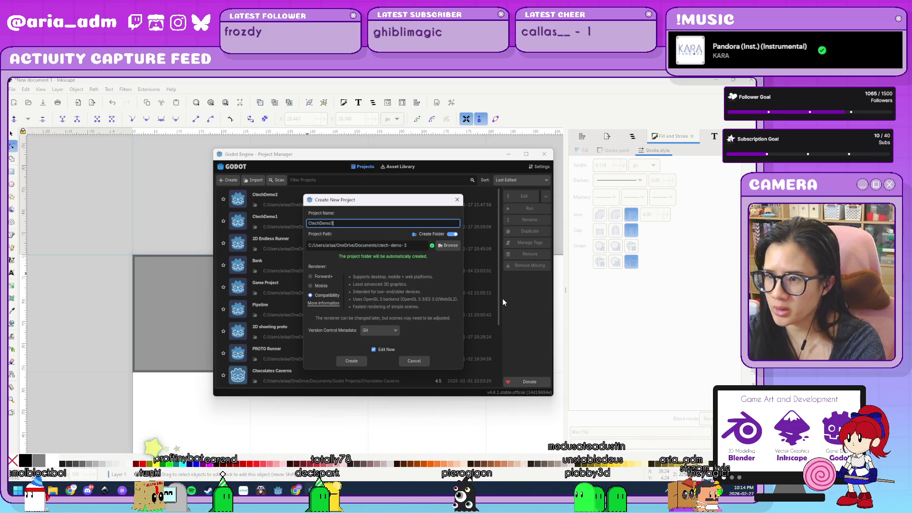
key("Return")
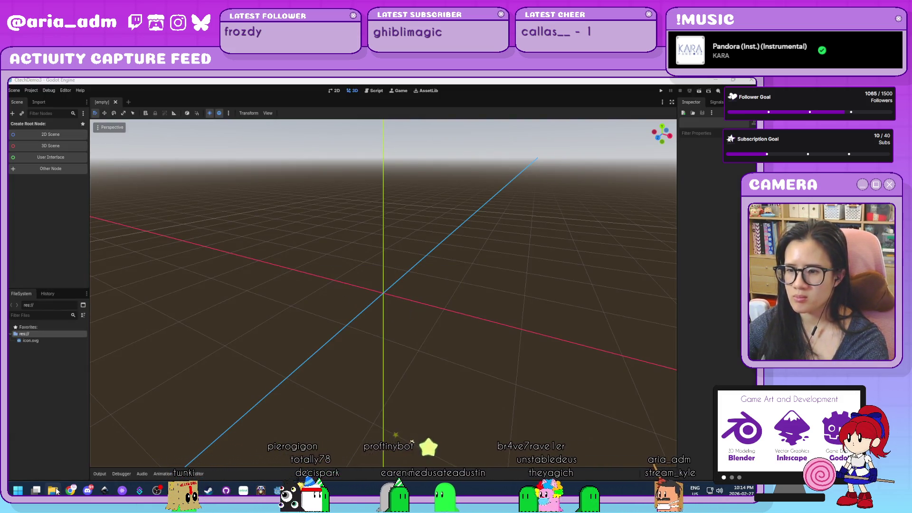
mouse_move(105, 490)
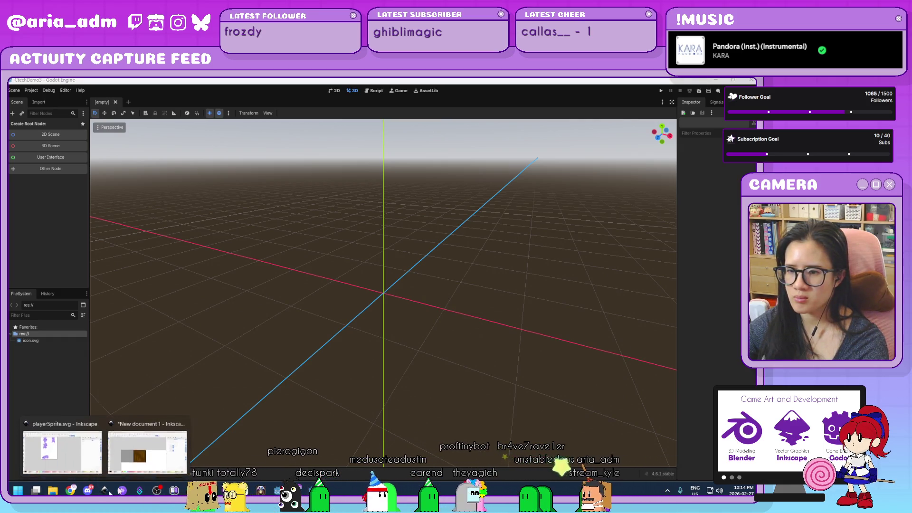
left_click(61, 447)
scroll(410, 369, "down", 5)
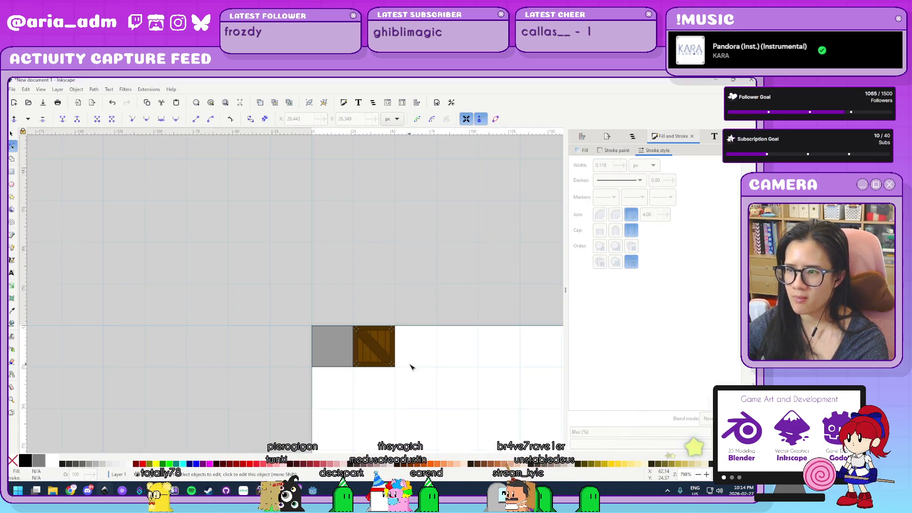
scroll(416, 373, "up", 3)
mouse_move(433, 365)
left_mouse_down()
mouse_move(269, 299)
mouse_move(373, 339)
mouse_move(346, 362)
left_mouse_up()
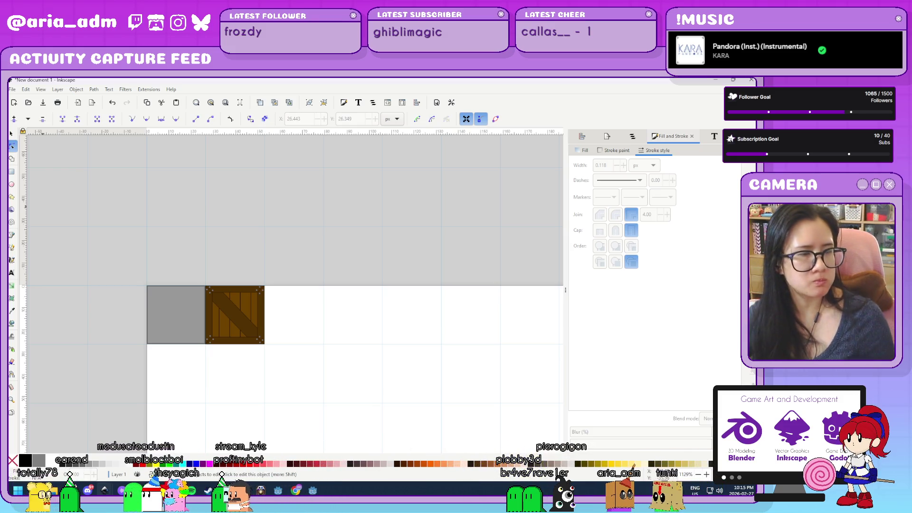
key("Escape")
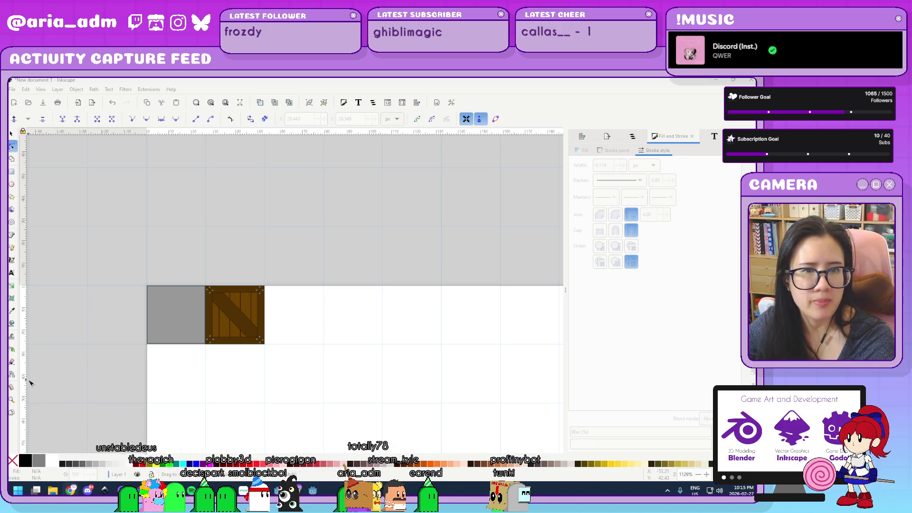
scroll(291, 322, "down", 2)
scroll(291, 322, "right", 3)
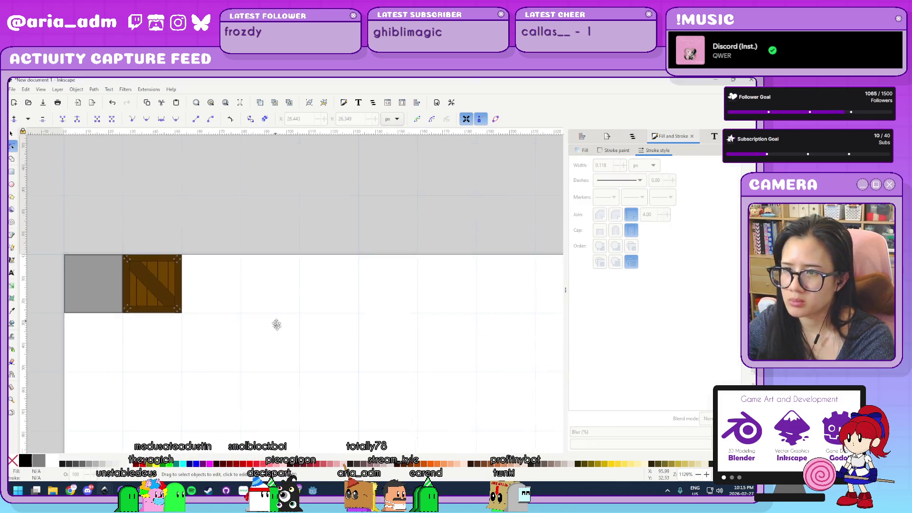
scroll(246, 318, "up", 2)
scroll(236, 287, "left", 4)
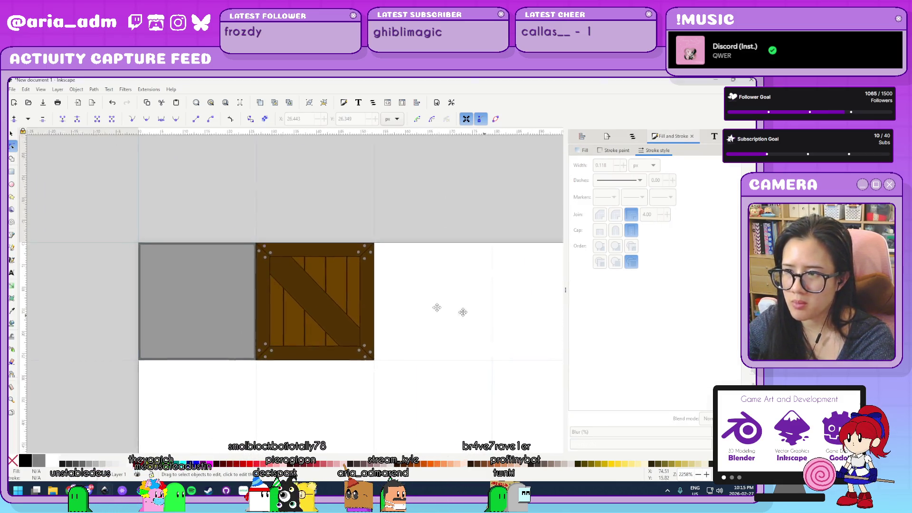
scroll(295, 291, "right", 3)
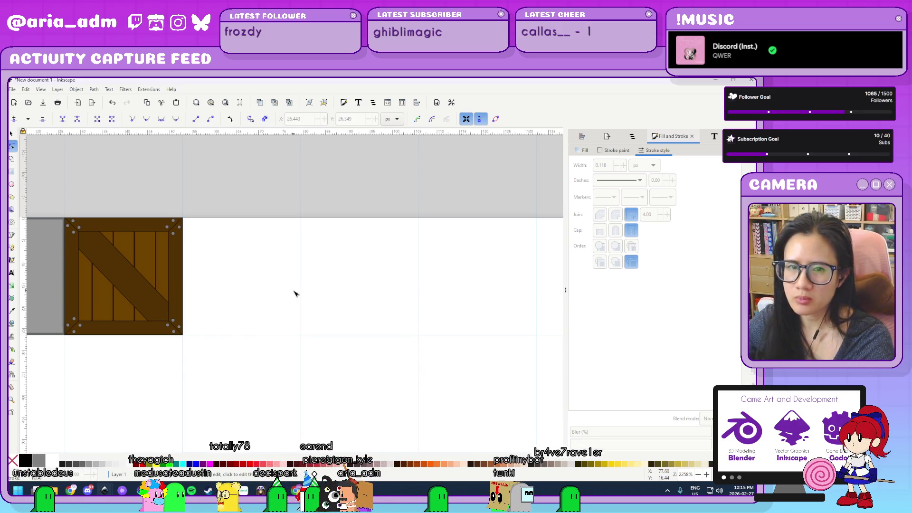
scroll(300, 290, "right", 2)
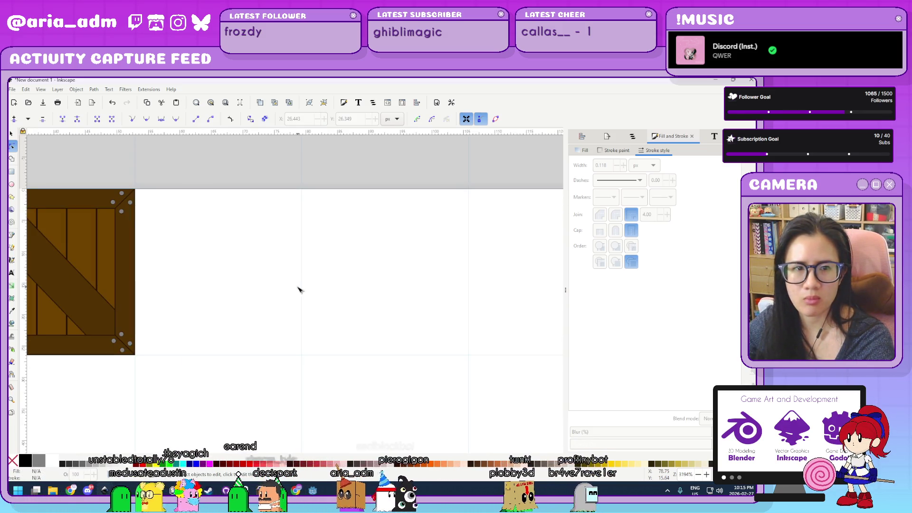
scroll(306, 271, "up", 1)
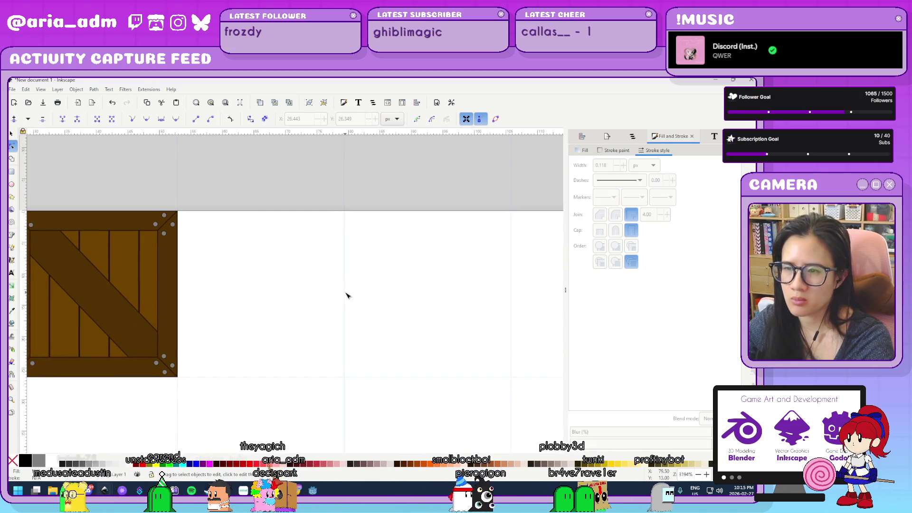
scroll(295, 285, "down", 2)
key("s")
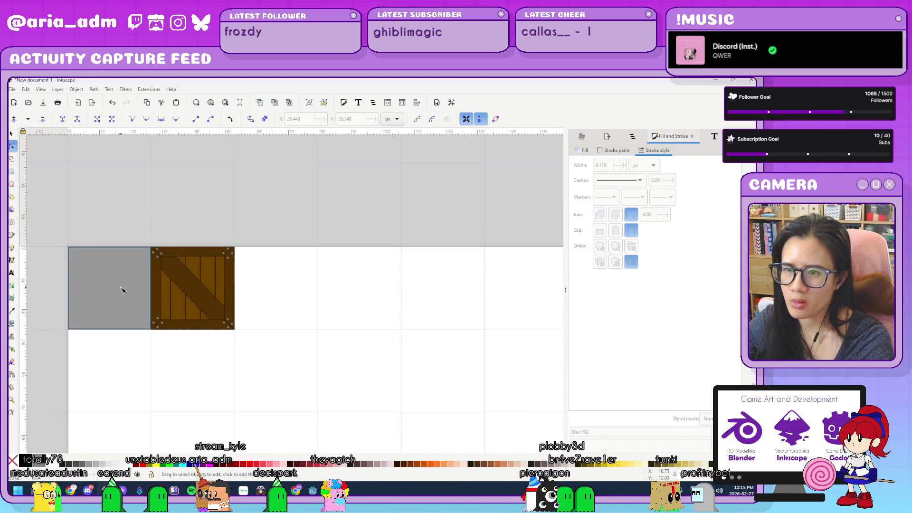
left_click(122, 289)
scroll(348, 300, "up", 2)
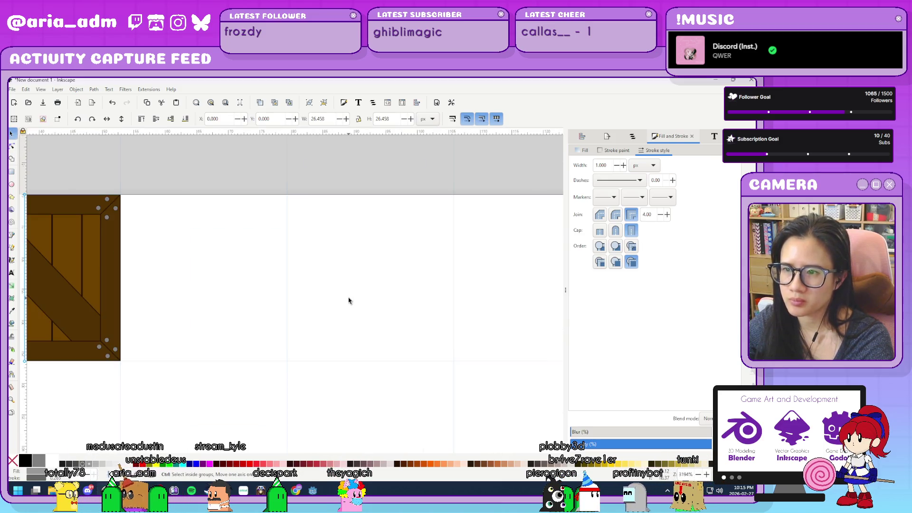
Draw a thin grey bar along the next slot's top and copy it to the bottom edge
key("r")
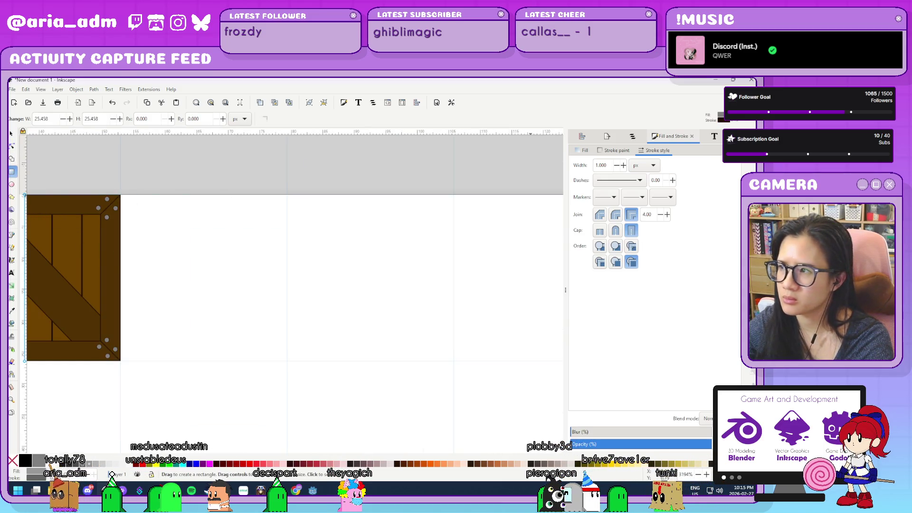
left_click_drag(121, 195, 287, 216)
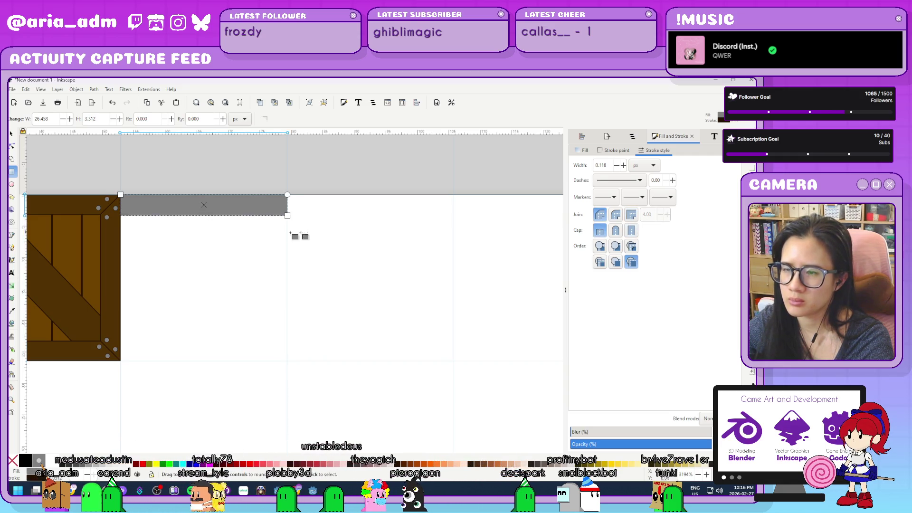
left_click(11, 134)
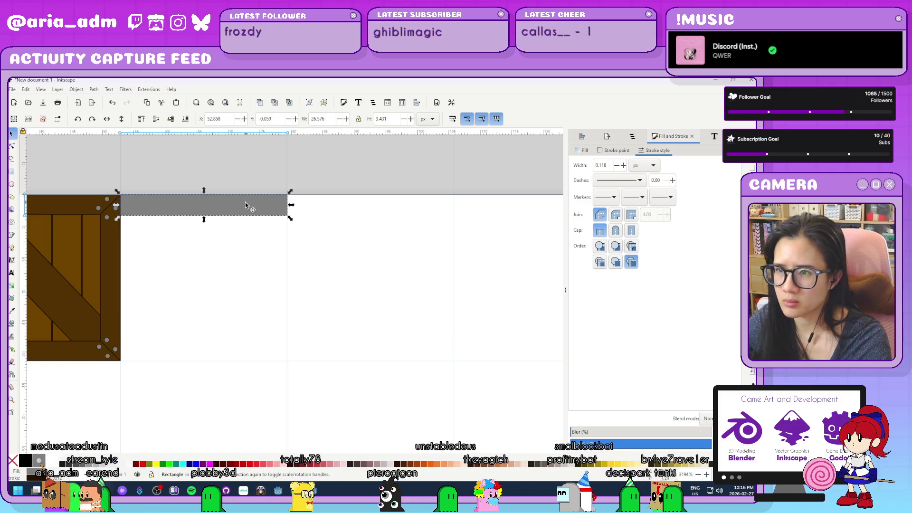
mouse_move(245, 210)
left_mouse_down()
mouse_move(253, 366)
mouse_move(245, 384)
left_mouse_up()
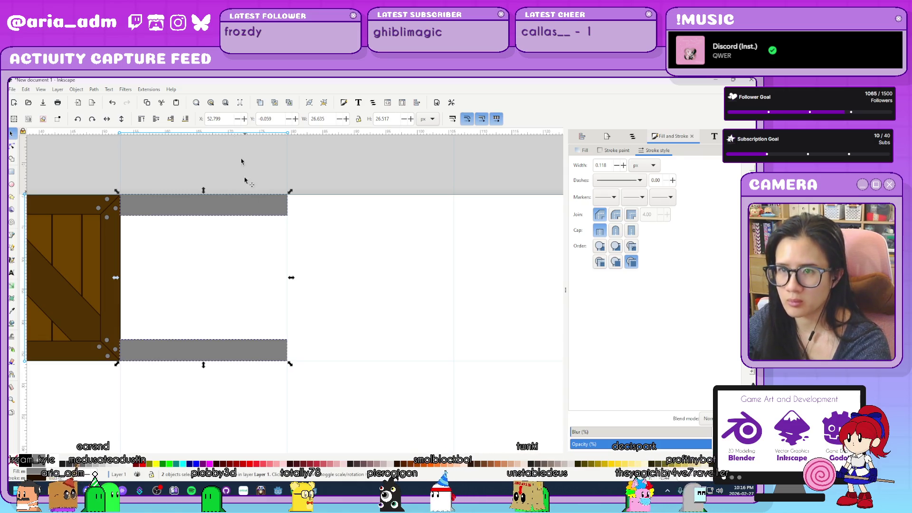
Duplicate both bars and rotate the copies 90° to form the left and right sides
key("ctrl+d")
key("ctrl+bracketright")
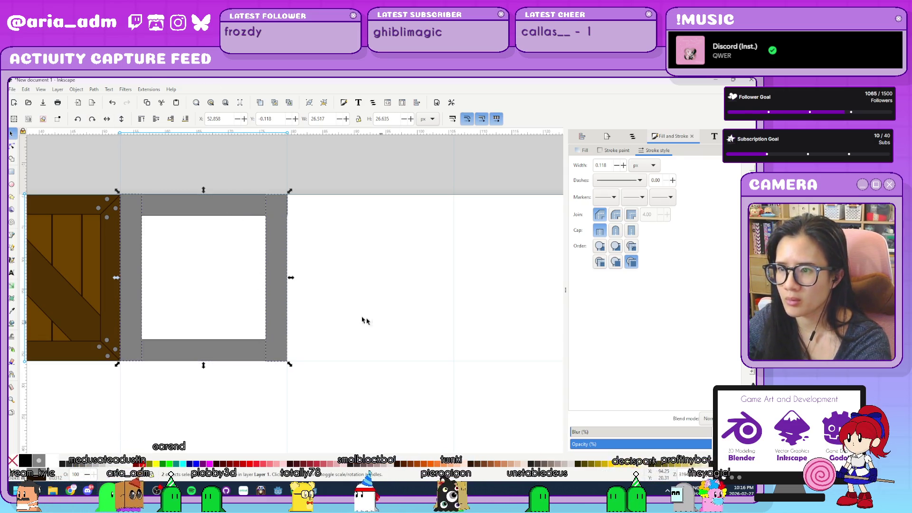
left_click(340, 313)
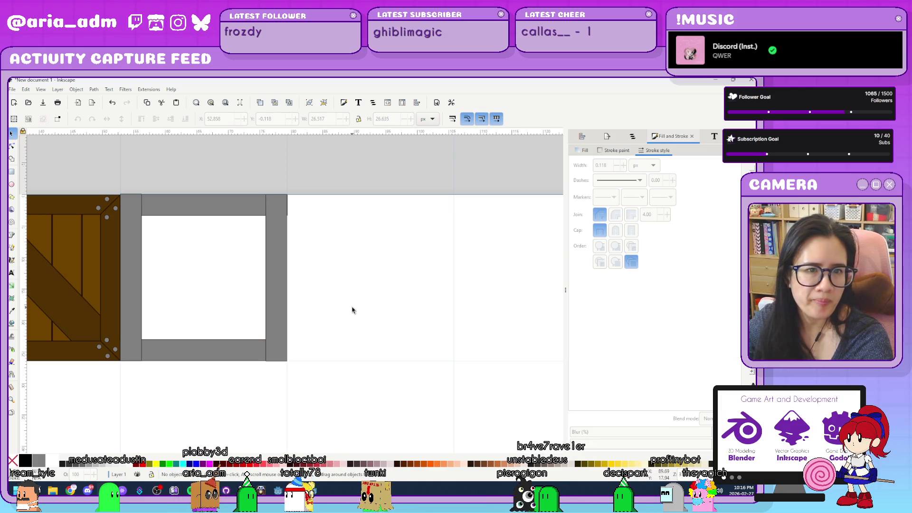
scroll(340, 298, "up", 1)
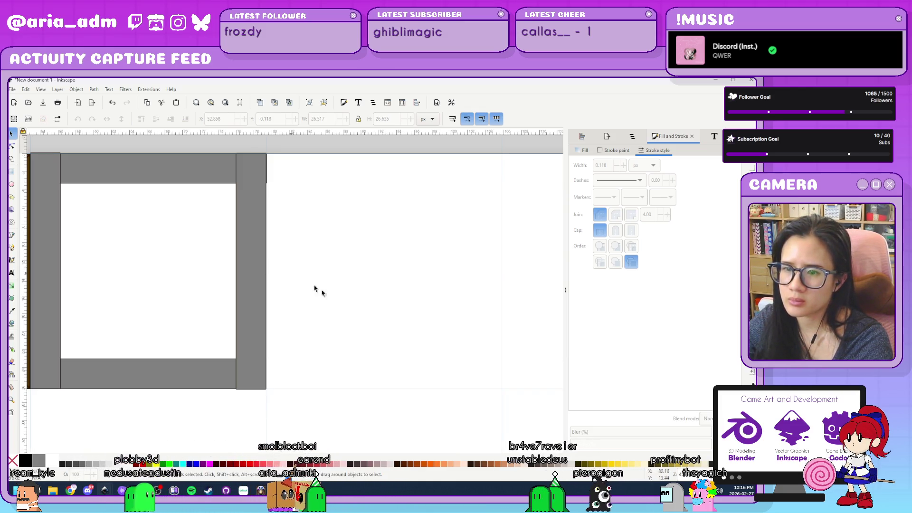
scroll(323, 314, "up", 1)
mouse_move(323, 314)
left_mouse_down()
mouse_move(426, 230)
mouse_move(390, 363)
left_mouse_up()
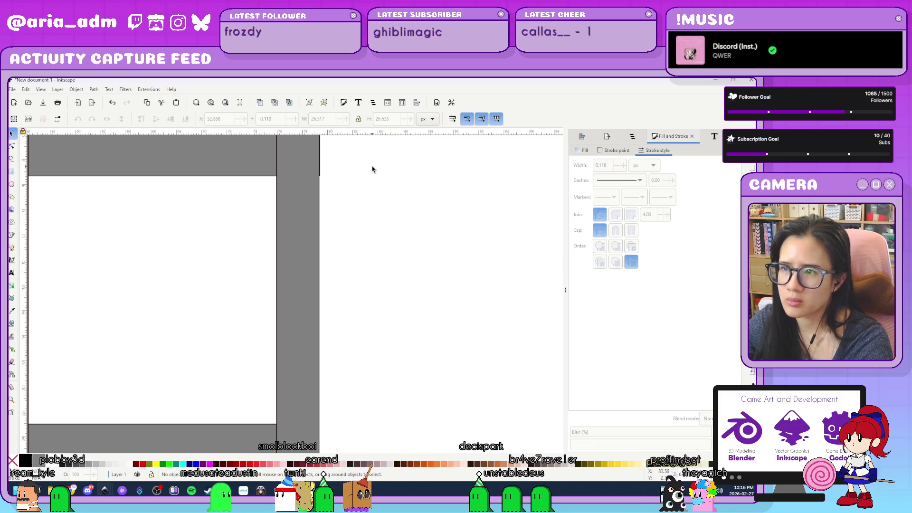
left_click_drag(320, 176, 348, 307)
Select all four grey bars of the frame
left_click(212, 298)
mouse_move(159, 357)
left_mouse_down()
mouse_move(371, 341)
mouse_move(255, 335)
left_mouse_up()
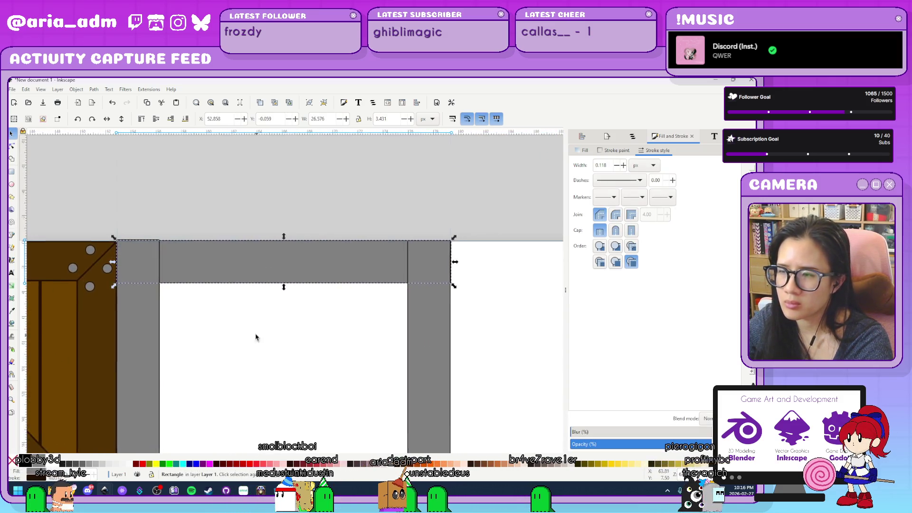
scroll(521, 299, "up", 3)
scroll(474, 314, "up", 5)
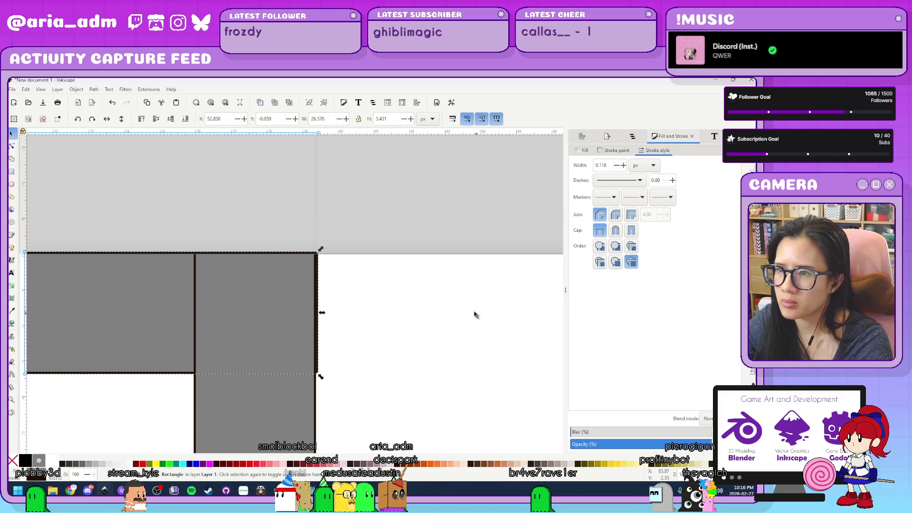
left_click(13, 172)
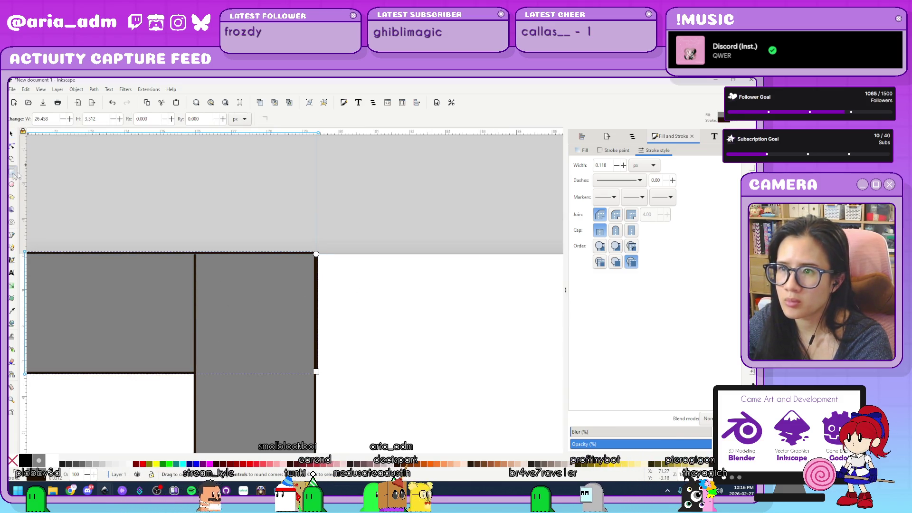
left_click(12, 135)
mouse_move(301, 314)
left_mouse_down()
mouse_move(320, 387)
mouse_move(301, 383)
mouse_move(301, 314)
left_mouse_up()
scroll(424, 295, "down", 7)
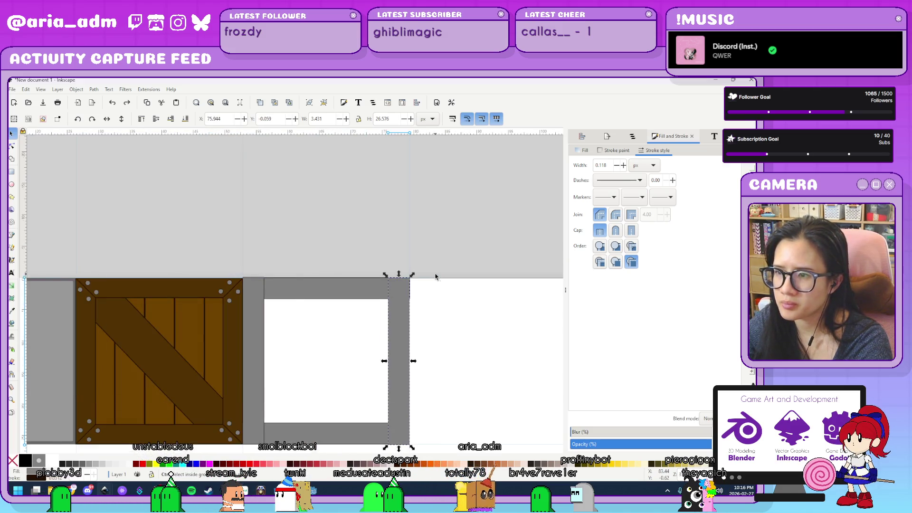
mouse_move(461, 396)
left_mouse_down()
mouse_move(326, 236)
mouse_move(337, 235)
left_mouse_up()
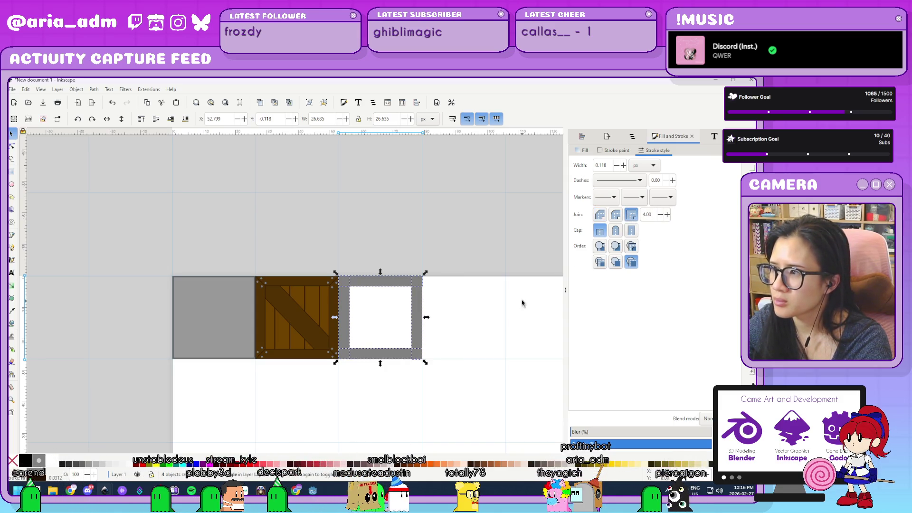
Stretch the top frame bar to the corner and snap the left bar's top to the tile top
left_click(515, 321)
scroll(439, 282, "up", 3)
scroll(392, 197, "up", 2)
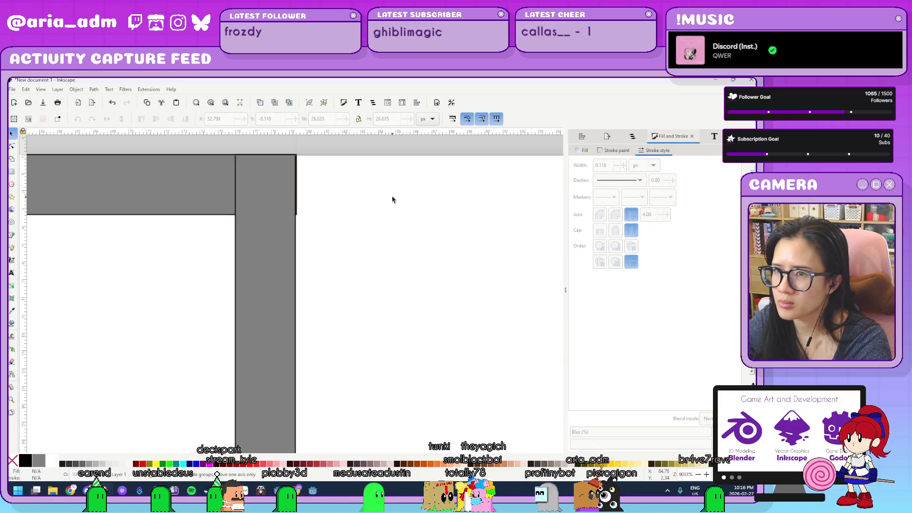
scroll(393, 198, "down", 1)
scroll(460, 271, "up", 1)
scroll(247, 282, "up", 1)
left_click(247, 282)
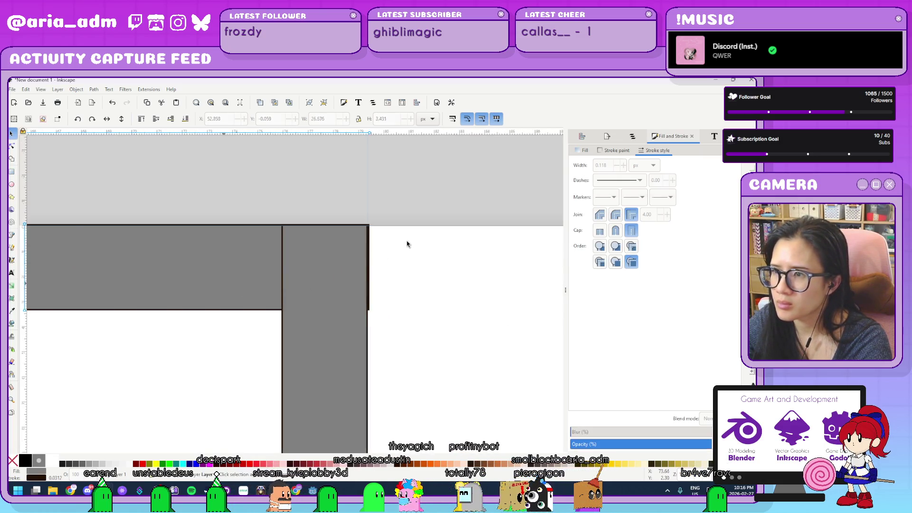
scroll(404, 242, "up", 2)
mouse_move(336, 205)
left_mouse_down()
mouse_move(311, 256)
mouse_move(335, 208)
left_mouse_up()
left_click(269, 284)
scroll(272, 243, "down", 6)
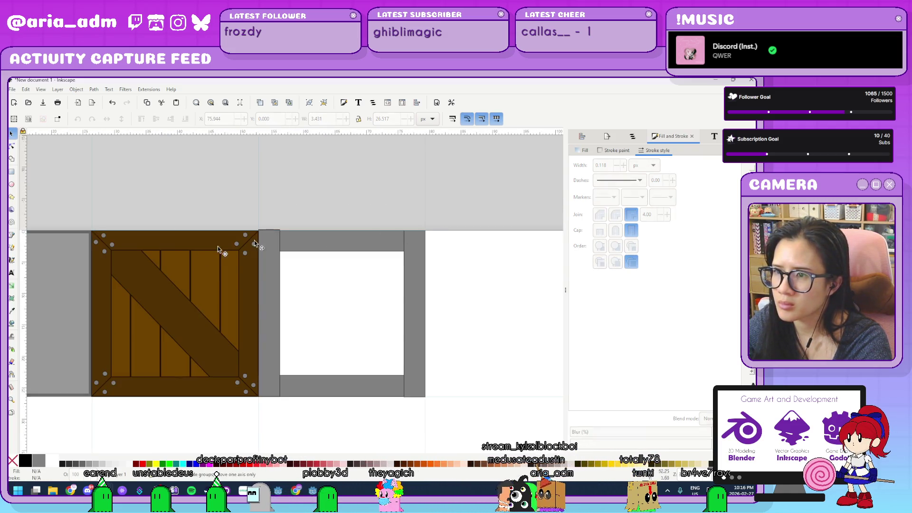
scroll(292, 261, "up", 3)
left_click(232, 153)
mouse_move(228, 147)
left_mouse_down()
mouse_move(224, 161)
mouse_move(224, 152)
left_mouse_up()
Snap the right vertical bar's bottom edge to the bottom of the tile
key("Escape")
scroll(380, 209, "down", 5)
scroll(304, 271, "down", 2)
scroll(227, 334, "right", 1)
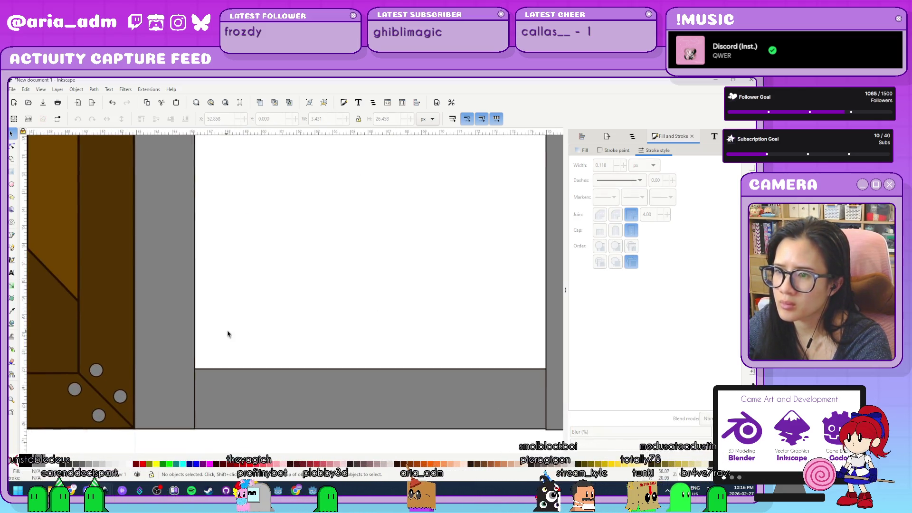
scroll(286, 383, "down", 5)
scroll(286, 383, "right", 8)
left_click(387, 280)
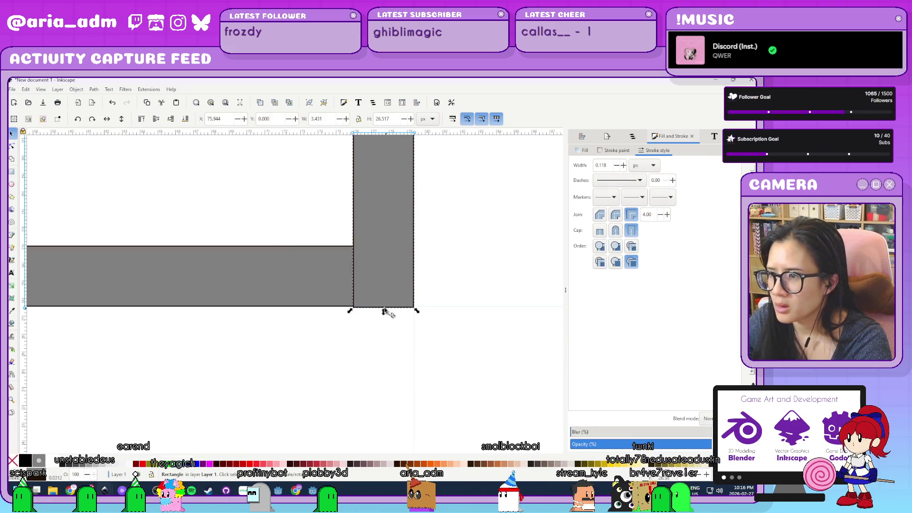
mouse_move(385, 317)
left_mouse_down()
mouse_move(386, 290)
mouse_move(387, 312)
left_mouse_up()
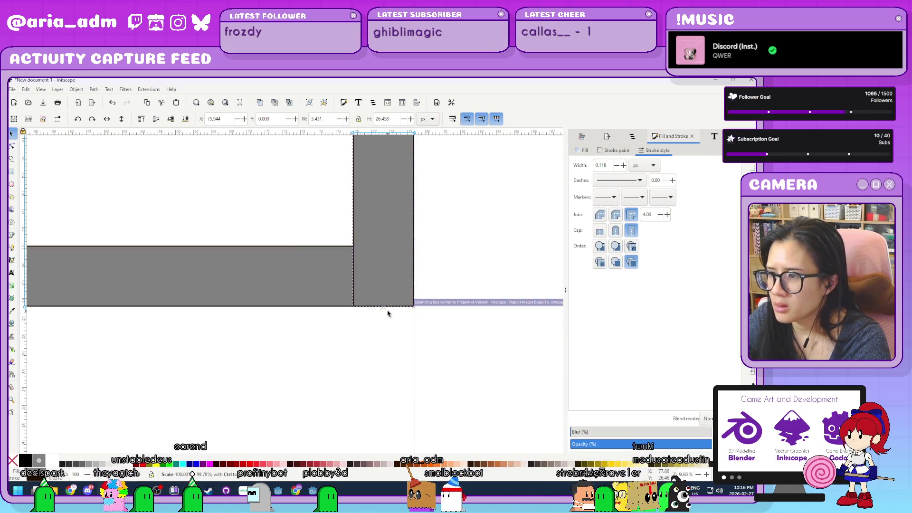
left_click(488, 366)
Move the vertical bar into the frame's middle and select it with the bottom bar for aligning
scroll(486, 367, "down", 5)
scroll(501, 319, "up", 2)
scroll(431, 320, "right", 3)
scroll(431, 320, "up", 2)
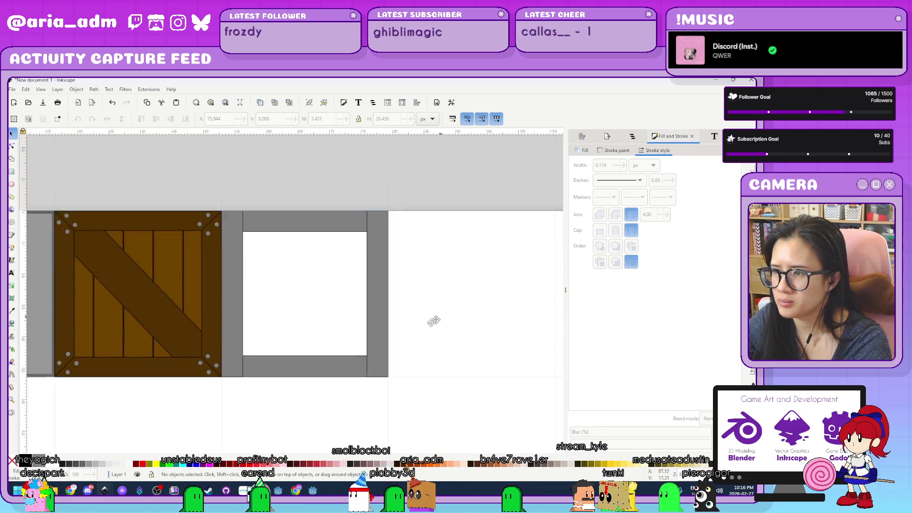
left_click(336, 323)
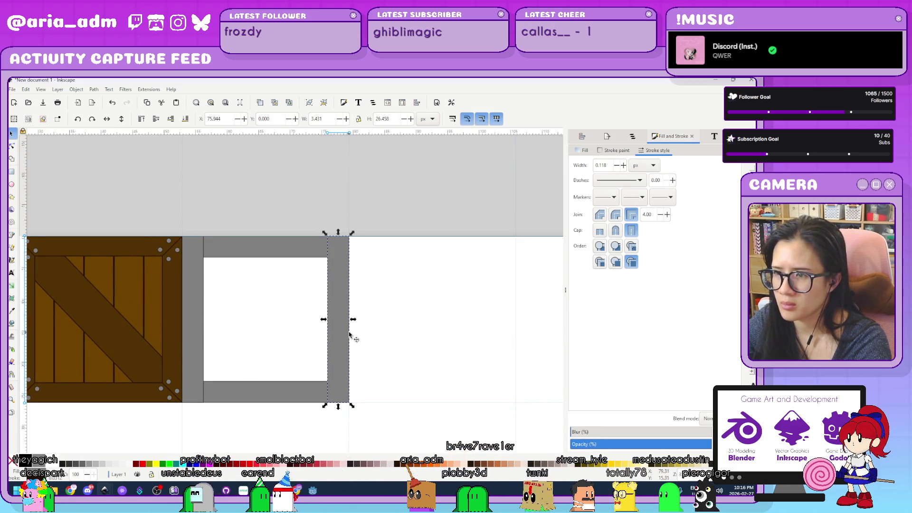
mouse_move(332, 332)
left_mouse_down()
mouse_move(253, 328)
mouse_move(245, 336)
left_mouse_up()
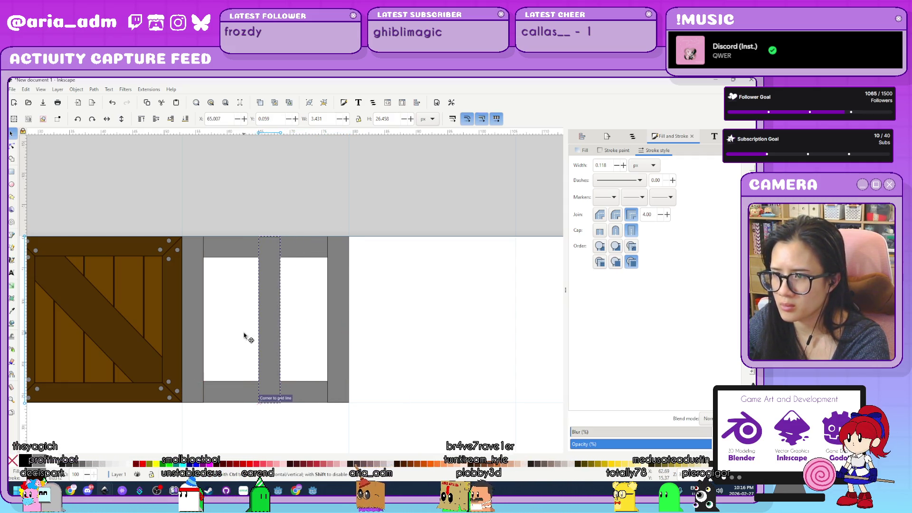
left_click(312, 398, "shift")
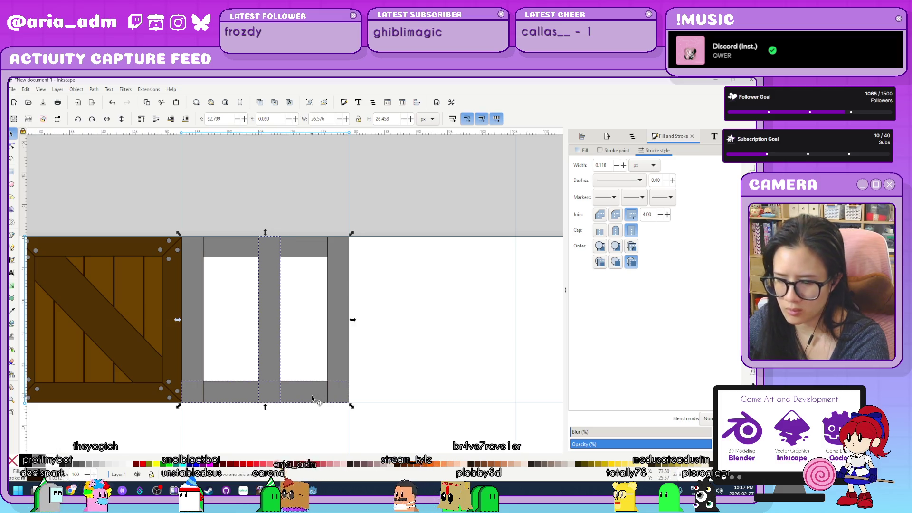
key("ctrl+shift+a")
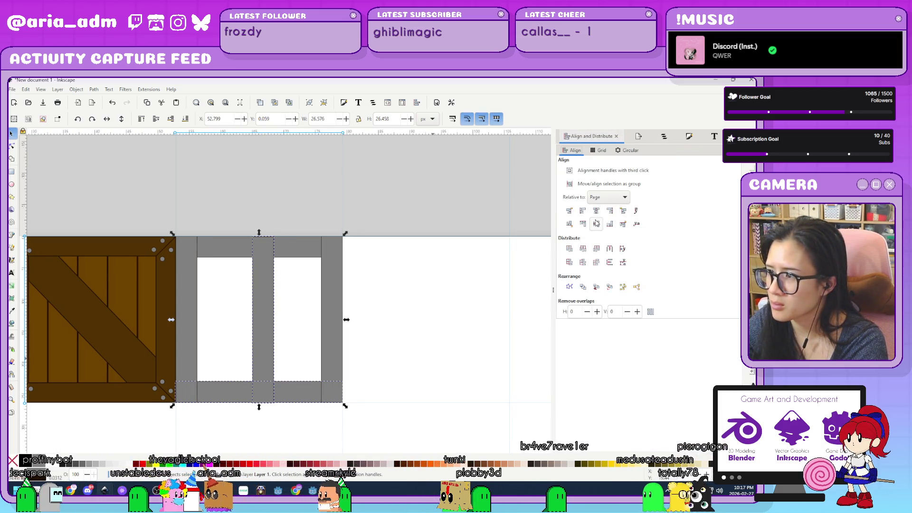
Centre the bar on the frame and add a perpendicular copy, forming a plus
left_click(608, 197)
left_click(603, 153)
left_click(597, 211)
key("Escape")
left_click(259, 341)
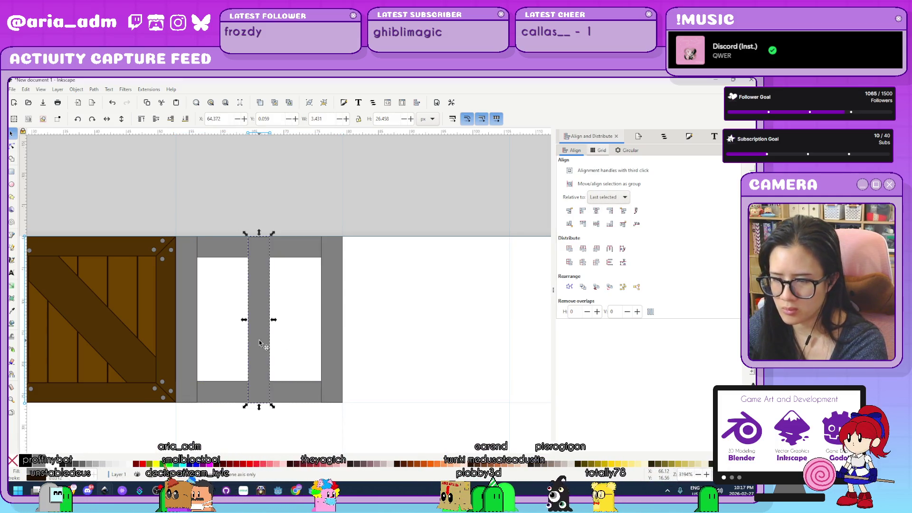
key("ctrl+d")
key("ctrl+bracketright")
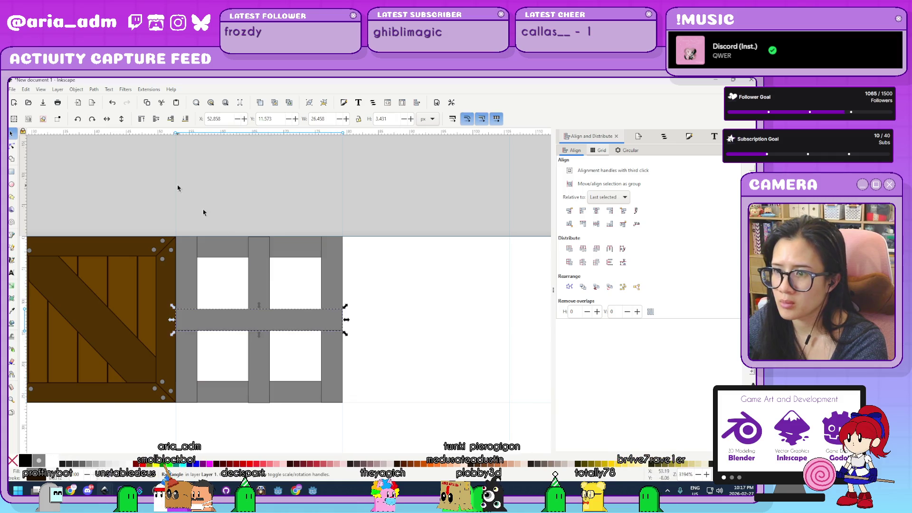
key("Escape")
Rotate both crossing bars 45° into an X
left_click(305, 325, "shift")
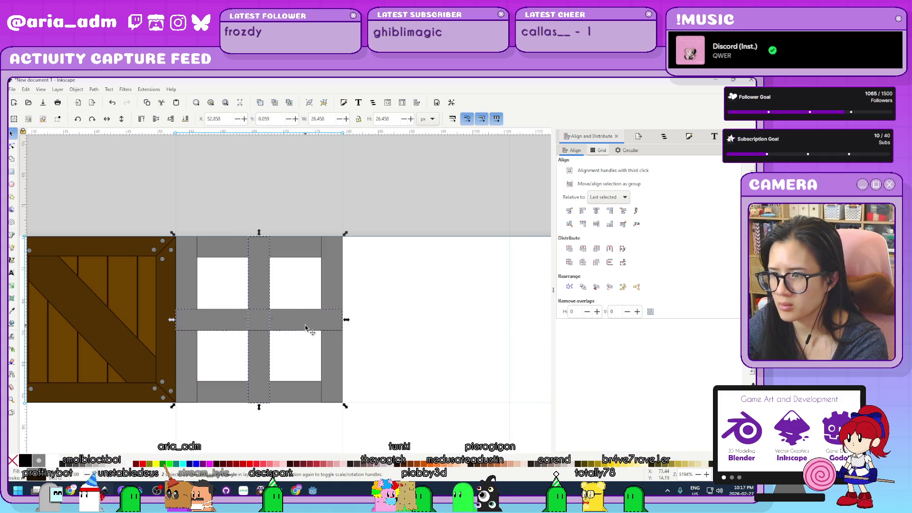
mouse_move(348, 239)
left_mouse_down()
mouse_move(368, 326)
mouse_move(377, 313)
left_mouse_up()
key("ctrl+z")
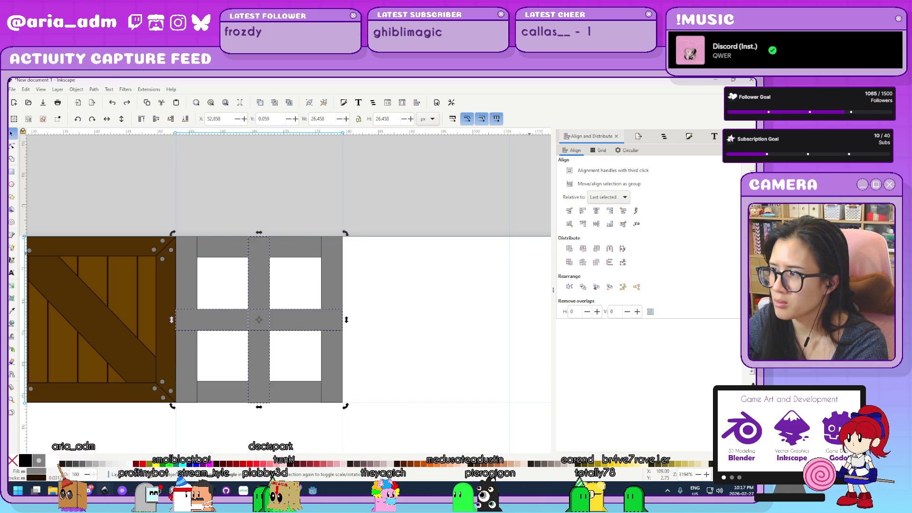
left_click_drag(346, 234, 399, 316)
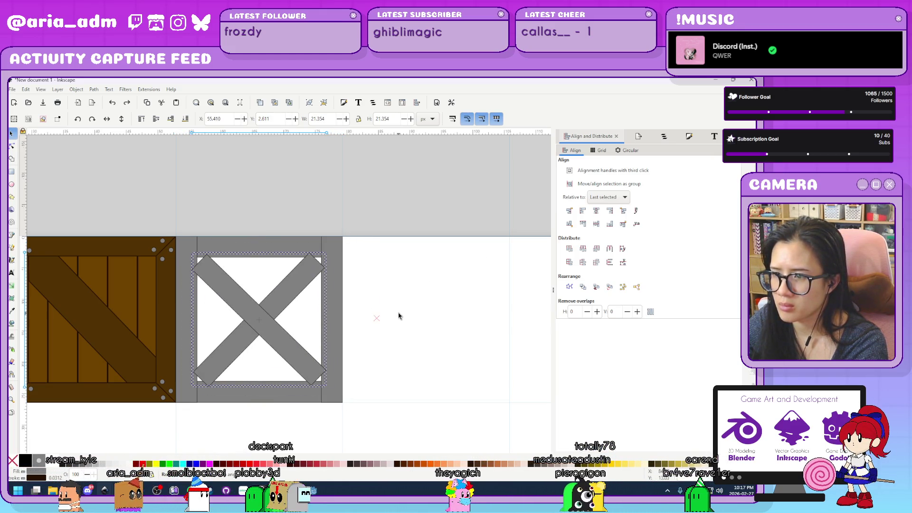
left_click_drag(399, 316, 394, 291)
key("Escape")
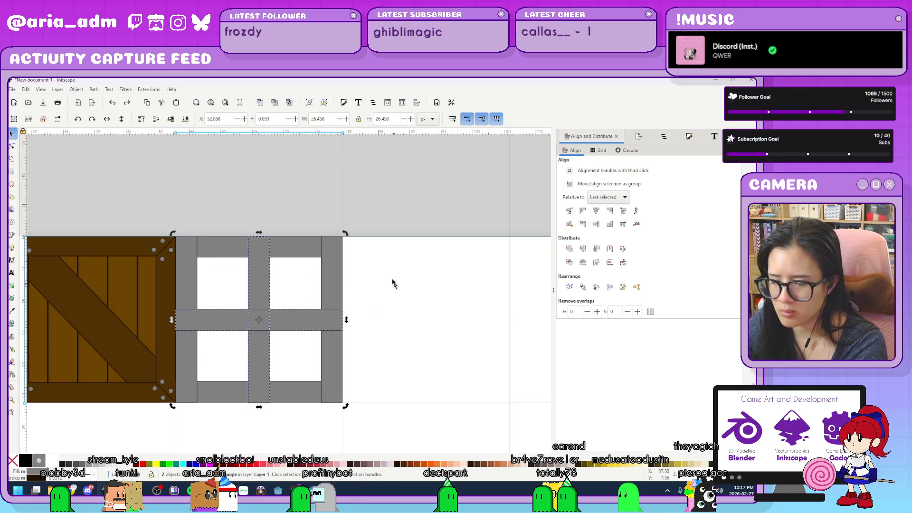
left_click_drag(346, 235, 387, 319)
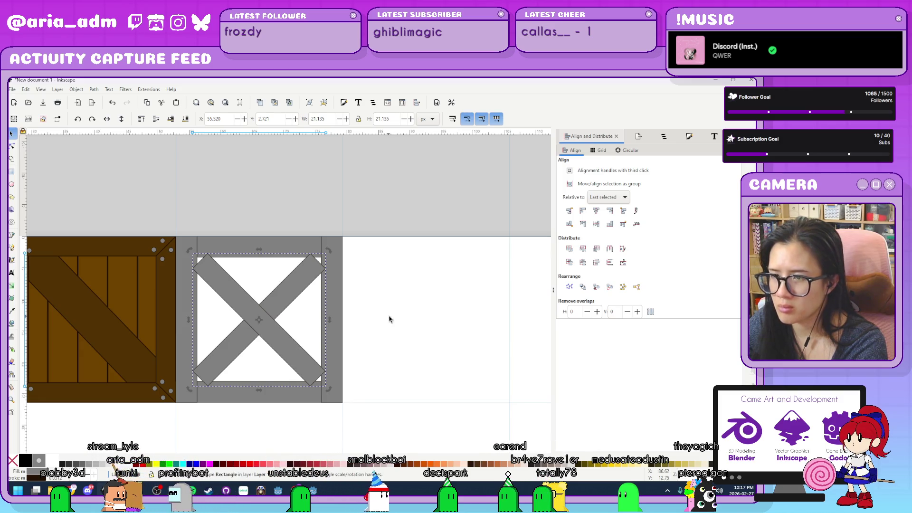
Enlarge the X brace to fill the grey frame
left_click(314, 270)
left_click_drag(326, 253, 365, 242)
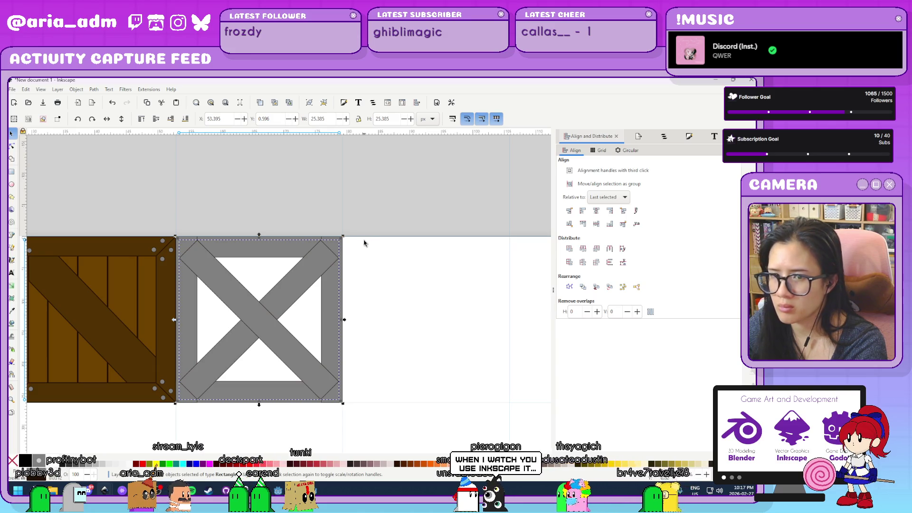
left_click(437, 303)
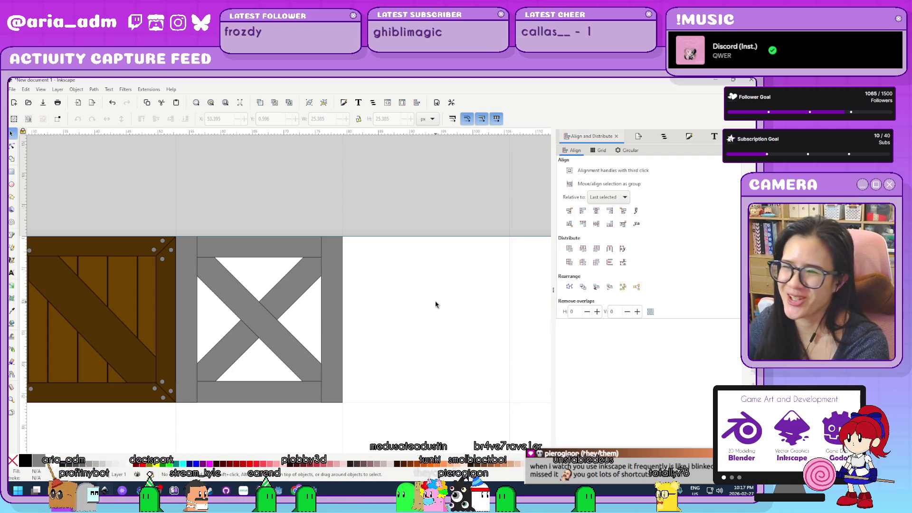
scroll(437, 306, "down", 3)
scroll(450, 319, "up", 3)
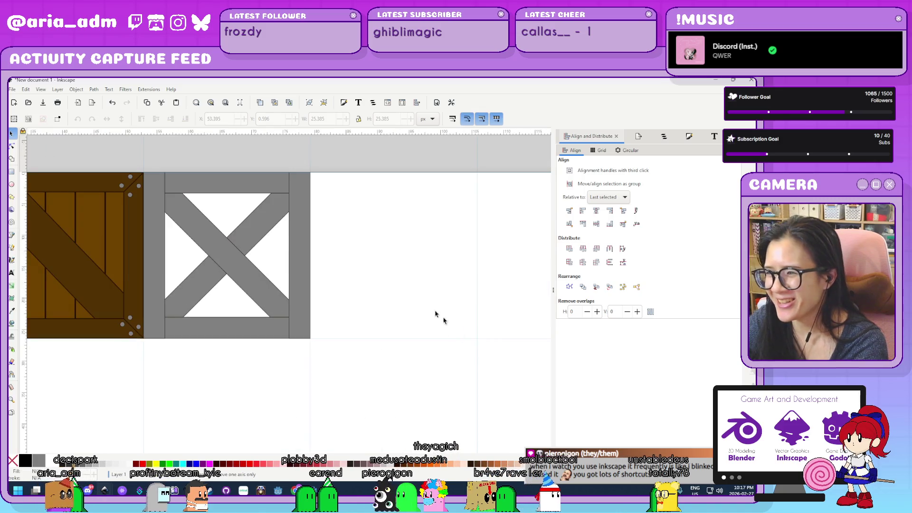
scroll(373, 251, "up", 1)
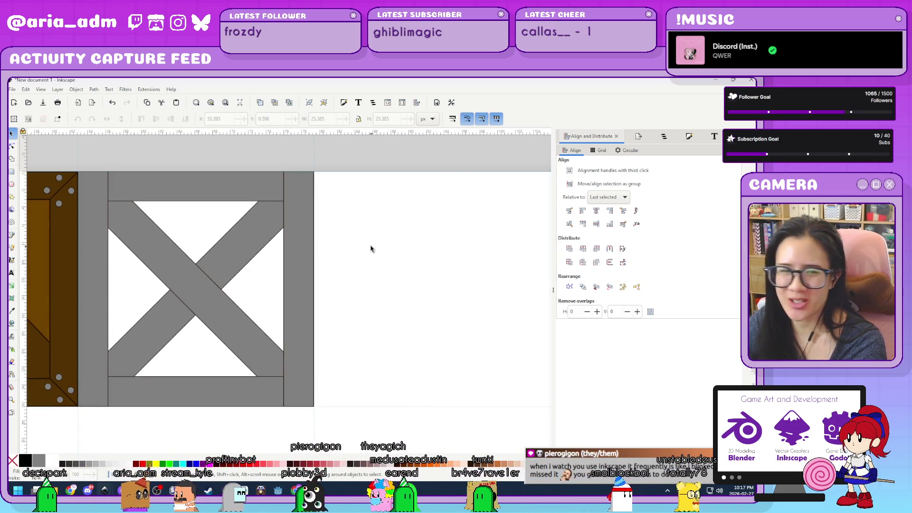
scroll(389, 266, "down", 5)
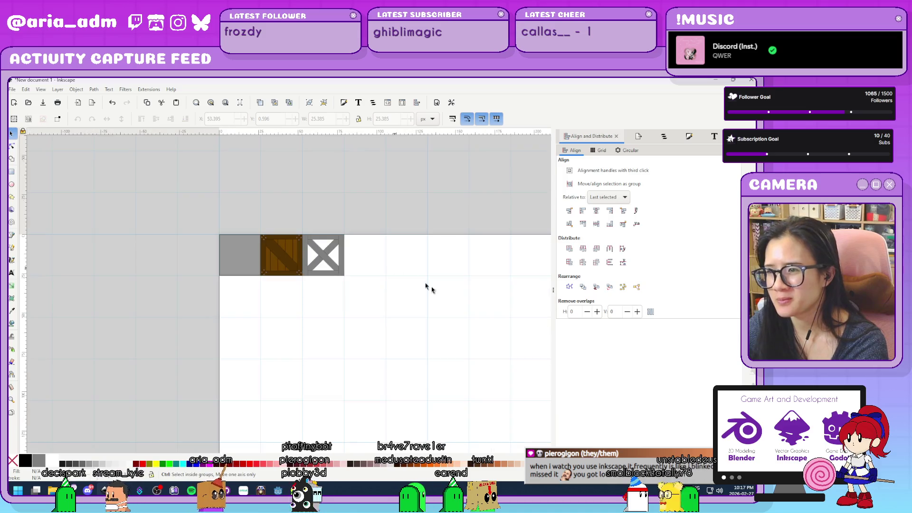
scroll(433, 292, "up", 1)
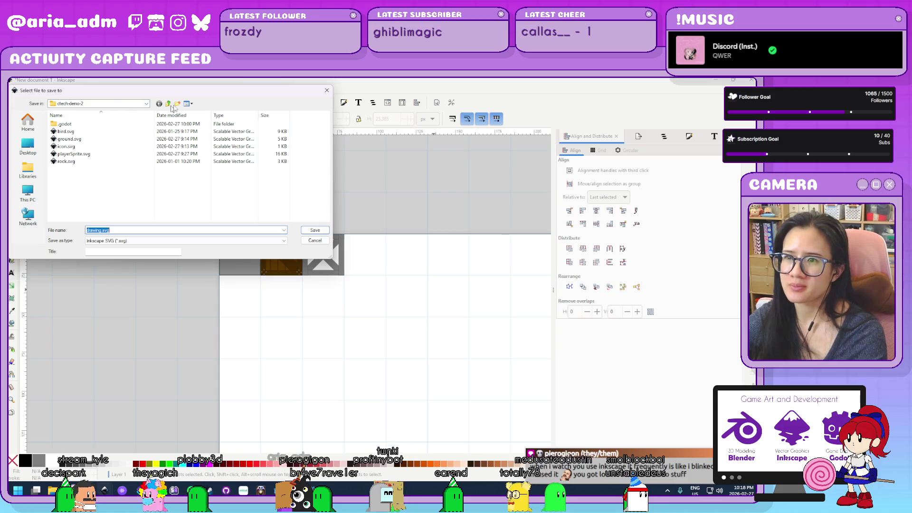
Save the drawing as mapTiles.svg in Documents/ctech-demo-3
left_click(168, 104)
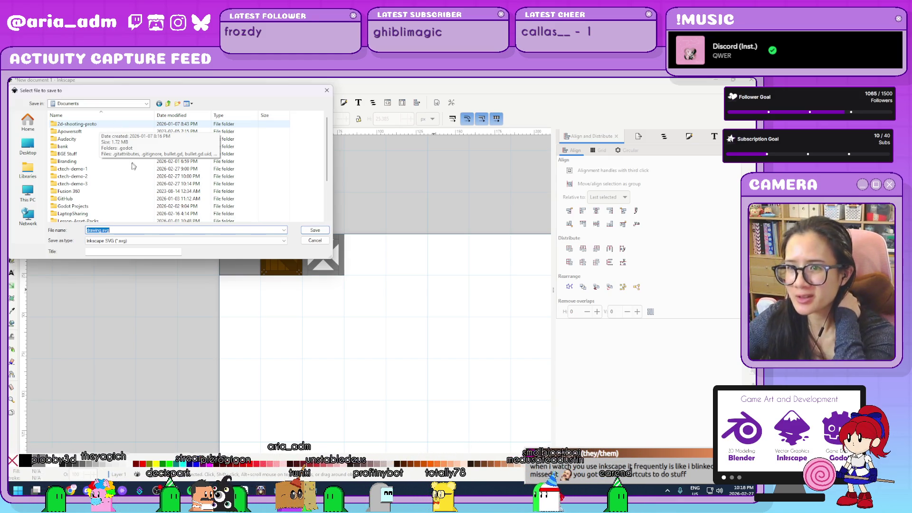
double_click(123, 184)
type("map")
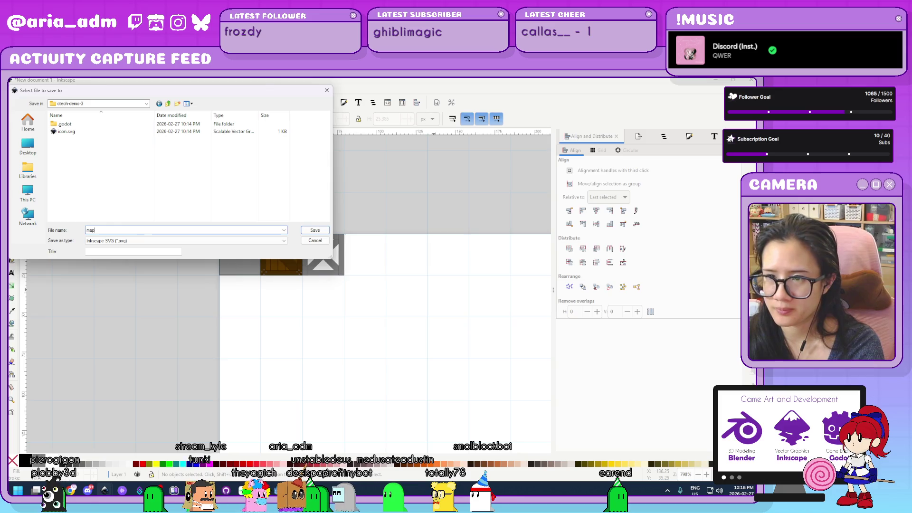
type("Ti")
type("s")
key("Return")
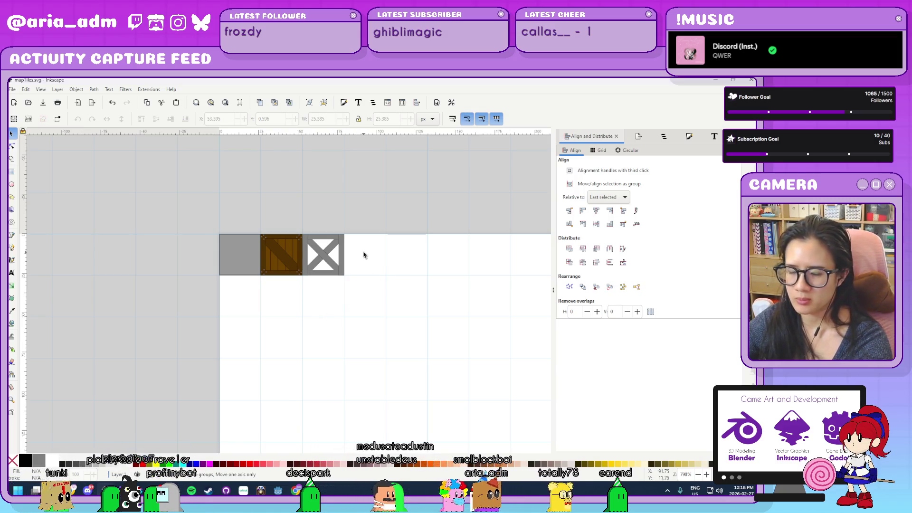
Bring a crate nail onto the grey stone tile and shrink it into a small rivet
scroll(363, 255, "up", 3)
scroll(364, 255, "down", 2)
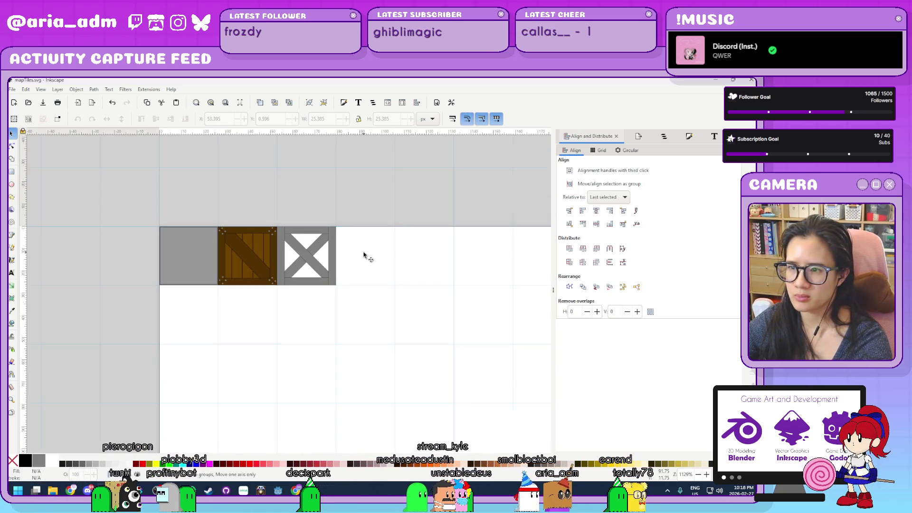
scroll(363, 255, "down", 1)
scroll(364, 255, "up", 1)
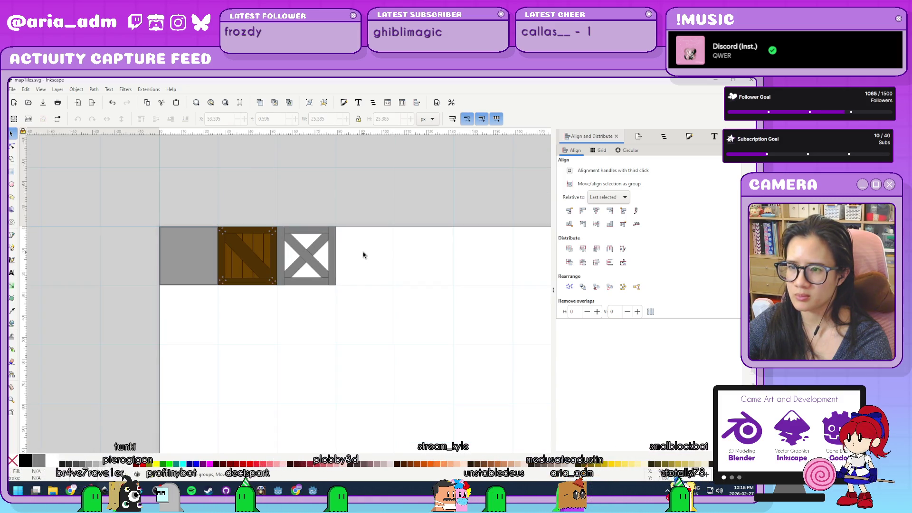
scroll(363, 256, "up", 1)
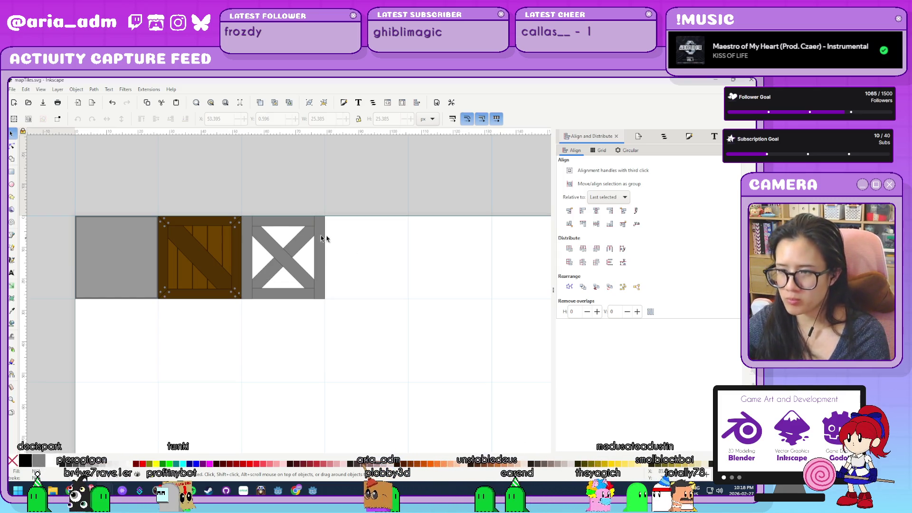
scroll(90, 209, "up", 1, "ctrl")
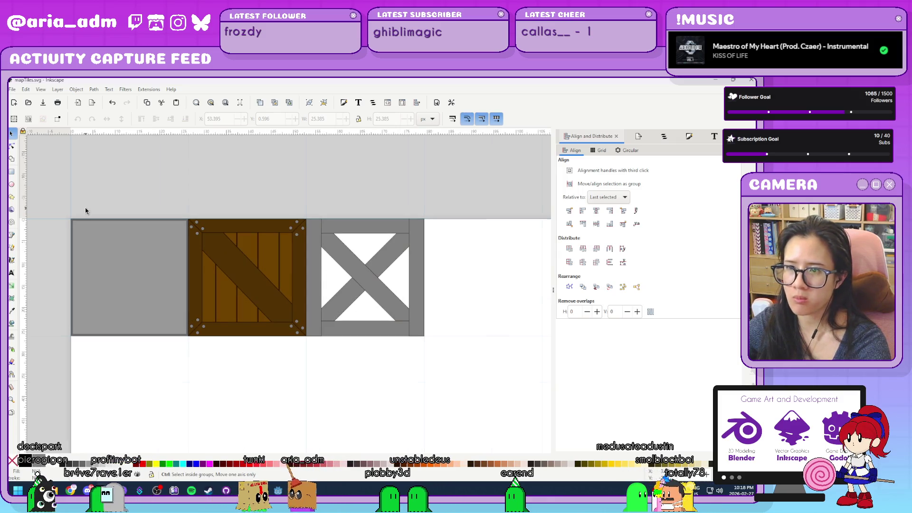
scroll(90, 209, "up", 2, "ctrl")
left_click(294, 247, "ctrl")
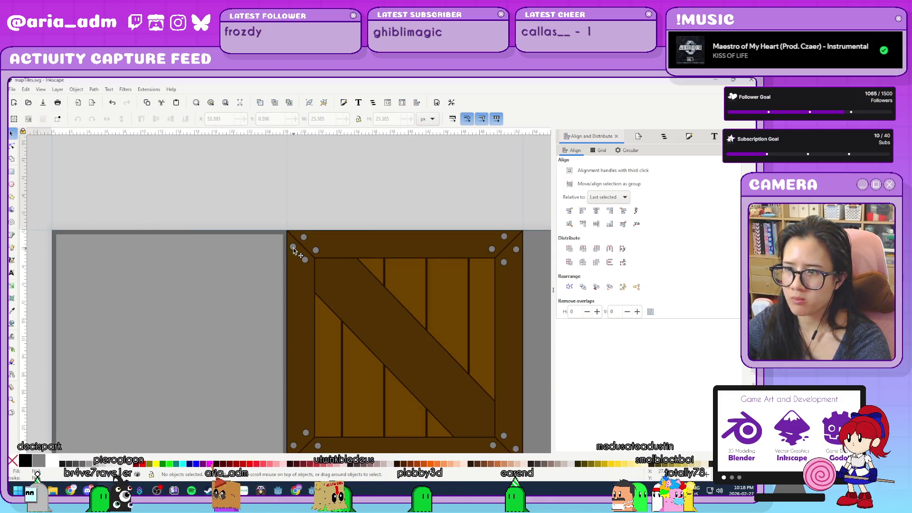
mouse_move(293, 247)
left_mouse_down()
mouse_move(21, 239)
mouse_move(54, 247)
left_mouse_up()
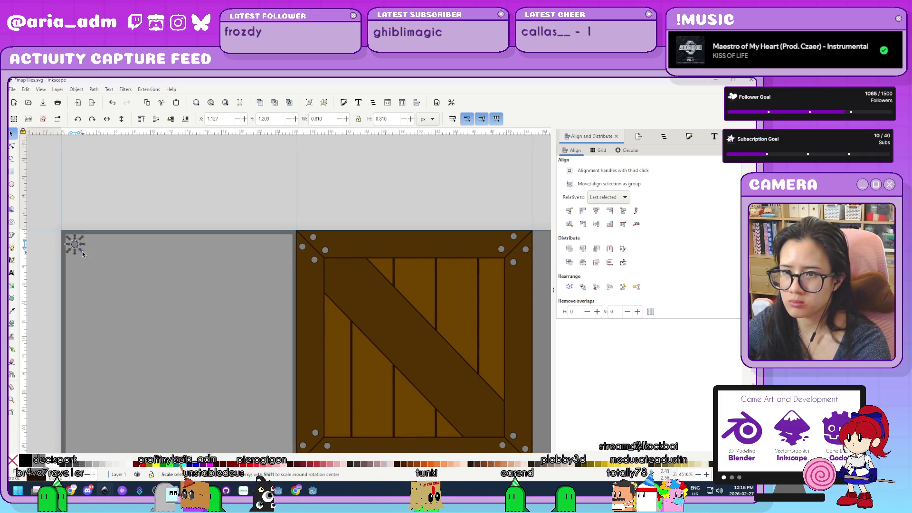
left_click_drag(108, 266, 60, 231)
Give the rivet's outline the stone tile's grey colour
key("ctrl+shift+f")
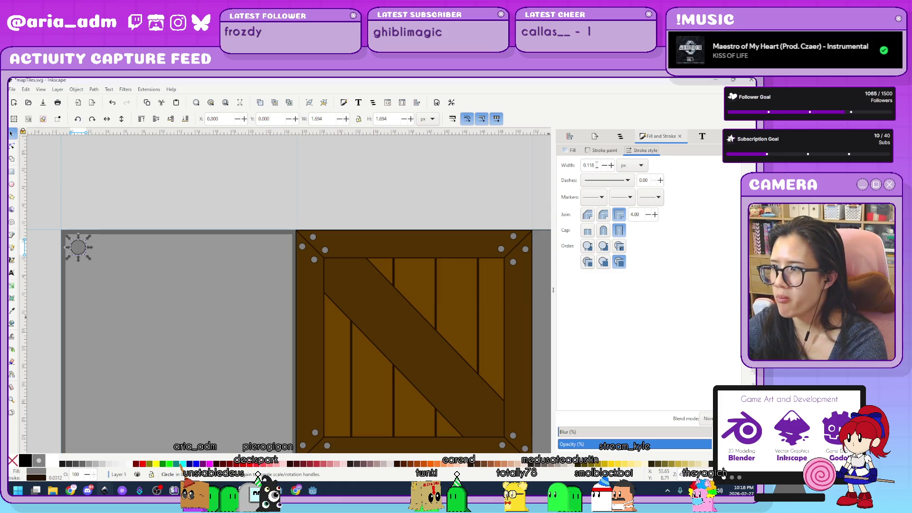
left_click(604, 151)
left_click(582, 402)
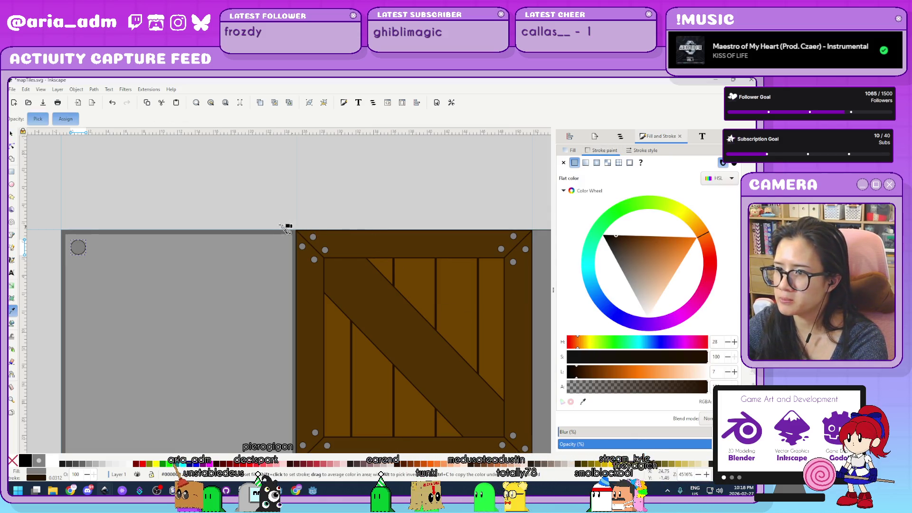
left_click(284, 234)
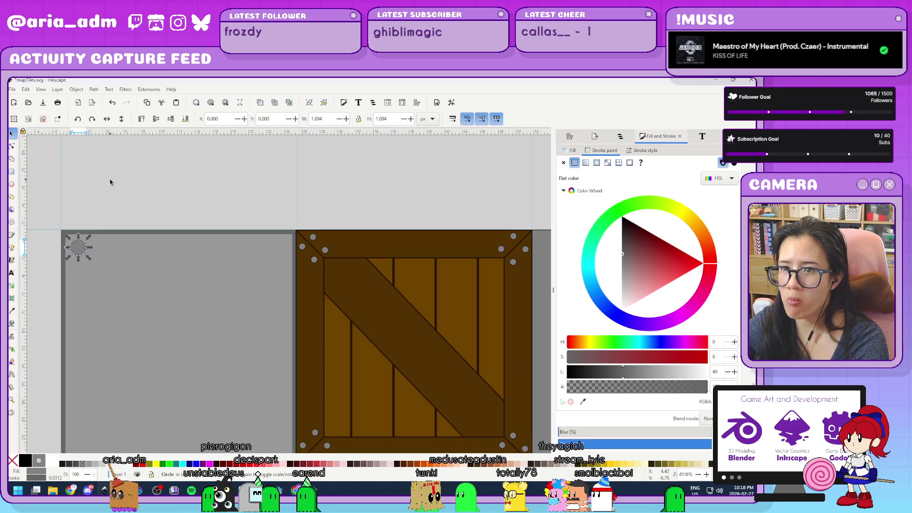
left_click(170, 190)
Place the rivet circle in the stone tile's top-right corner
scroll(170, 189, "down", 4)
scroll(194, 178, "up", 2)
scroll(133, 212, "up", 3)
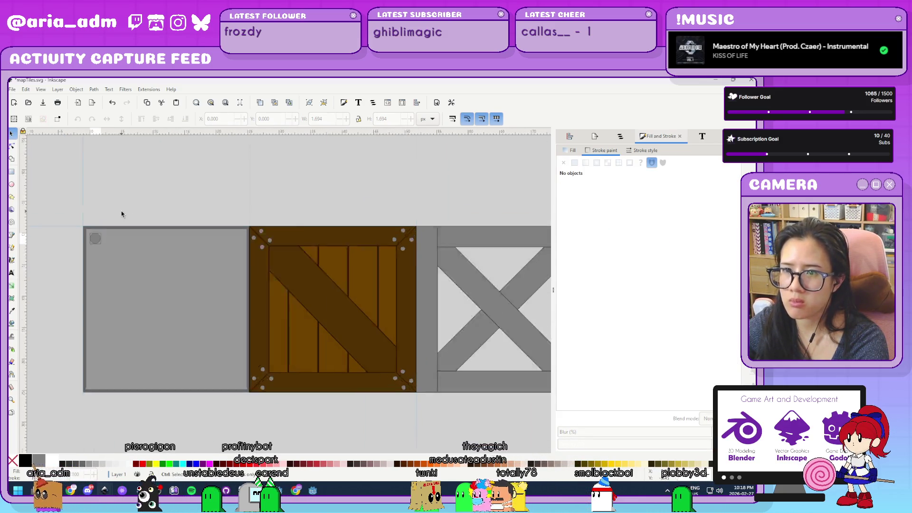
left_click(87, 253)
scroll(90, 253, "up", 3)
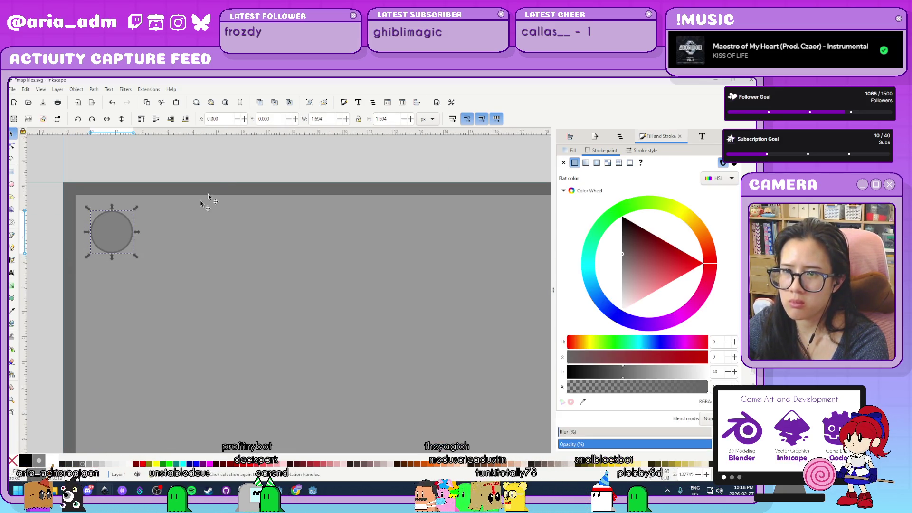
left_click(223, 163)
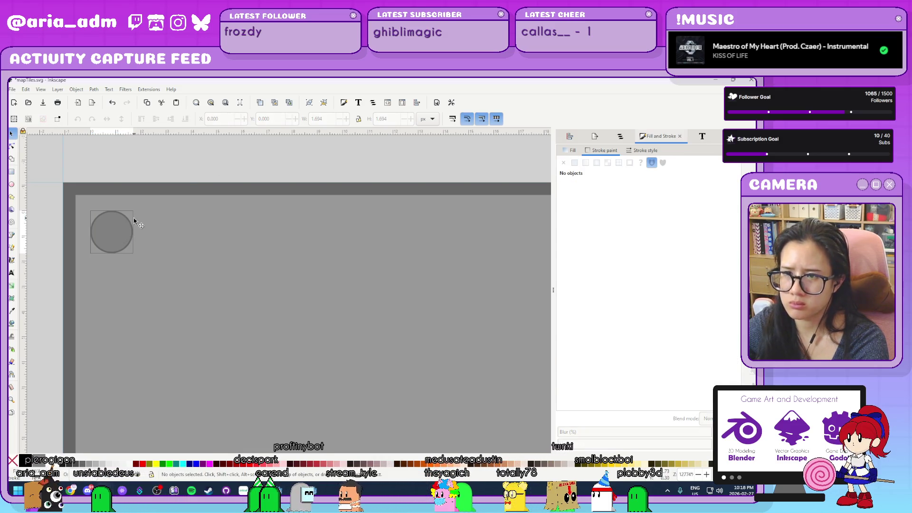
mouse_move(127, 225)
left_mouse_down()
mouse_move(154, 254)
mouse_move(190, 265)
left_mouse_up()
left_click(118, 253)
scroll(145, 260, "down", 6)
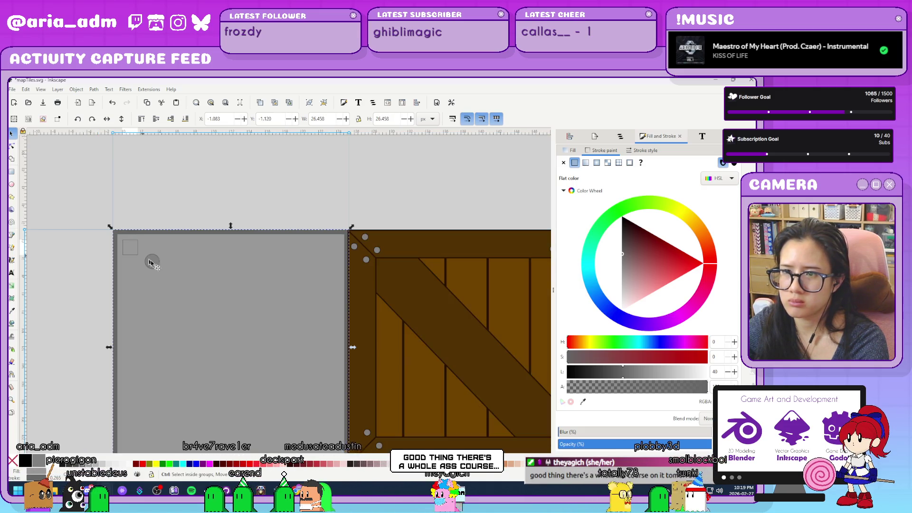
scroll(162, 273, "up", 4)
key("ctrl+z")
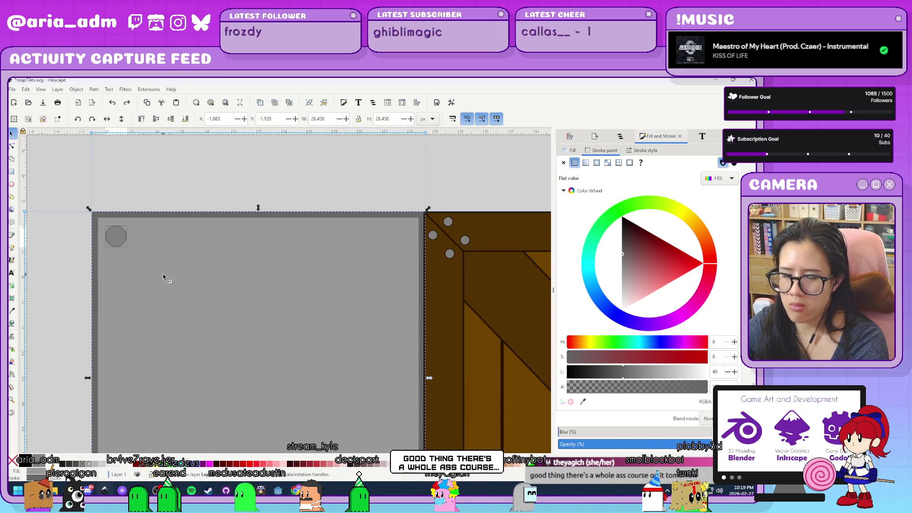
left_click(122, 234)
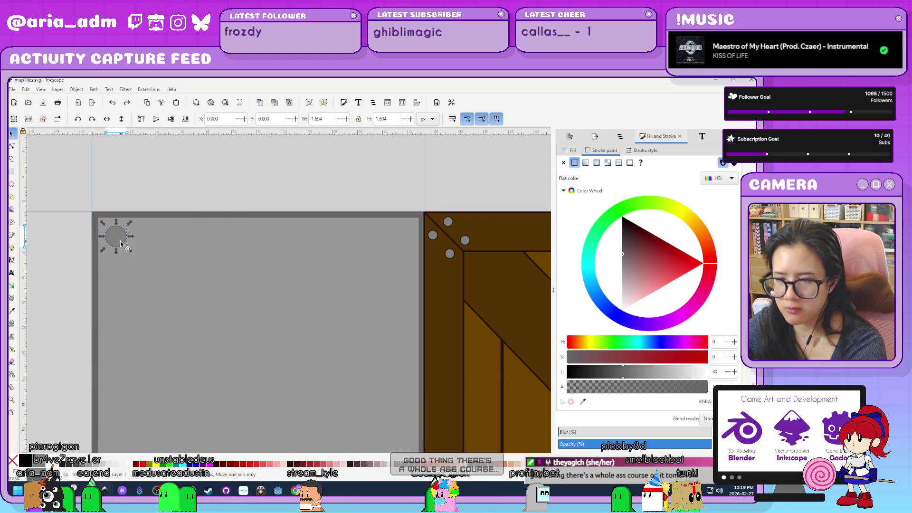
left_click_drag(195, 264, 422, 251)
Delete the extra top-left circle, undoing an accidental move of the tile
left_click(385, 198)
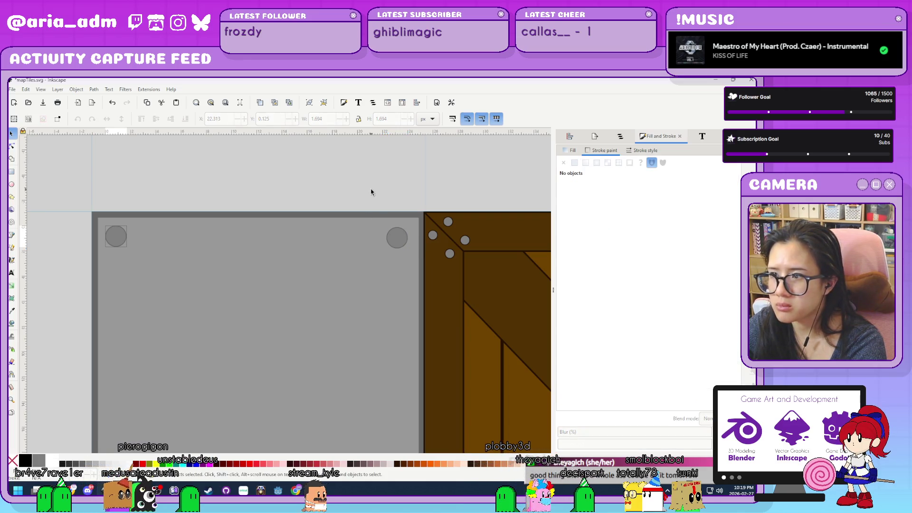
scroll(370, 193, "down", 5)
scroll(371, 193, "up", 4)
left_click(198, 227)
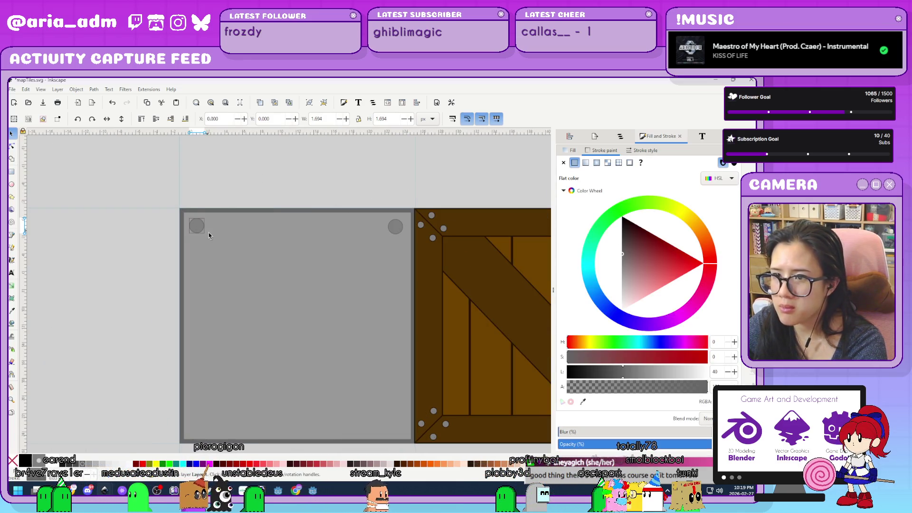
left_click_drag(218, 245, 247, 270)
key("Delete")
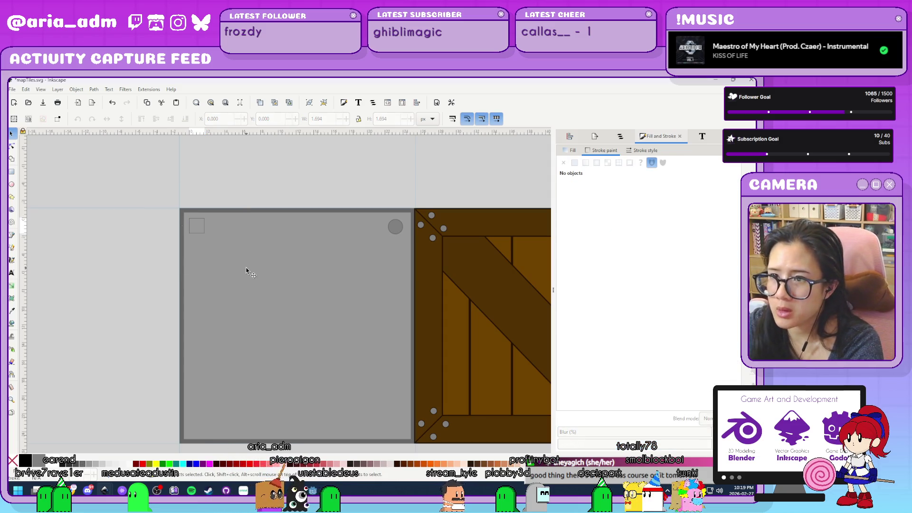
left_click(203, 233)
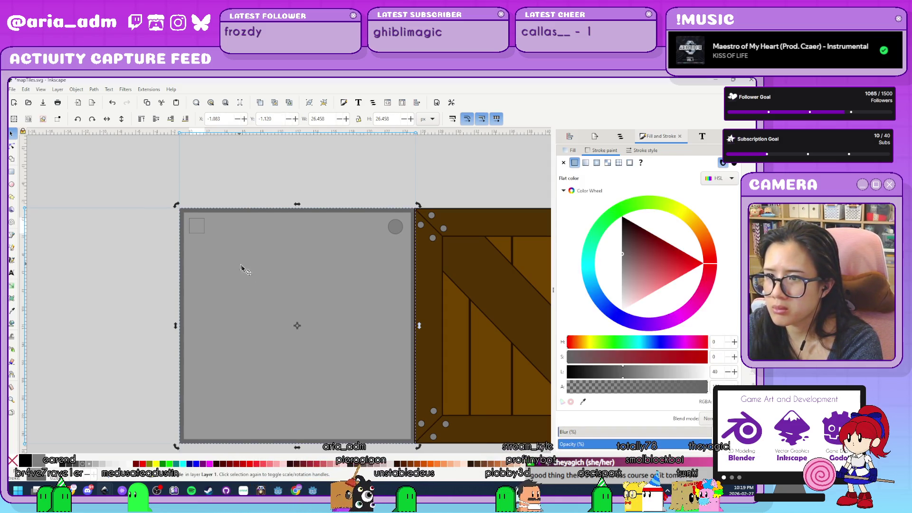
left_click_drag(248, 325, 291, 401)
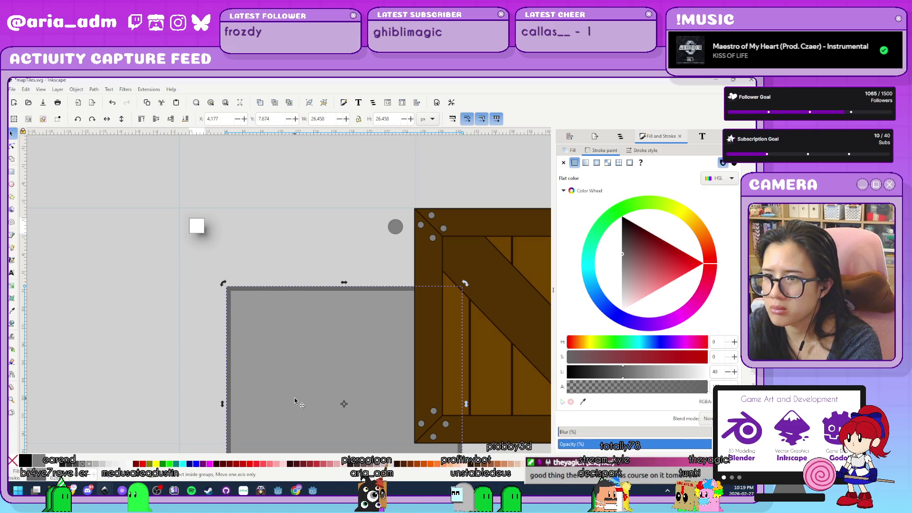
key("ctrl+z")
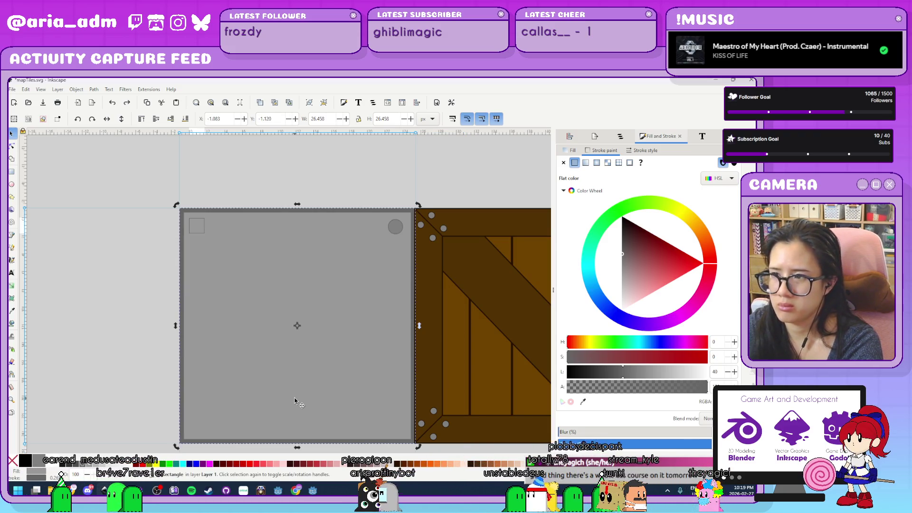
scroll(295, 400, "down", 5)
scroll(297, 418, "up", 3)
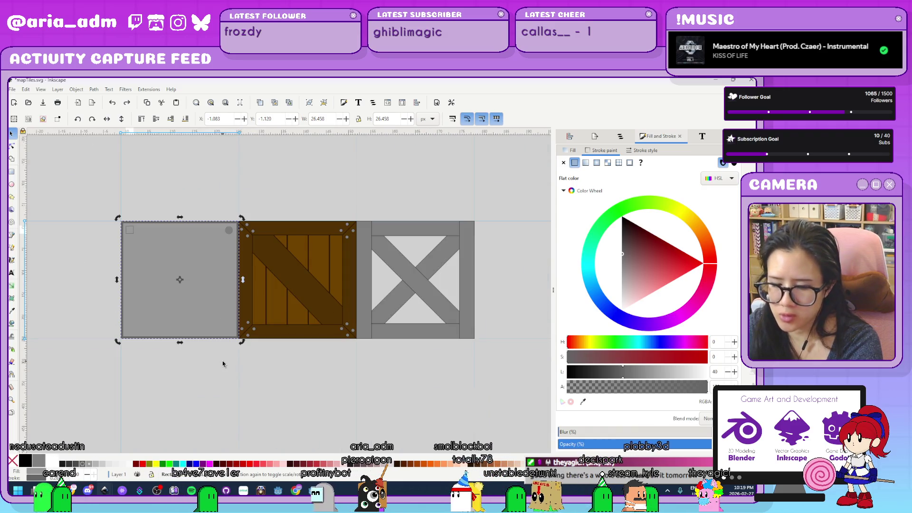
Duplicate both top rivets and nudge the copies downward
left_click(209, 354)
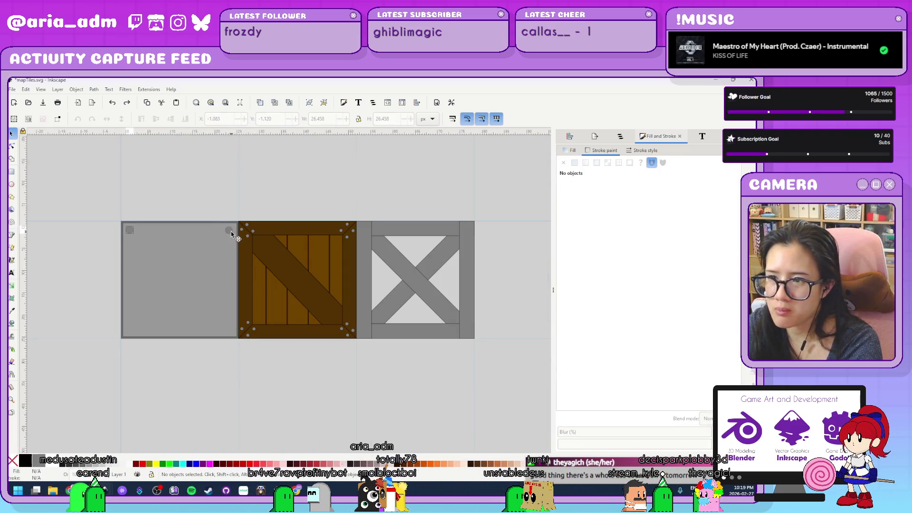
left_click(229, 230)
left_click(135, 231, "shift")
key("ctrl+d")
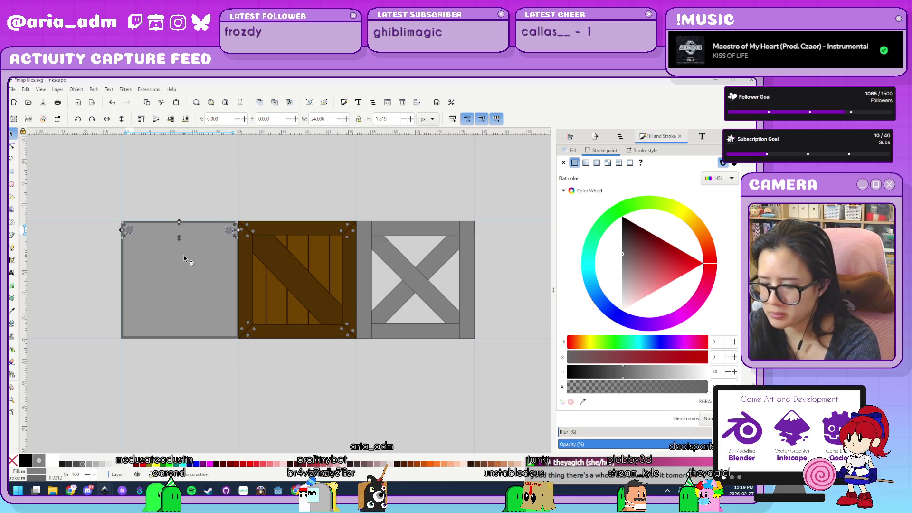
key("Down")
Position the copied rivets in the stone tile's bottom corners
key("shift+s")
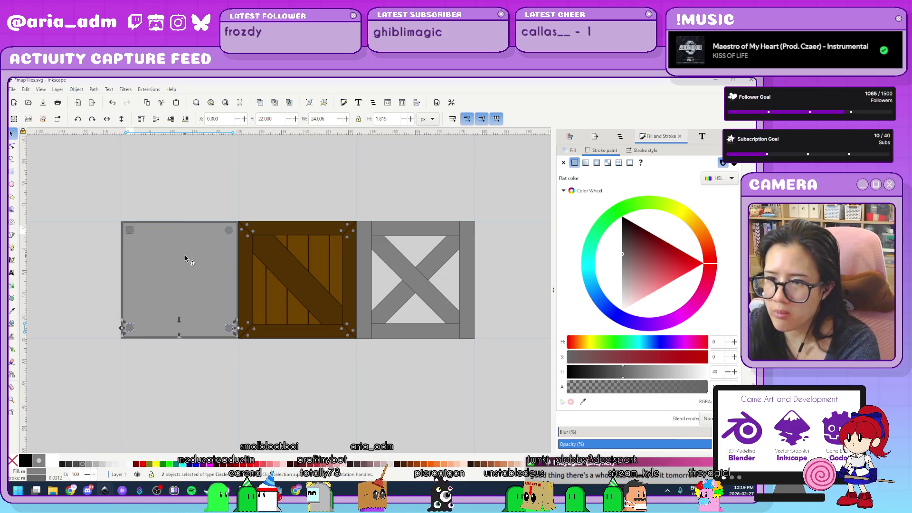
scroll(207, 375, "up", 3)
scroll(211, 387, "down", 3)
scroll(205, 382, "up", 2, "ctrl")
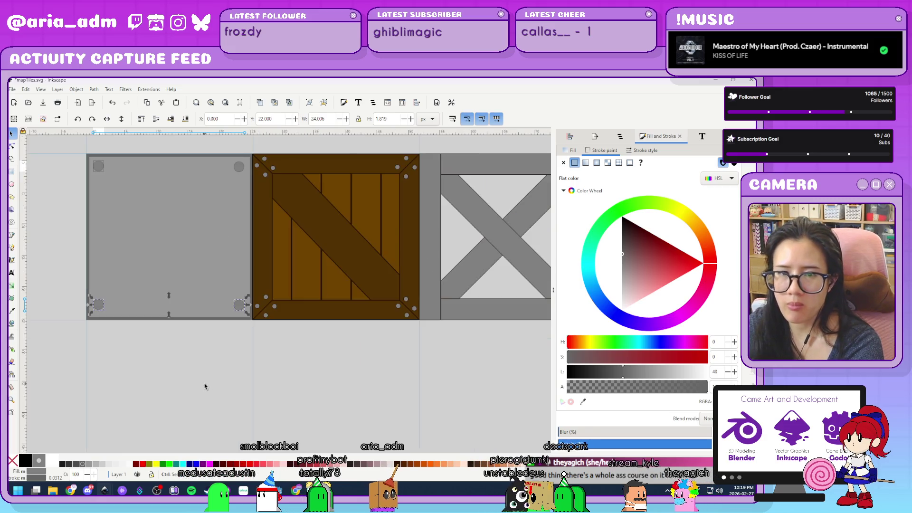
left_click_drag(257, 320, 260, 302)
left_click(263, 350)
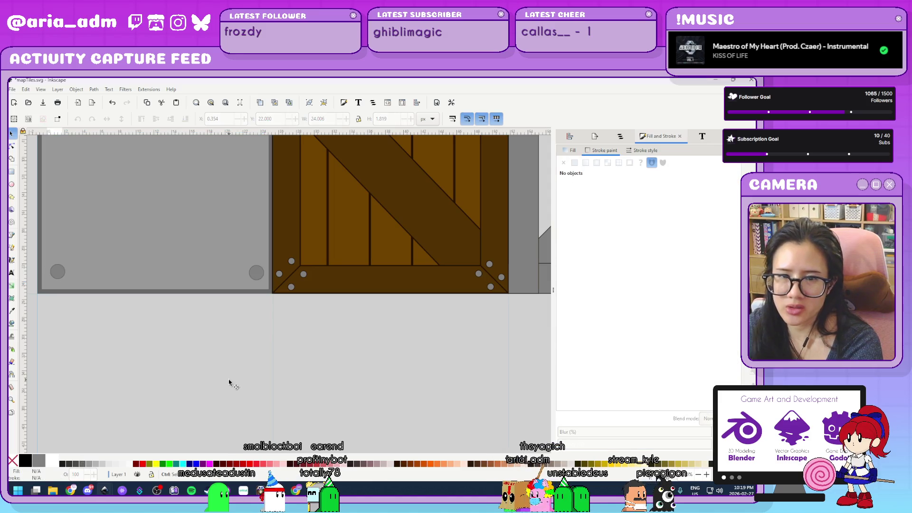
scroll(229, 379, "down", 5, "ctrl")
scroll(245, 406, "up", 2, "ctrl")
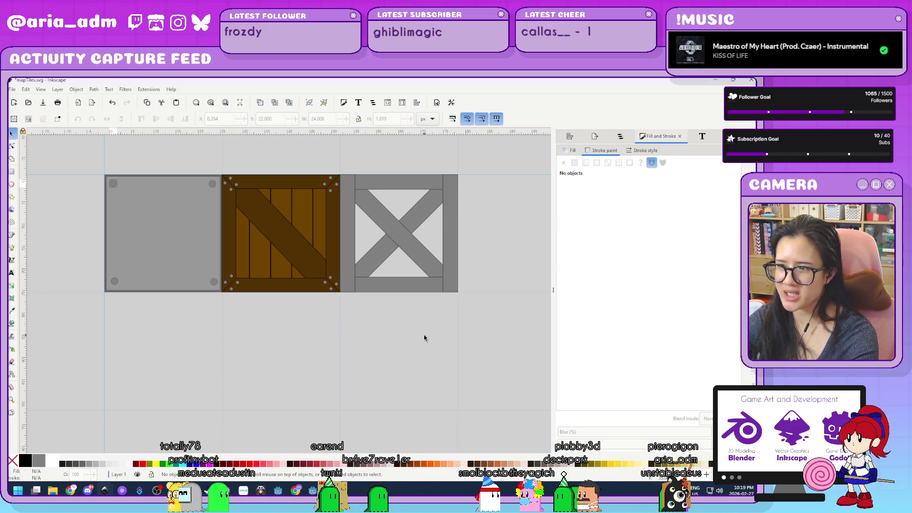
scroll(424, 338, "up", 1)
scroll(399, 313, "up", 2)
scroll(311, 357, "up", 1)
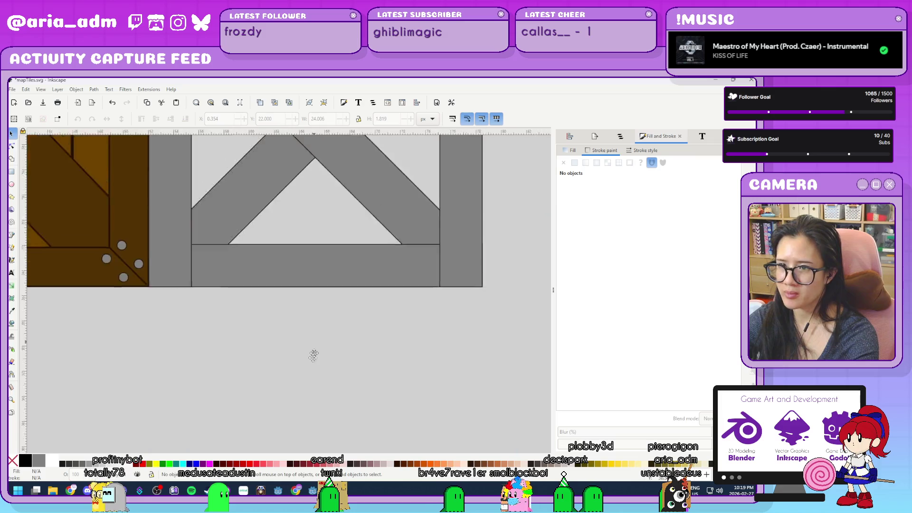
Copy a wooden-crate bolt onto the metal crate and build a 2x2 bolt cluster
left_click(107, 261)
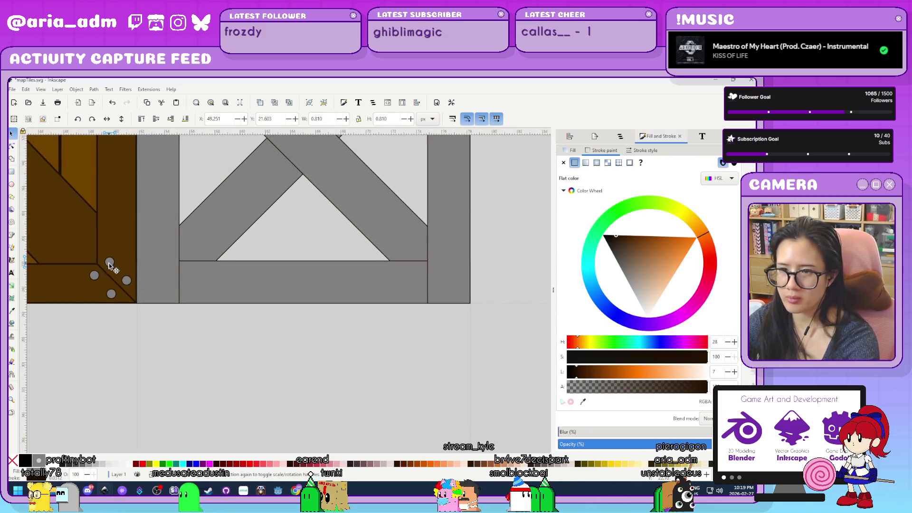
scroll(109, 263, "up", 2)
scroll(112, 273, "up", 1)
mouse_move(147, 230)
left_mouse_down()
mouse_move(338, 248)
mouse_move(336, 256)
left_mouse_up()
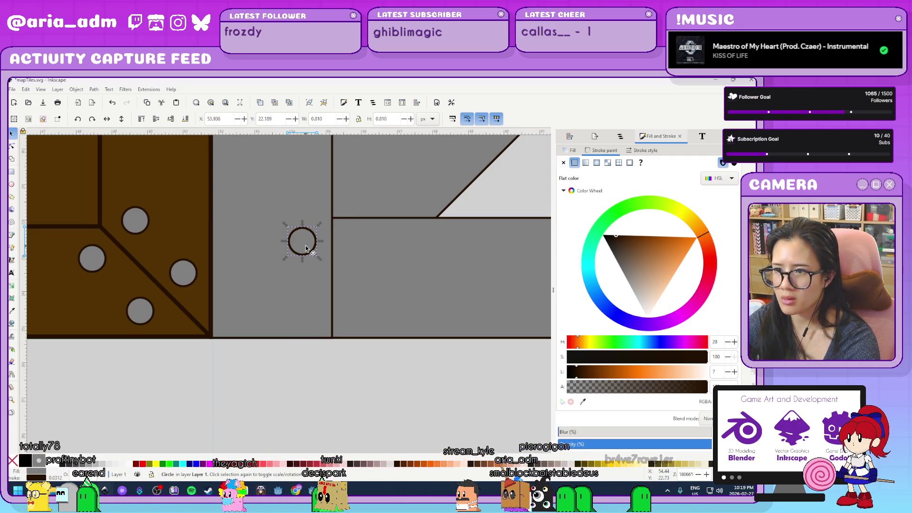
key("ctrl")
left_click_drag(242, 243, 226, 243)
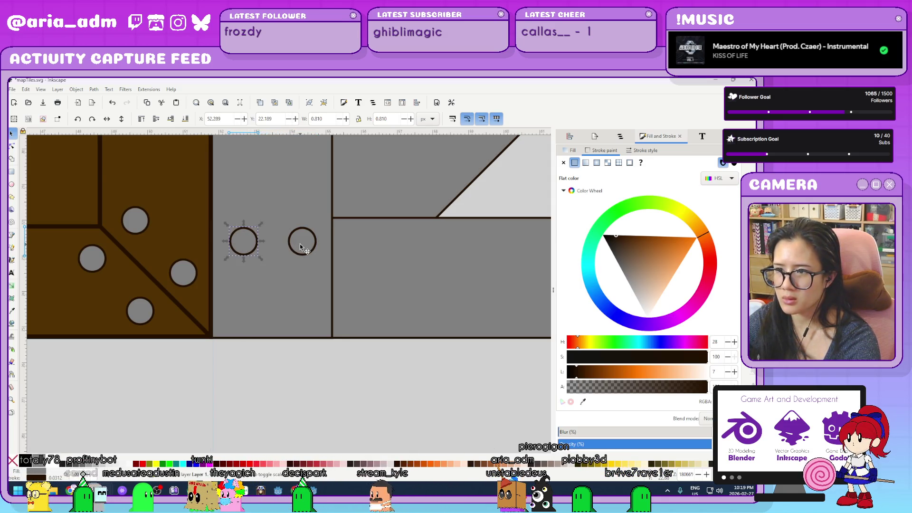
left_click_drag(303, 247, 307, 331)
left_click_drag(236, 216, 219, 213)
Place bolt clusters in the bottom corners, then duplicate them up to the top corners
scroll(198, 374, "down", 4)
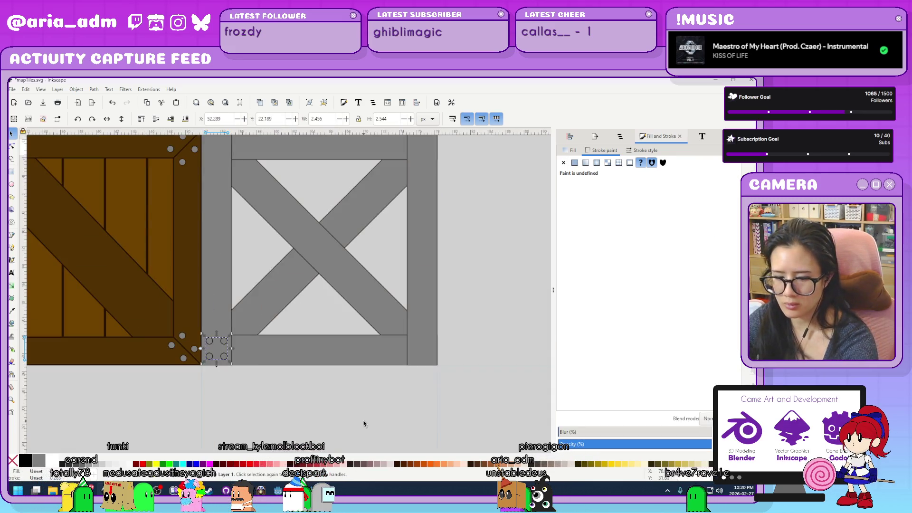
left_click_drag(322, 358, 461, 380)
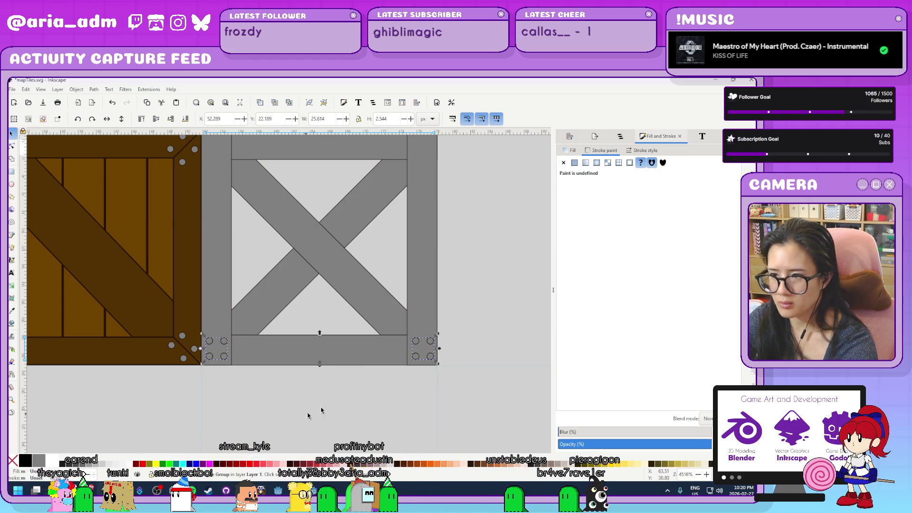
key("ctrl+d")
left_click_drag(430, 342, 431, 142)
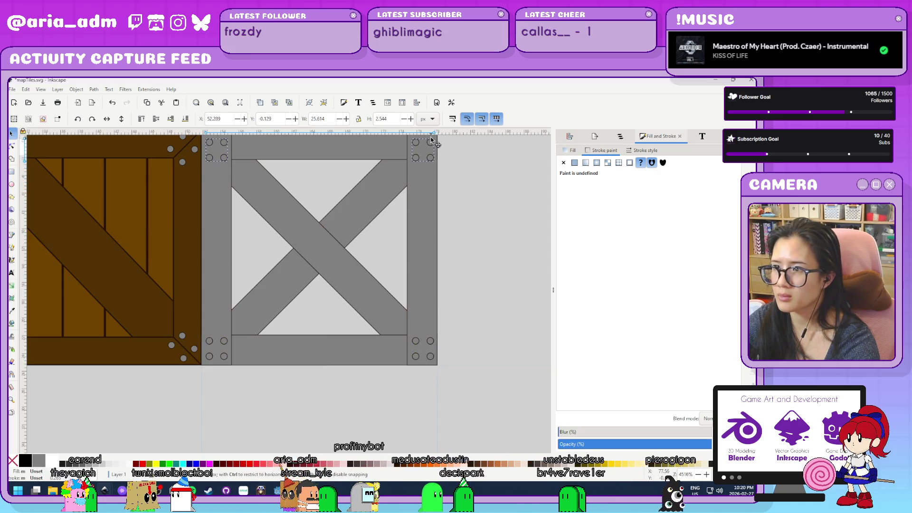
scroll(470, 206, "up", 5)
left_click_drag(417, 243, 417, 244)
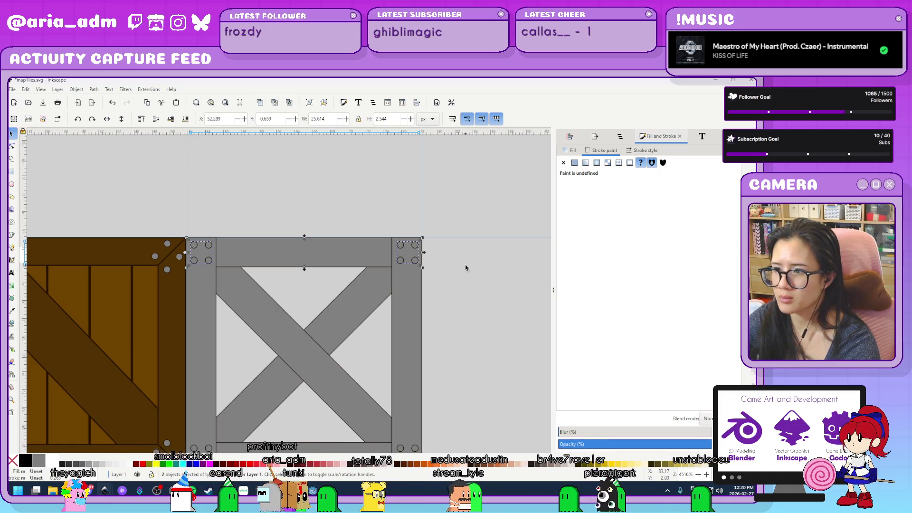
left_click(484, 281)
scroll(507, 296, "down", 4)
scroll(500, 395, "up", 1)
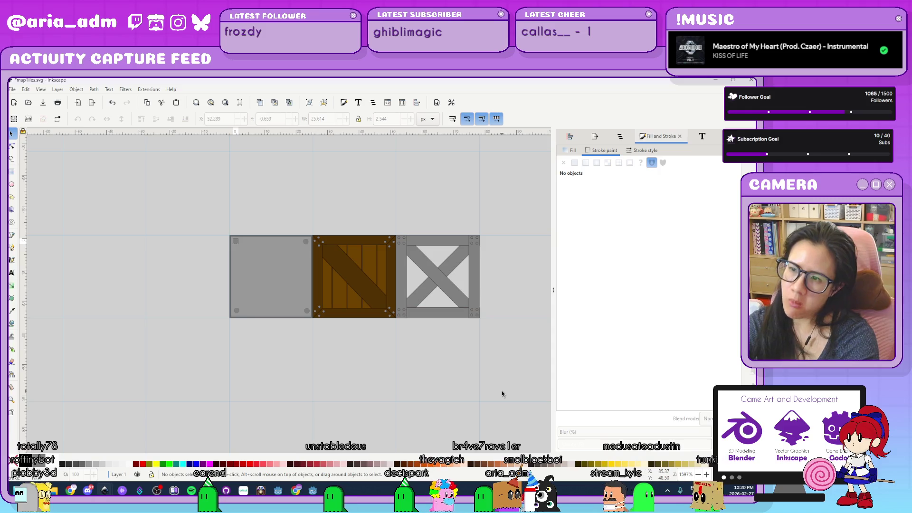
mouse_move(479, 359)
left_mouse_down()
mouse_move(295, 319)
mouse_move(405, 343)
left_mouse_up()
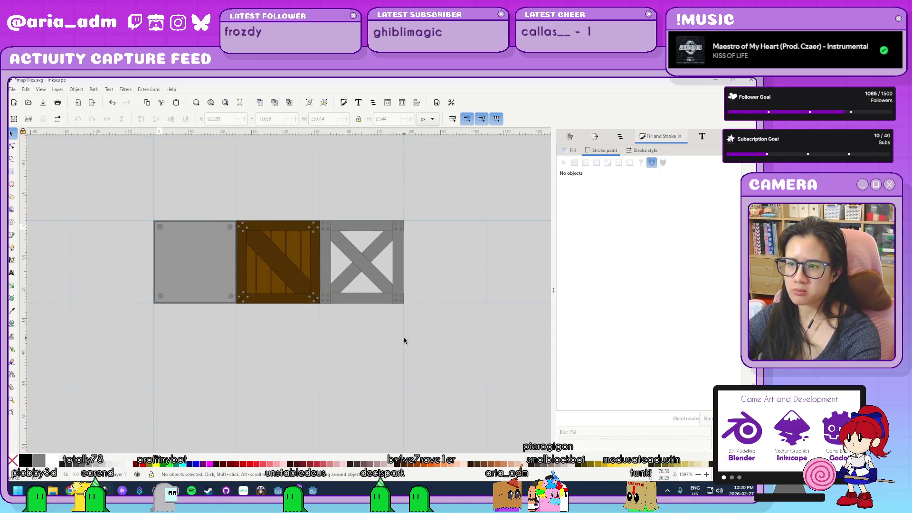
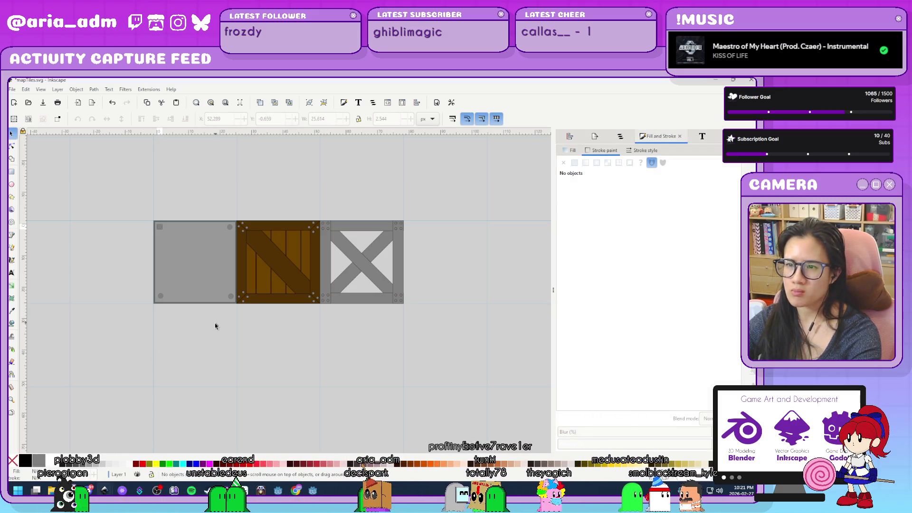
Zoom in on the tiles in the Inkscape drawing
left_click(191, 271)
left_click(106, 171)
mouse_move(103, 169)
left_mouse_down()
mouse_move(255, 362)
mouse_move(167, 356)
left_mouse_up()
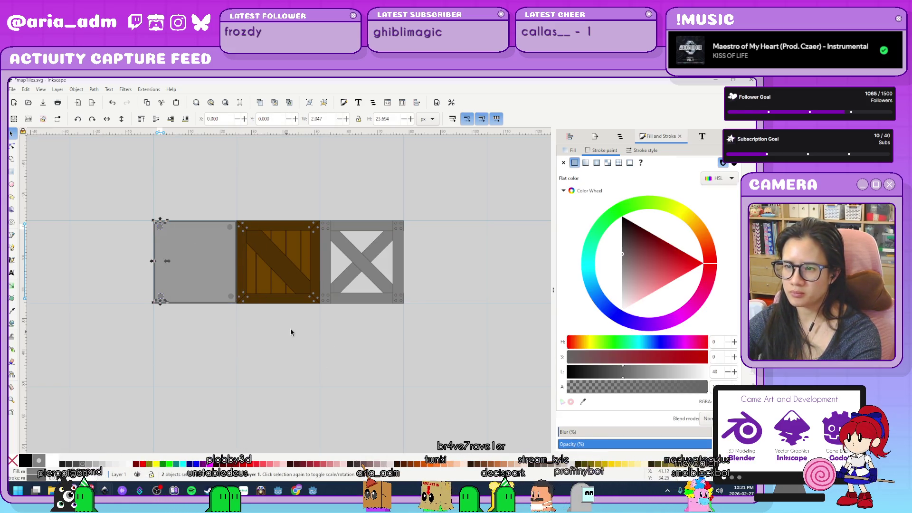
key("Escape")
scroll(293, 333, "up", 2)
scroll(304, 370, "up", 5)
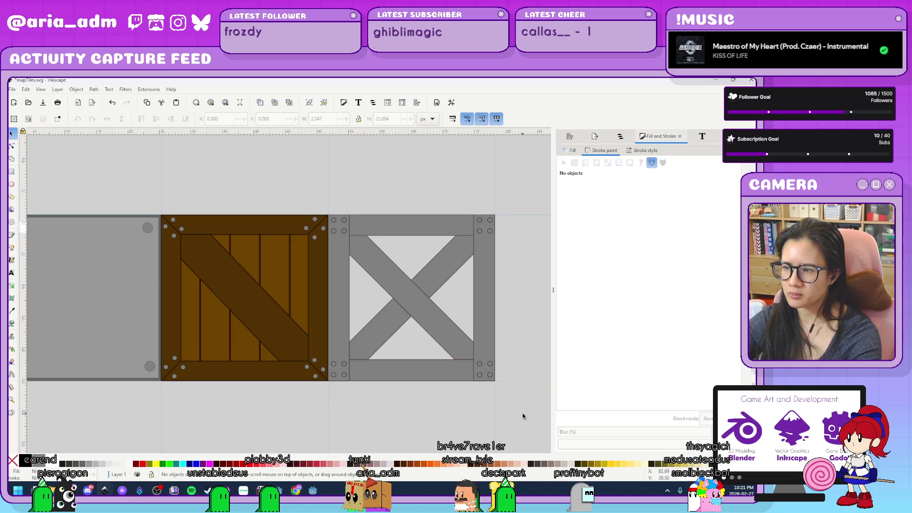
Select the plain grey tile
left_click_drag(333, 154, 326, 158)
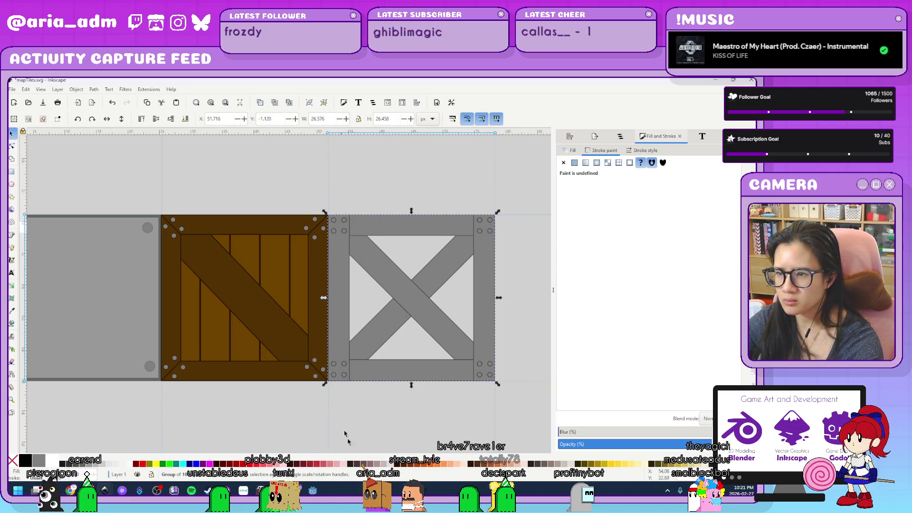
left_click(212, 218)
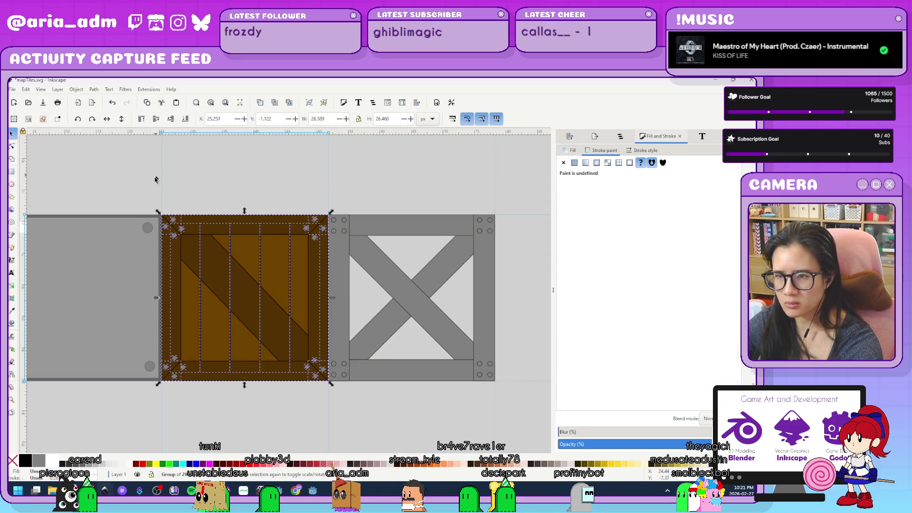
scroll(340, 382, "left", 5)
left_click_drag(215, 373, 437, 155)
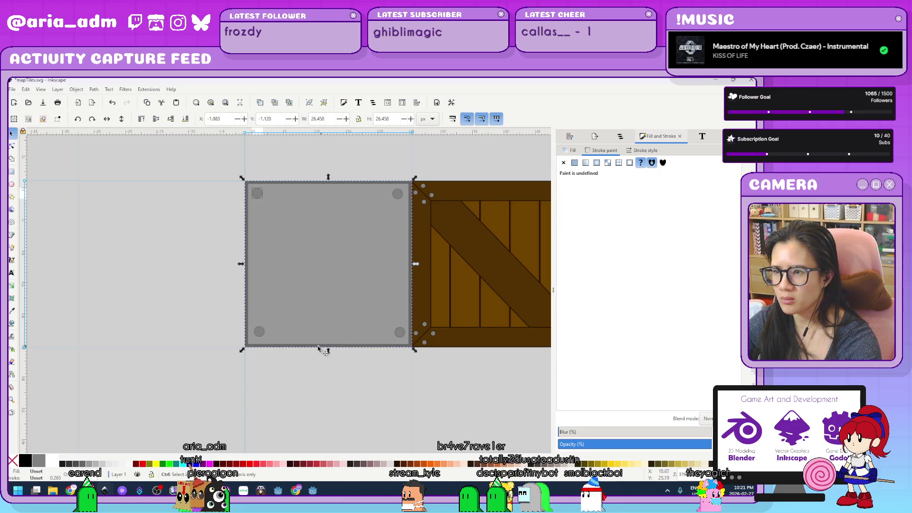
scroll(317, 345, "down", 3)
scroll(457, 386, "up", 1)
scroll(374, 355, "right", 3)
scroll(374, 354, "down", 1)
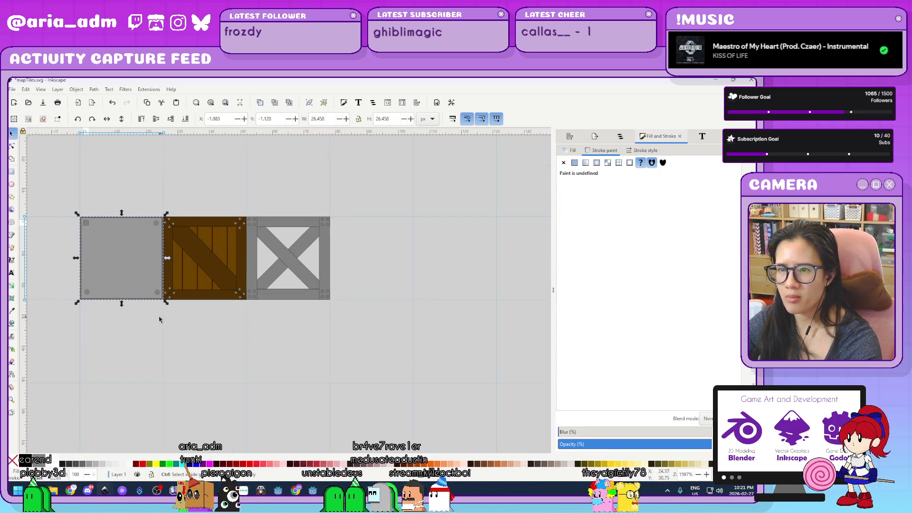
Duplicate the grey tile and snap the copy right of the crossed crate tile
key("ctrl+d")
left_click_drag(133, 254, 412, 259)
scroll(548, 176, "up", 2)
mouse_move(199, 338)
left_mouse_down()
mouse_move(165, 332)
mouse_move(187, 332)
left_mouse_up()
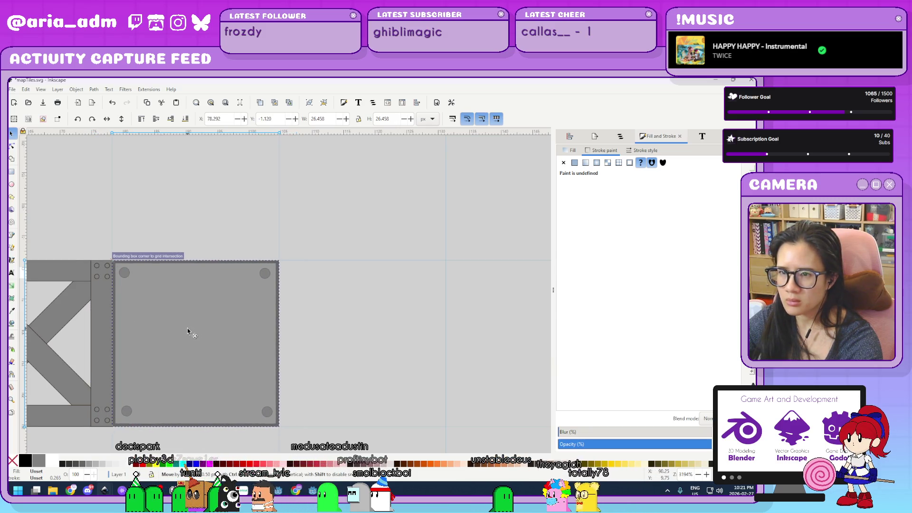
left_click(333, 340)
left_click_drag(334, 340, 529, 242)
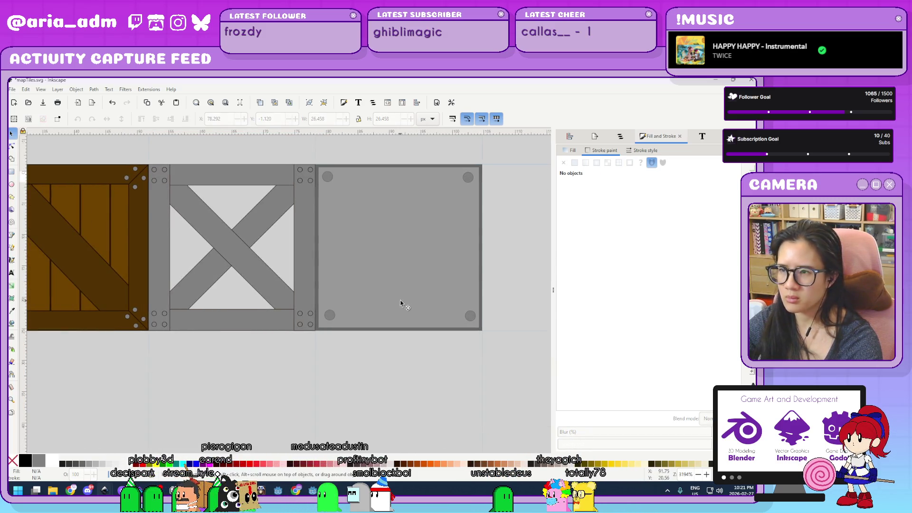
Give the copied tile's rectangle a flat yellow fill
scroll(511, 224, "up", 2)
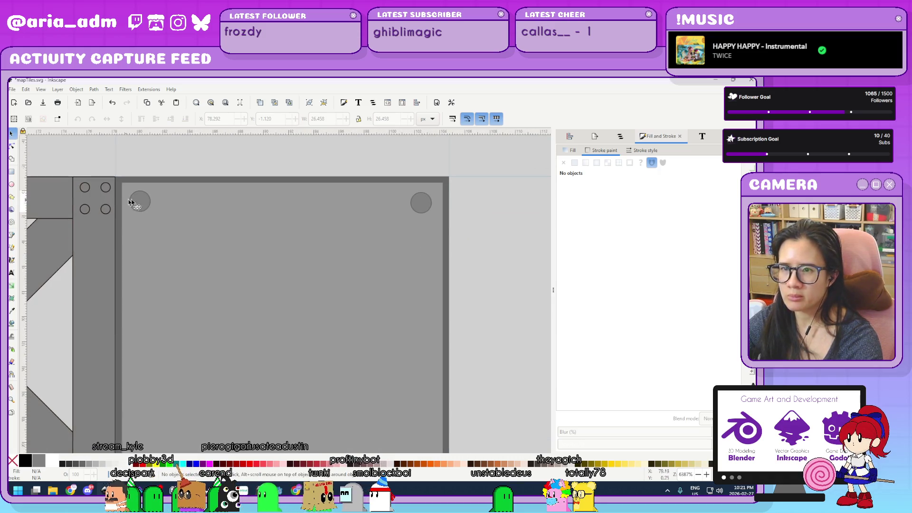
left_click(246, 260)
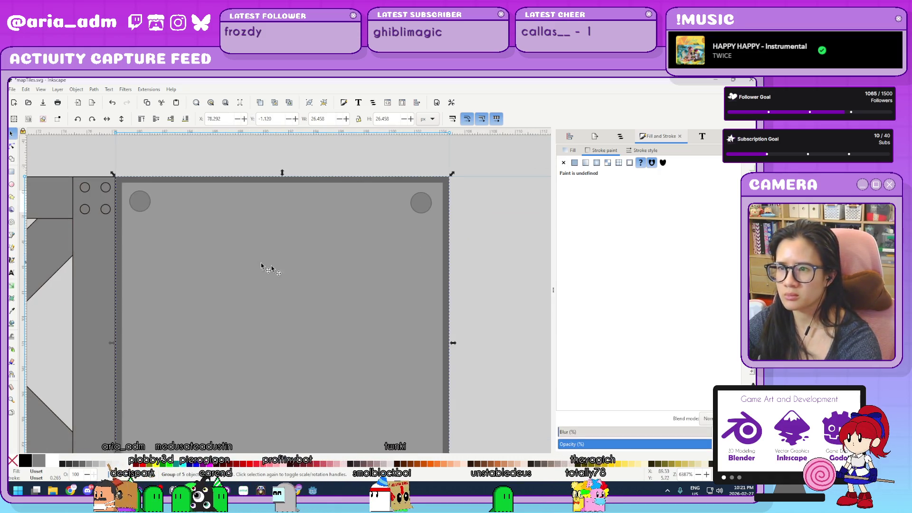
left_click(351, 284, "ctrl")
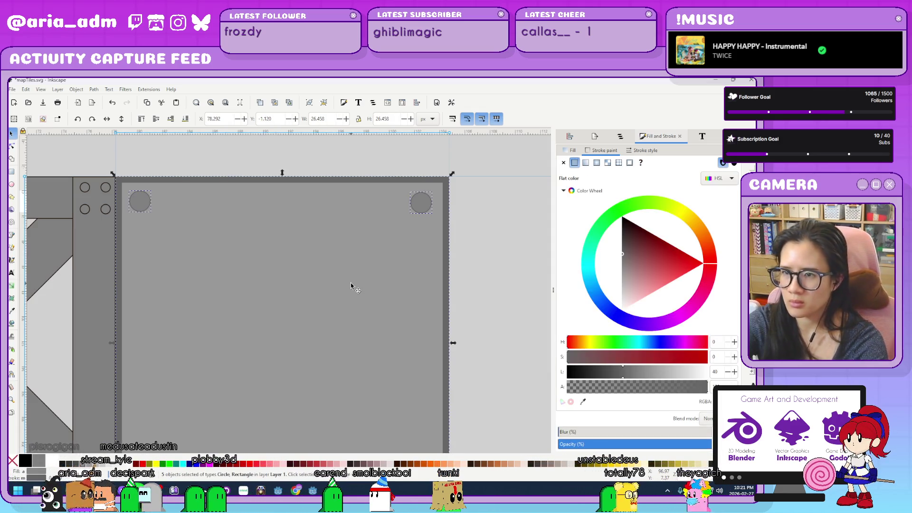
left_click(585, 163)
left_click(576, 164)
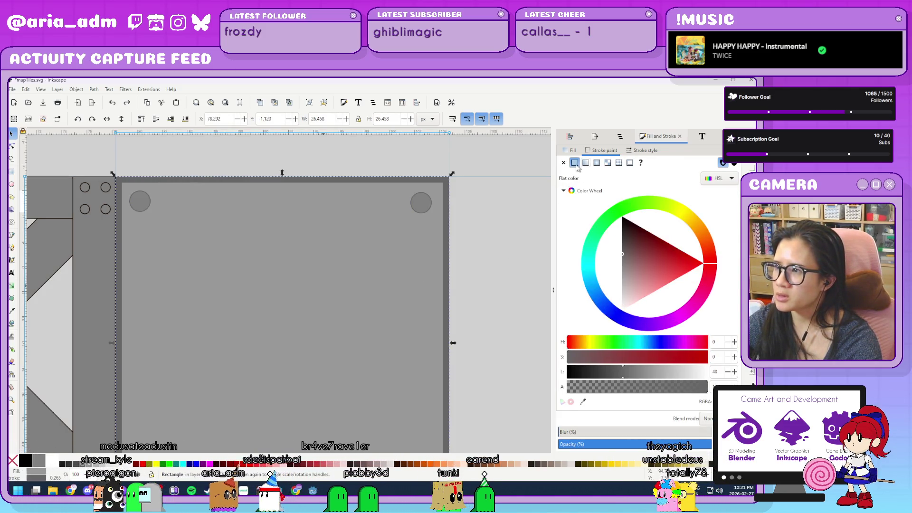
mouse_move(694, 220)
left_mouse_down()
mouse_move(678, 210)
mouse_move(700, 223)
left_mouse_up()
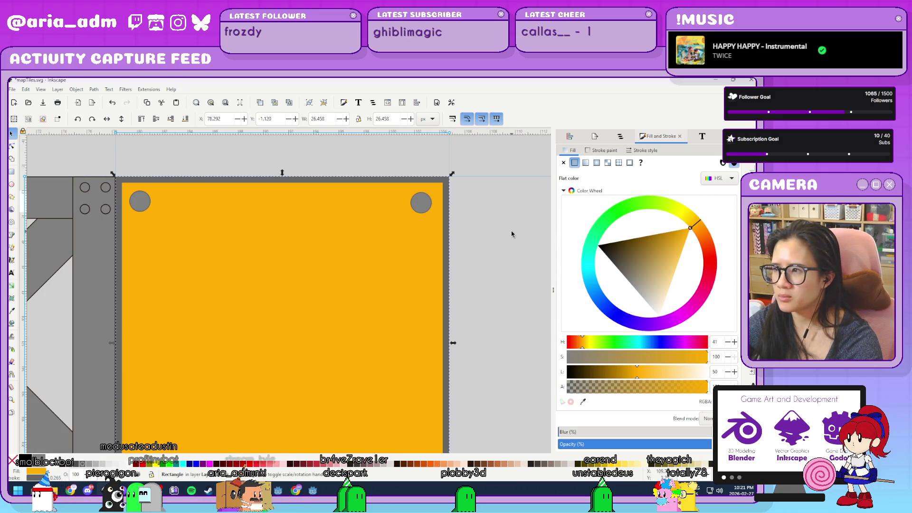
Give the tile rectangle a darker orange outline
left_click(602, 151)
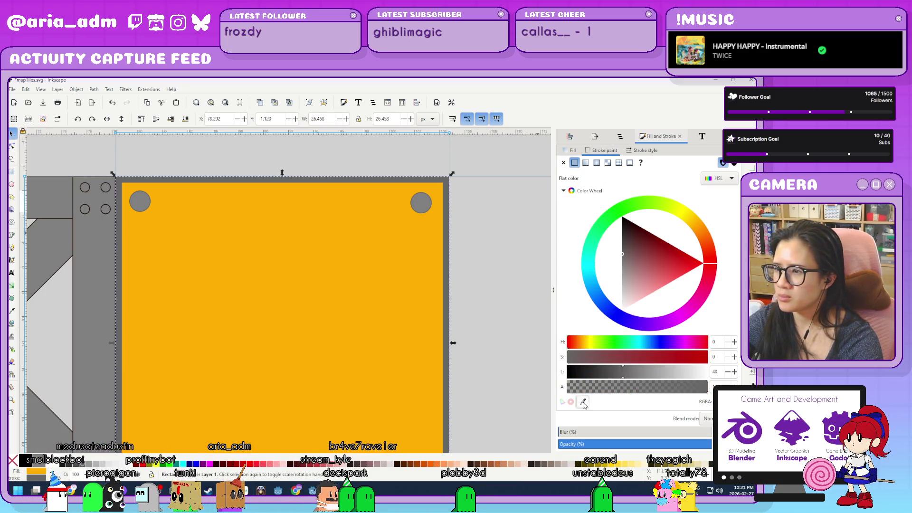
left_click(695, 217)
left_click_drag(698, 222, 707, 232)
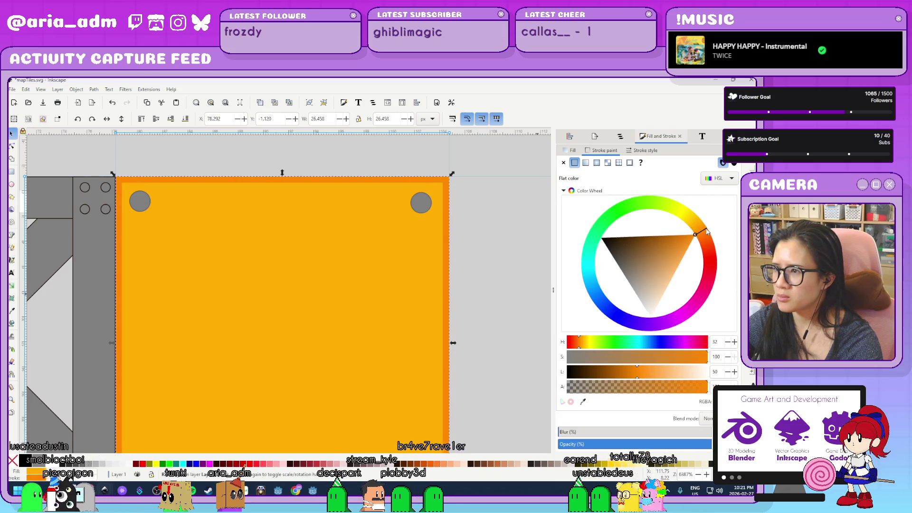
left_click(682, 235)
left_click(679, 235)
Colour the corner bolt circles orange, sampled from the tile outline
left_click(511, 256)
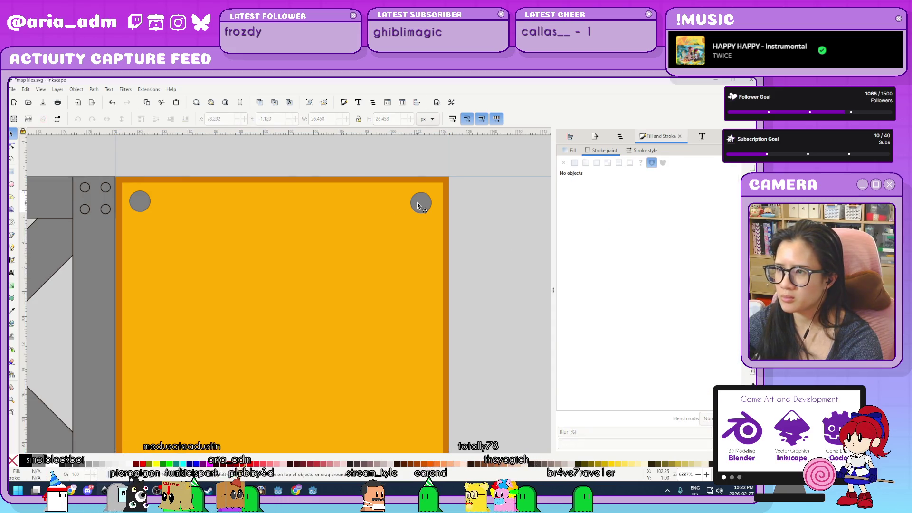
scroll(515, 266, "down", 2)
key("Tab")
left_click(473, 325, "shift")
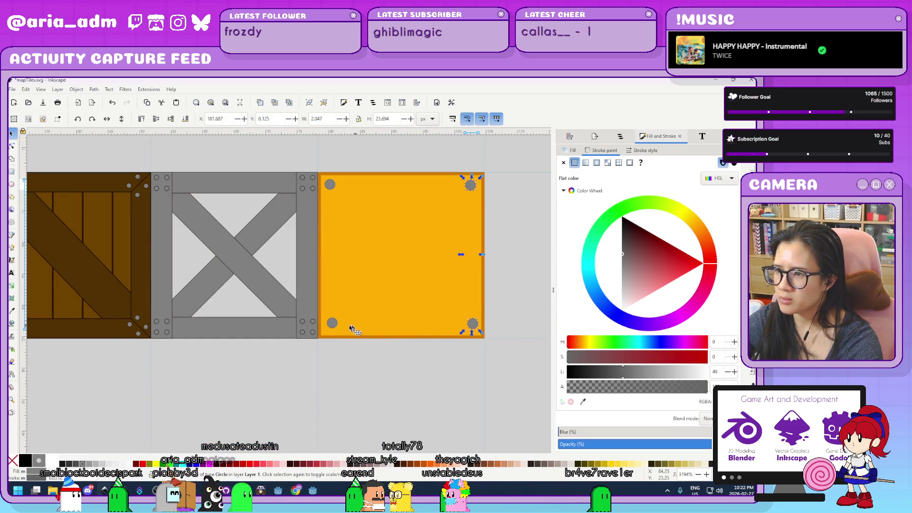
left_click(332, 323, "shift")
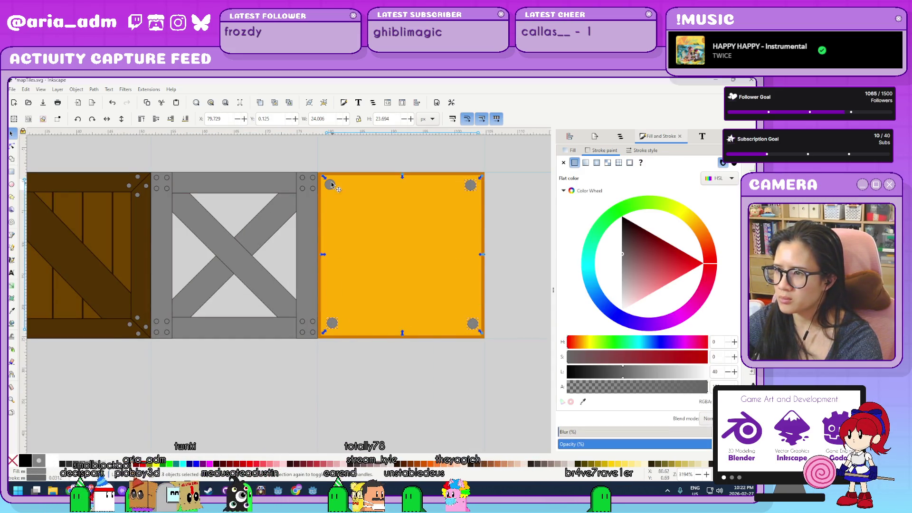
left_click(570, 151)
scroll(517, 213, "up", 3)
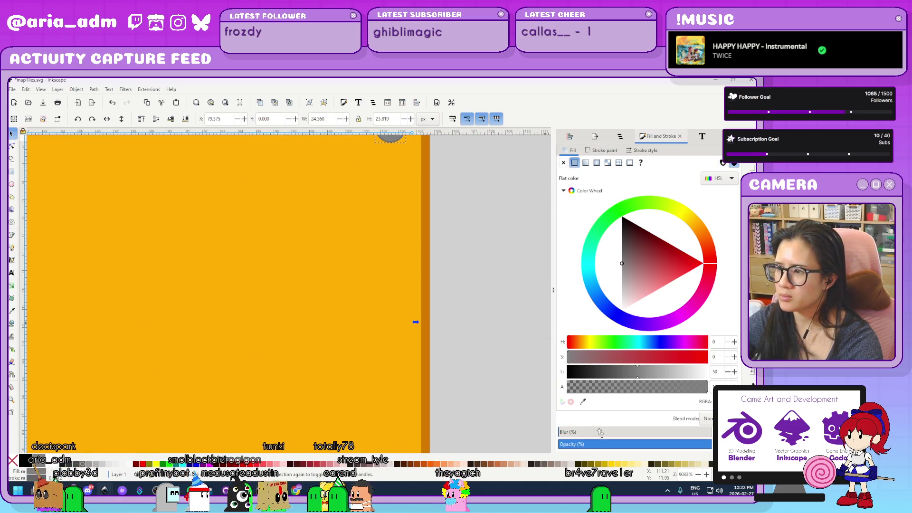
left_click(583, 402)
left_click(430, 377)
Reselect a corner bolt and try a darker fill, then undo it
key("s")
key("Escape")
scroll(486, 373, "down", 4)
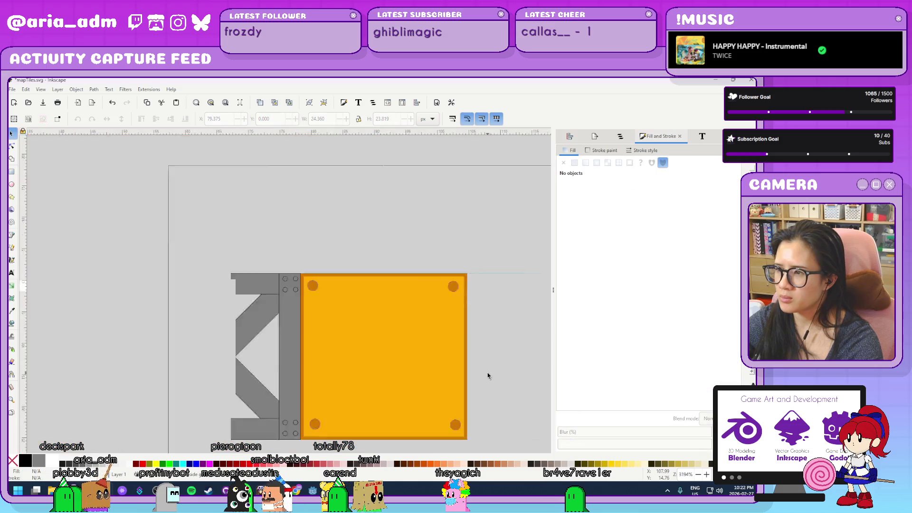
left_click_drag(505, 436, 408, 336)
left_click_drag(361, 282, 357, 281)
scroll(386, 291, "up", 3)
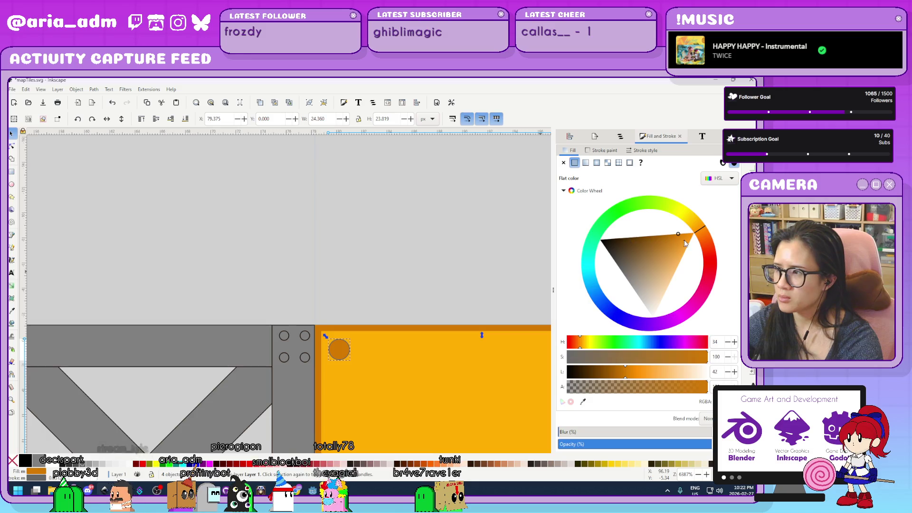
left_click(658, 242)
key("ctrl+z")
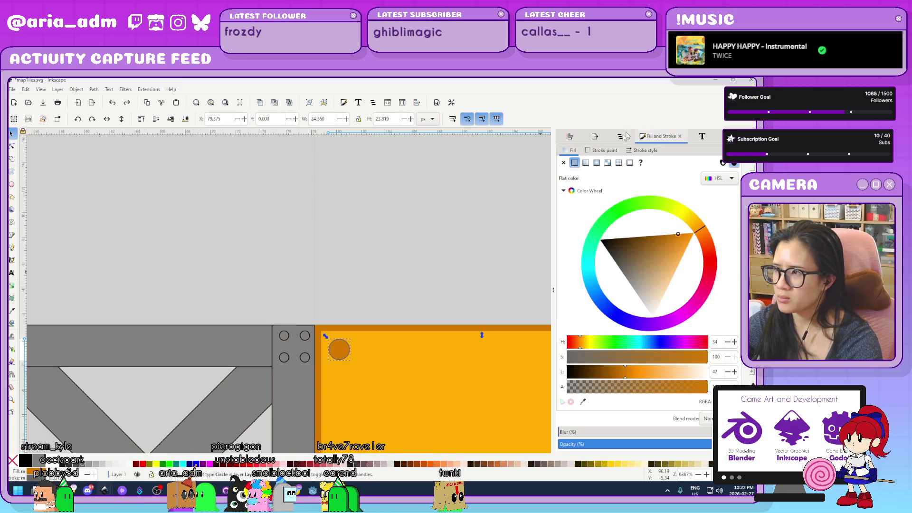
Give the corner bolt circle a yellow outline
left_click(601, 150)
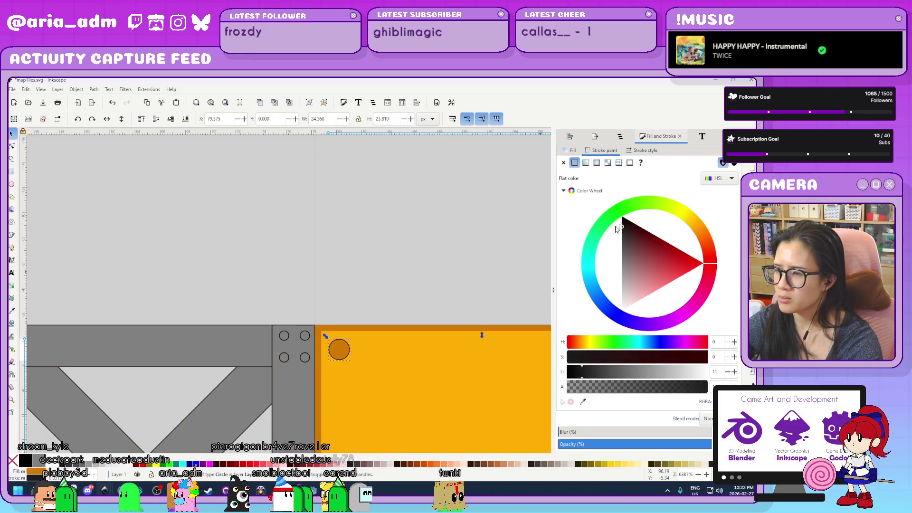
left_click(681, 212)
mouse_move(667, 240)
left_mouse_down()
mouse_move(698, 246)
mouse_move(703, 223)
mouse_move(713, 228)
left_mouse_up()
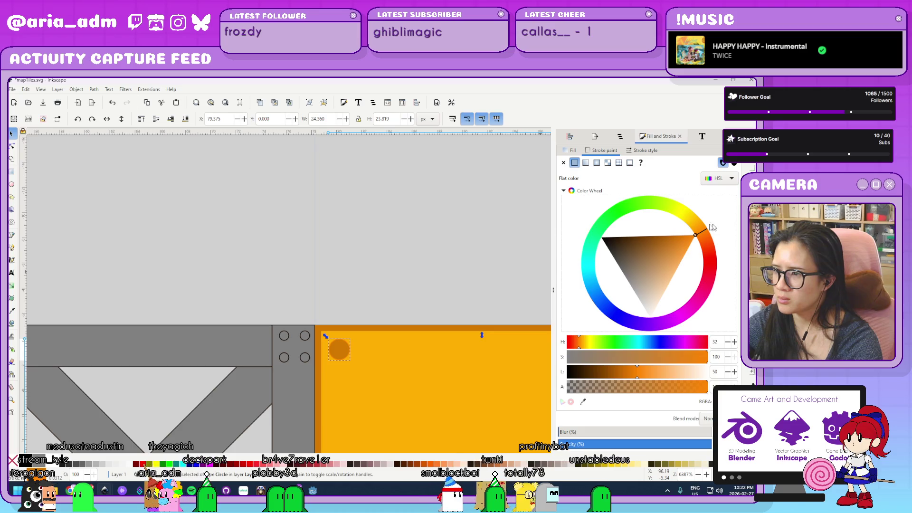
left_click(426, 232)
scroll(420, 244, "down", 3, "ctrl")
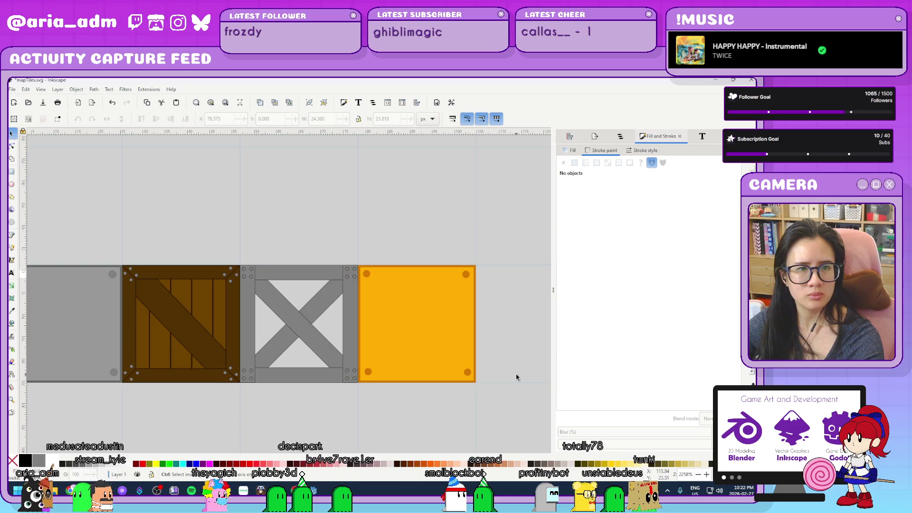
Save the Inkscape tile document
scroll(515, 375, "up", 1, "ctrl")
key("ctrl+s")
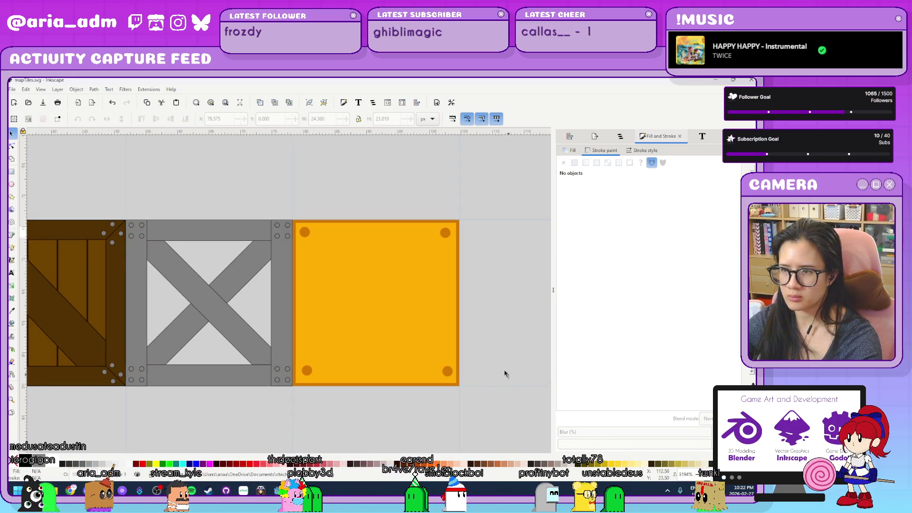
scroll(507, 366, "down", 3)
scroll(507, 380, "down", 2)
scroll(512, 394, "up", 2)
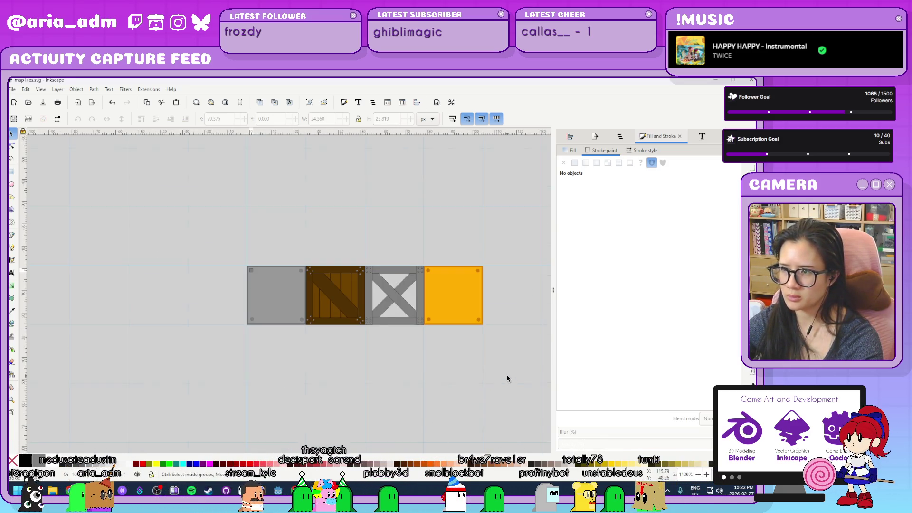
scroll(509, 382, "up", 1, "ctrl")
scroll(480, 238, "up", 3, "ctrl")
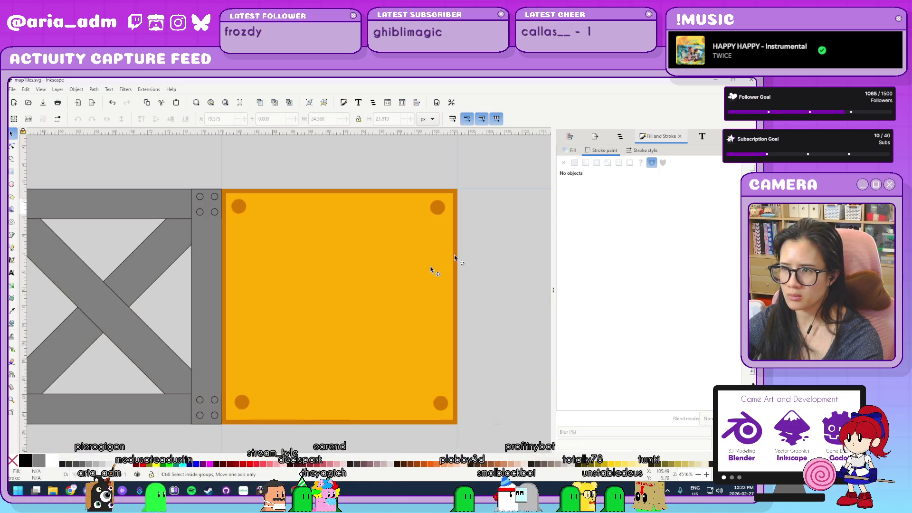
Round the orange tile's corners, zoom out to all four tiles, and save
double_click(419, 277)
mouse_move(453, 190)
left_mouse_down()
mouse_move(468, 220)
mouse_move(468, 200)
left_mouse_up()
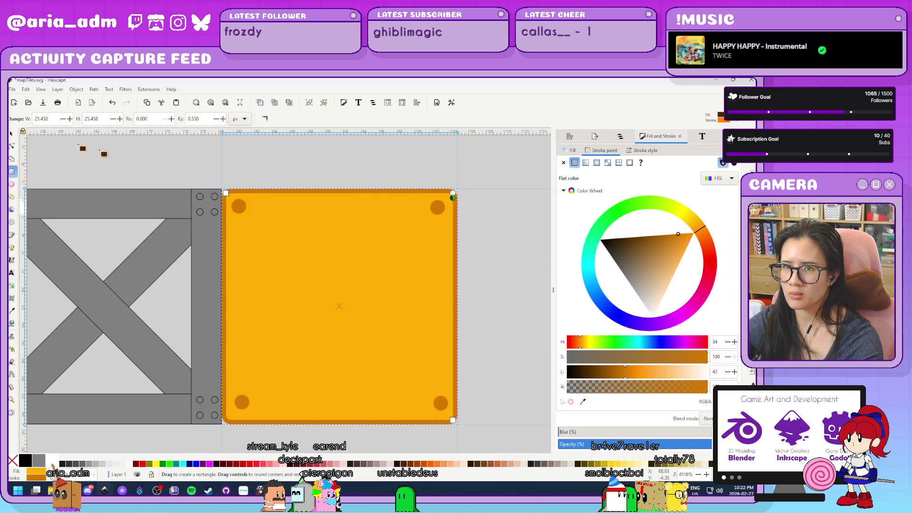
left_click(12, 135)
left_click(491, 262)
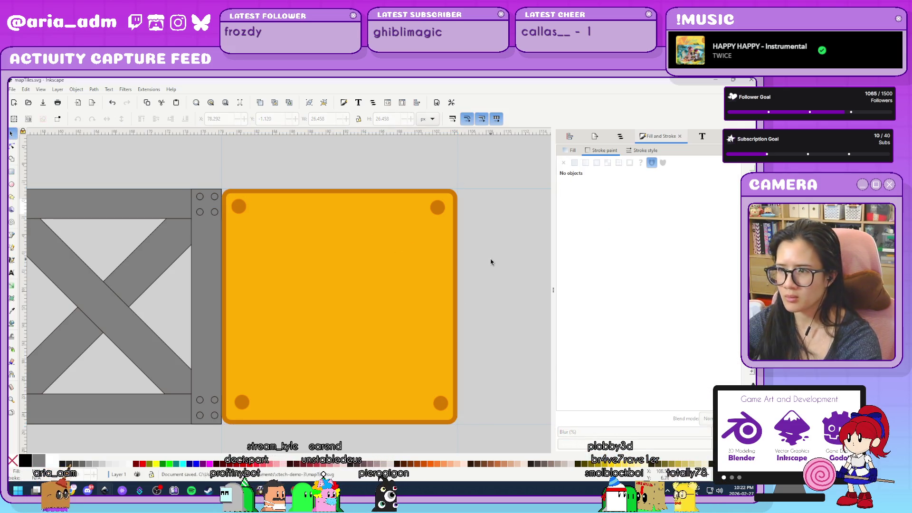
key("5")
key("ctrl+s")
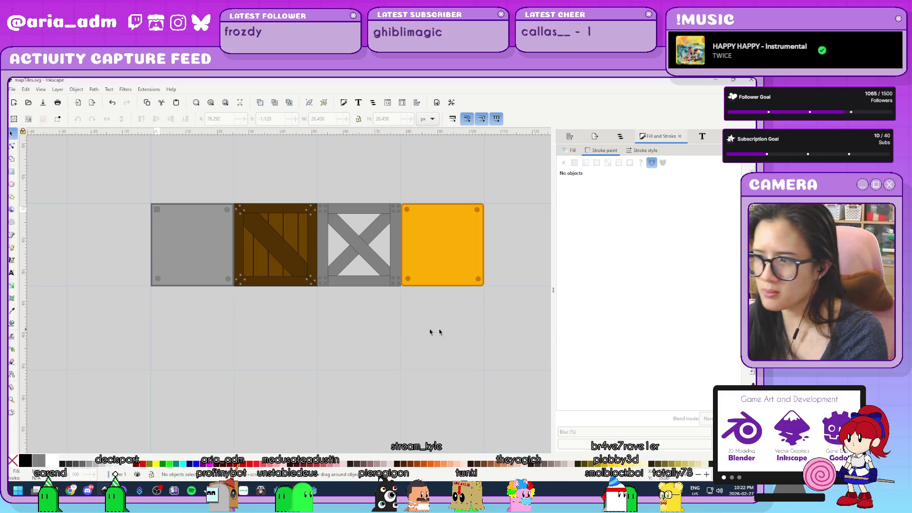
Select all four tiles in the row
scroll(431, 329, "right", 6)
scroll(366, 321, "left", 2)
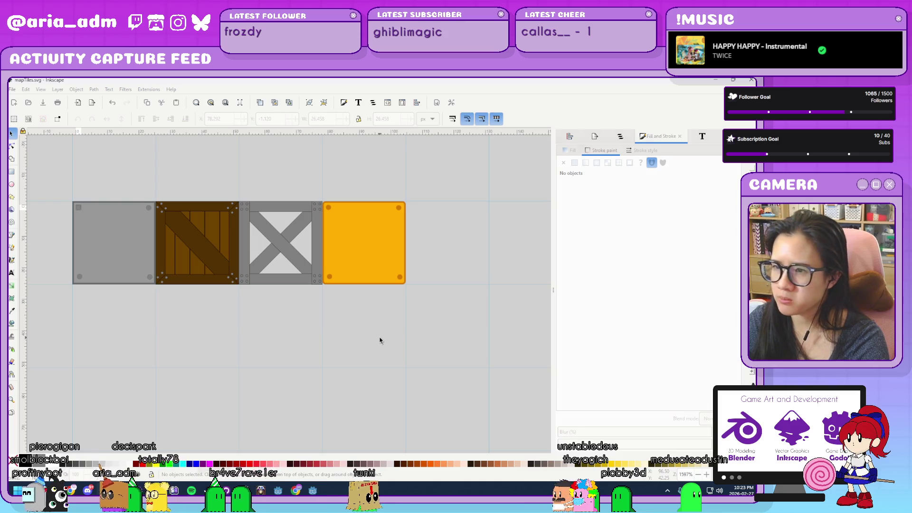
left_click_drag(482, 346, 38, 166)
Set the page size to 100 wide by 50 tall in Document Properties
left_click(44, 171)
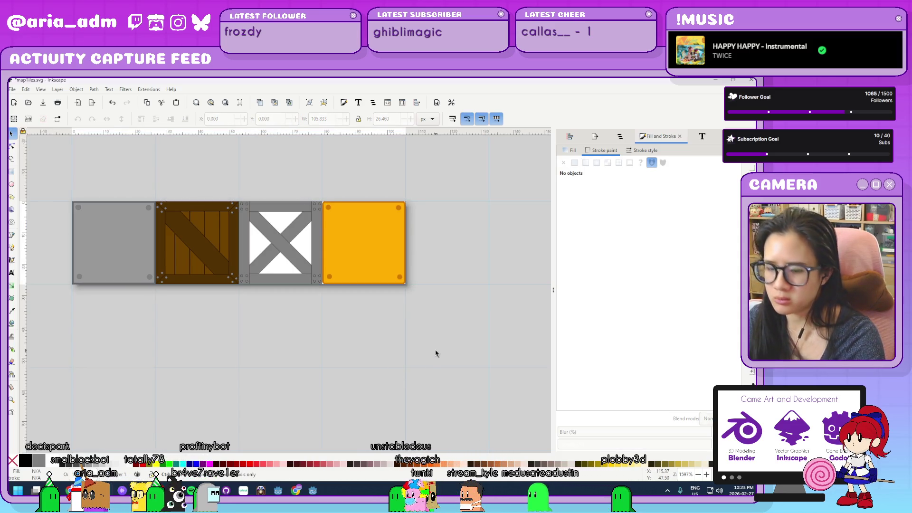
key("ctrl+shift+d")
type("1000")
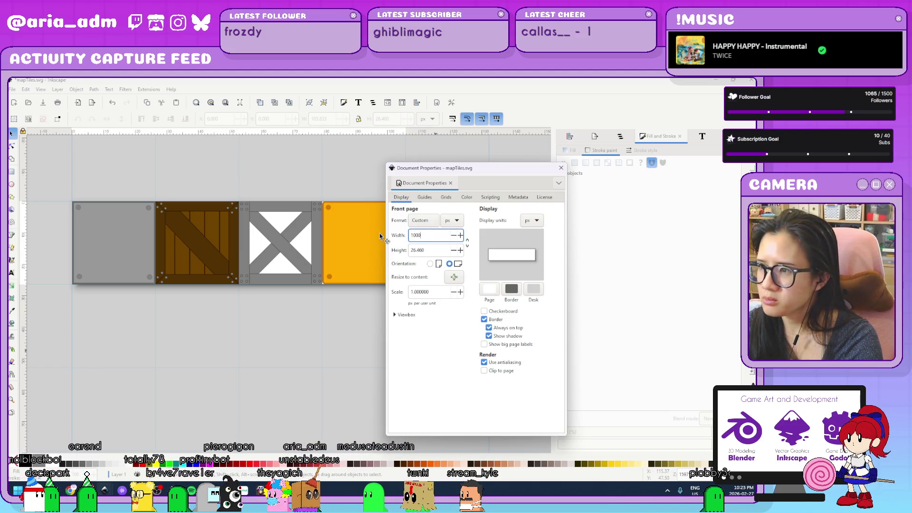
key("BackSpace")
key("Tab")
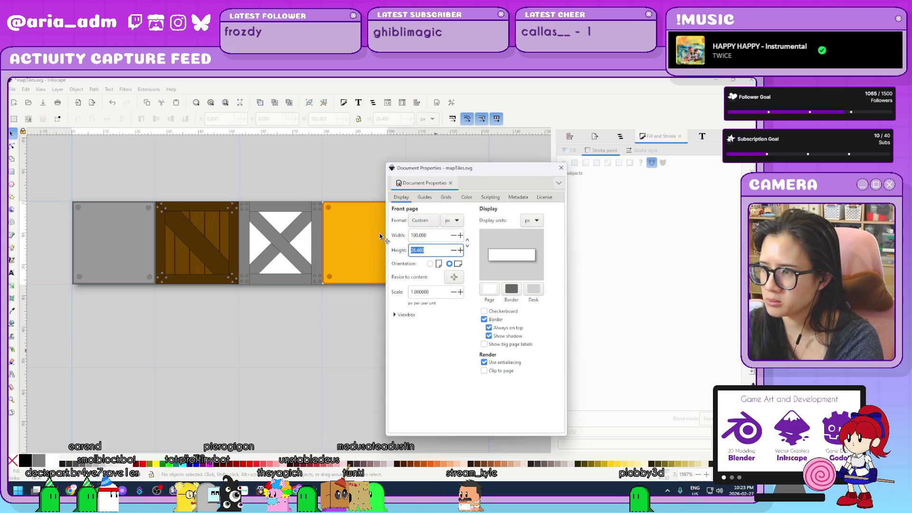
type("50")
key("Return")
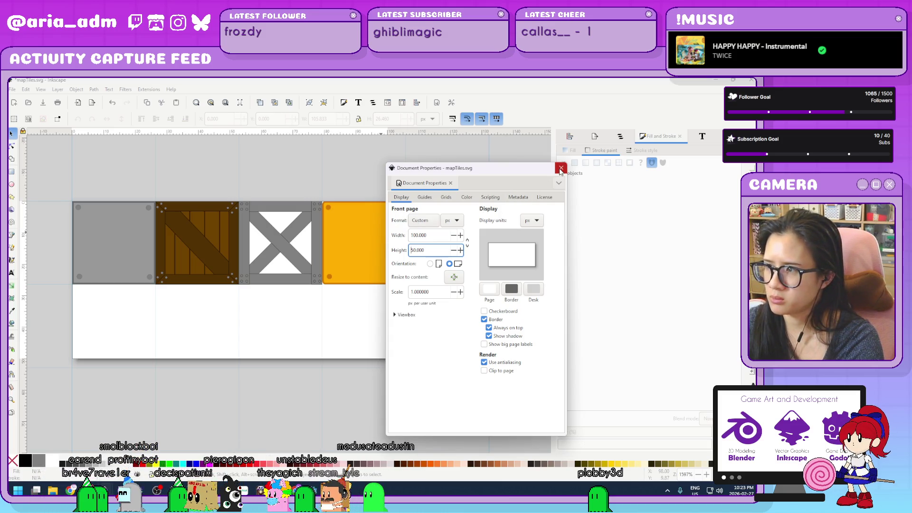
Set grid spacing X and Y to 100 px and close Document Properties
left_click(445, 199)
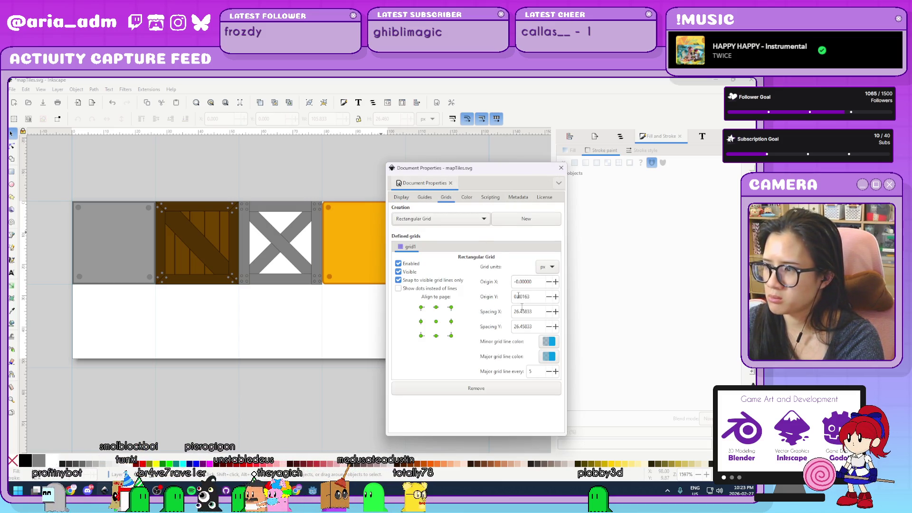
double_click(532, 312)
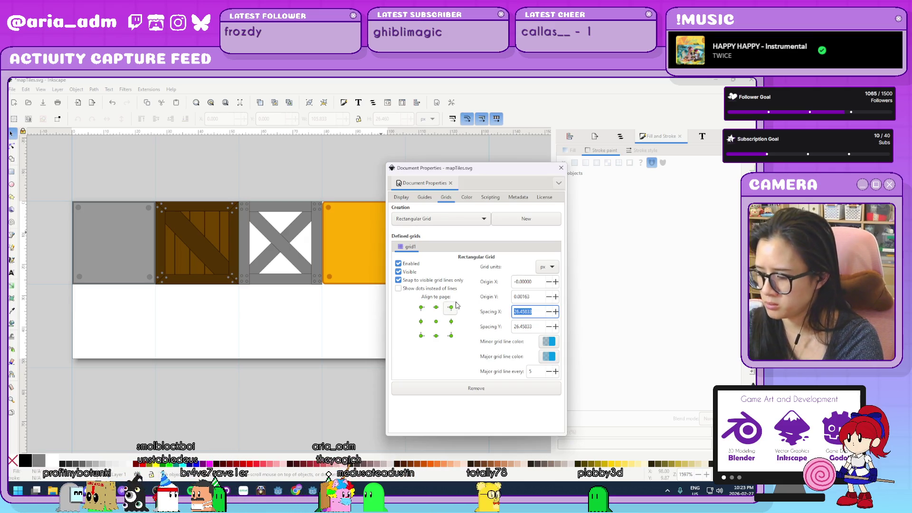
type("16")
key("Tab")
type("50")
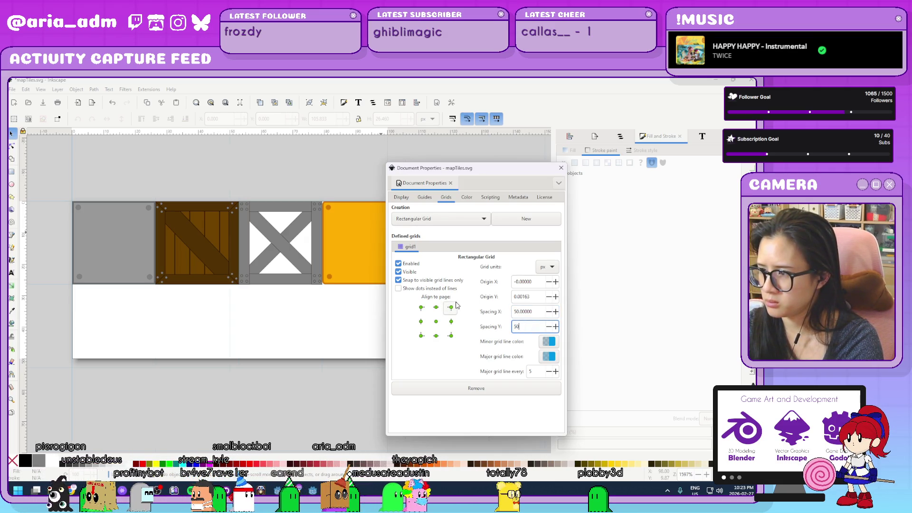
key("shift+Tab")
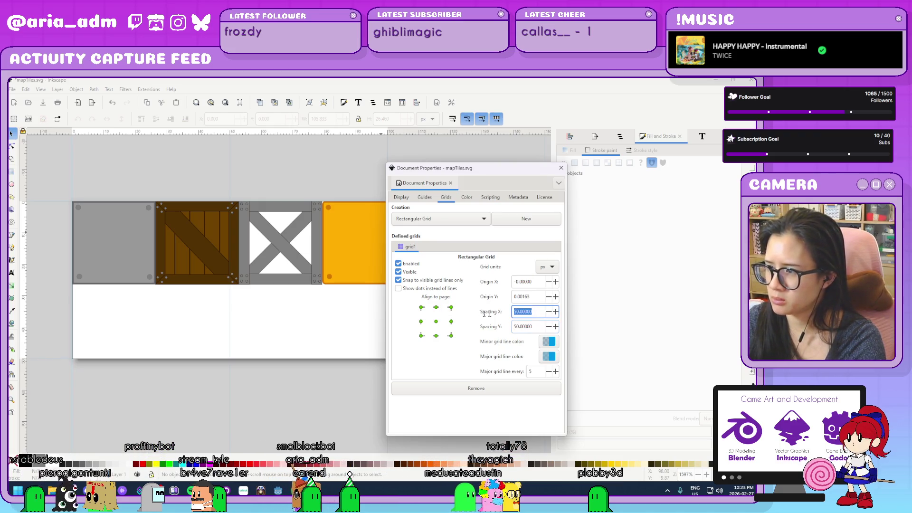
type("100.")
type("0")
key("Return")
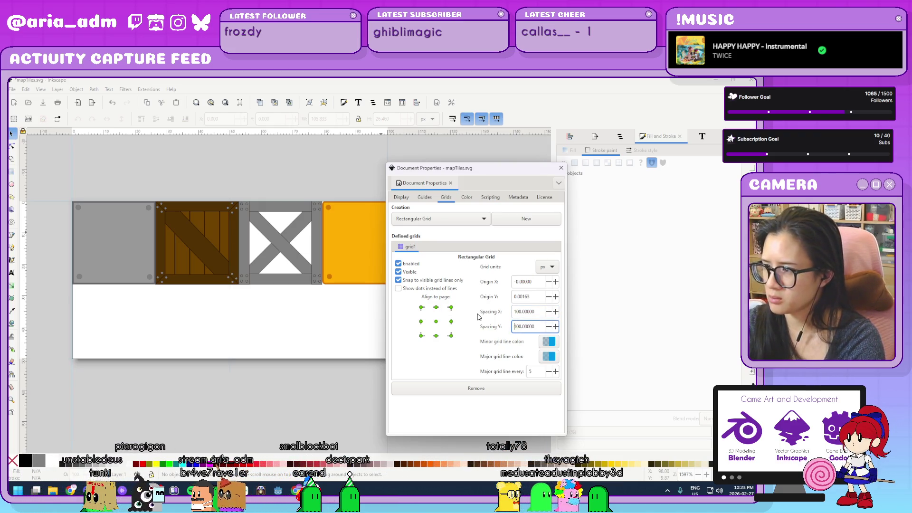
left_click(561, 168)
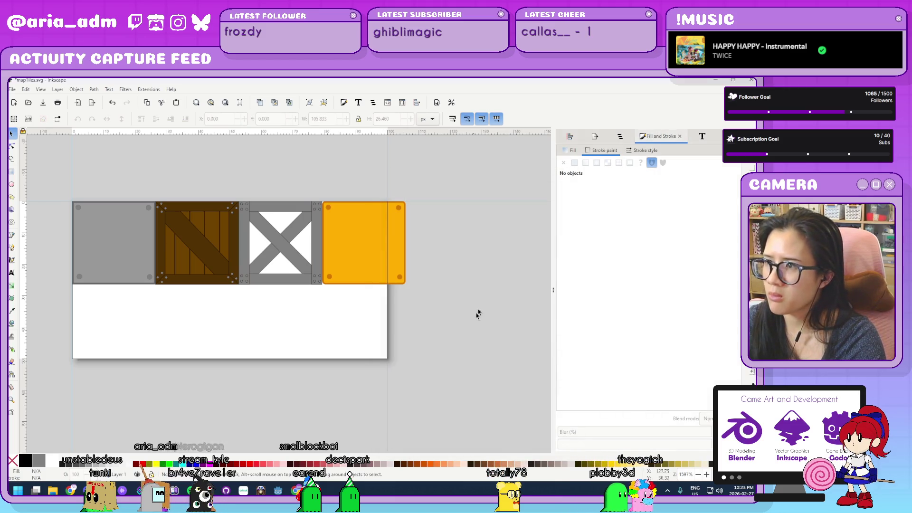
scroll(452, 326, "down", 5)
Lock proportions and scale the tile row to 100 px tall, then undo it
left_click_drag(480, 371, 234, 293)
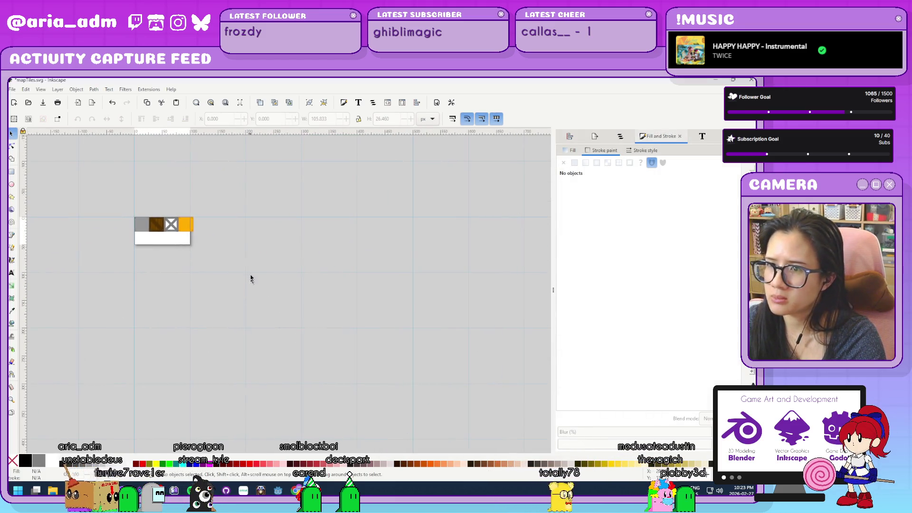
left_click_drag(110, 200, 110, 197)
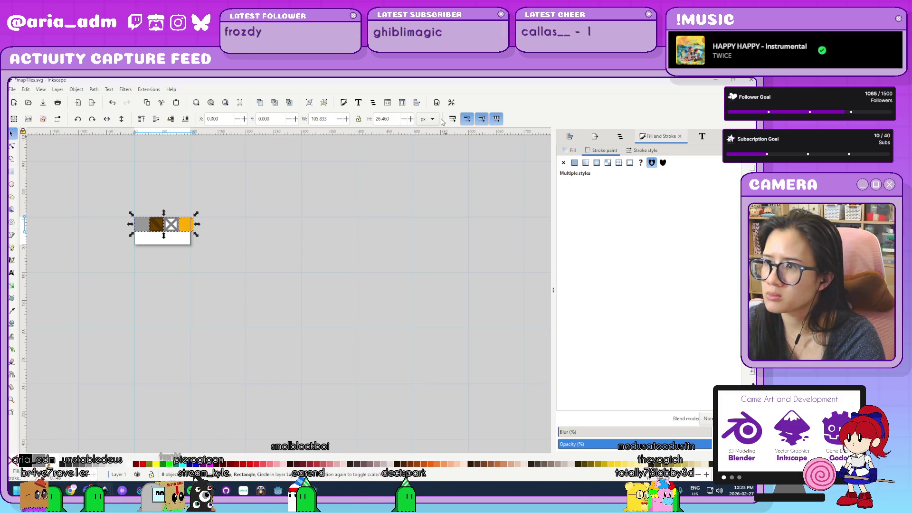
left_click(359, 119)
key("Tab")
type("100")
key("Return")
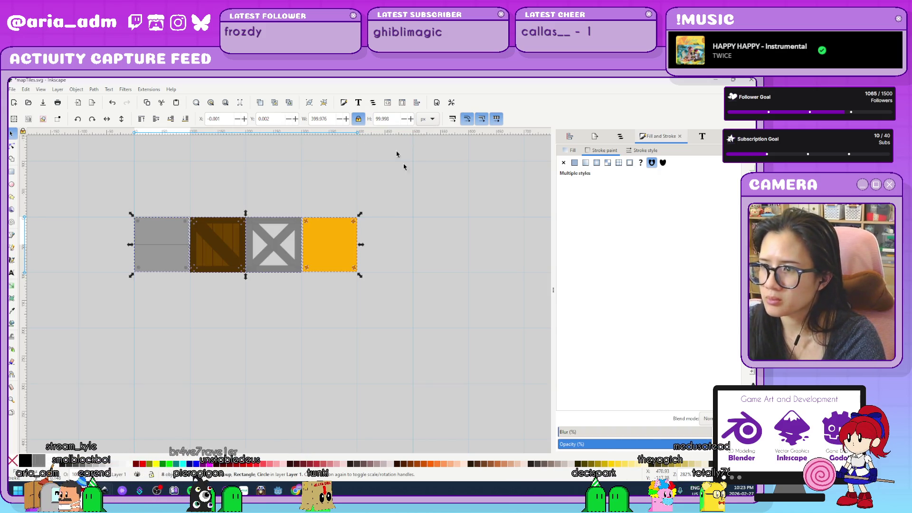
left_click(397, 252)
scroll(396, 252, "up", 2)
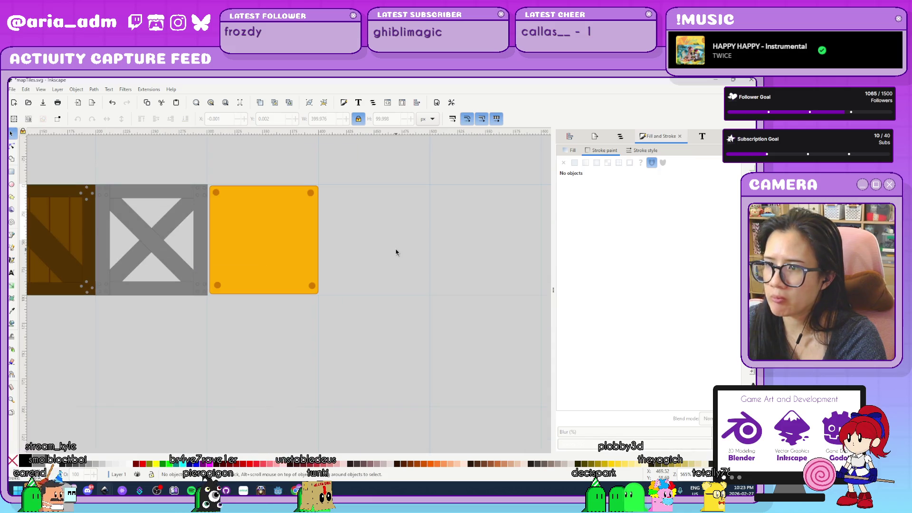
key("ctrl+z")
scroll(397, 253, "down", 3)
Reselect the tiles and scale them proportionally to 100 px height
left_click_drag(176, 205, 308, 266)
type("100")
key("Return")
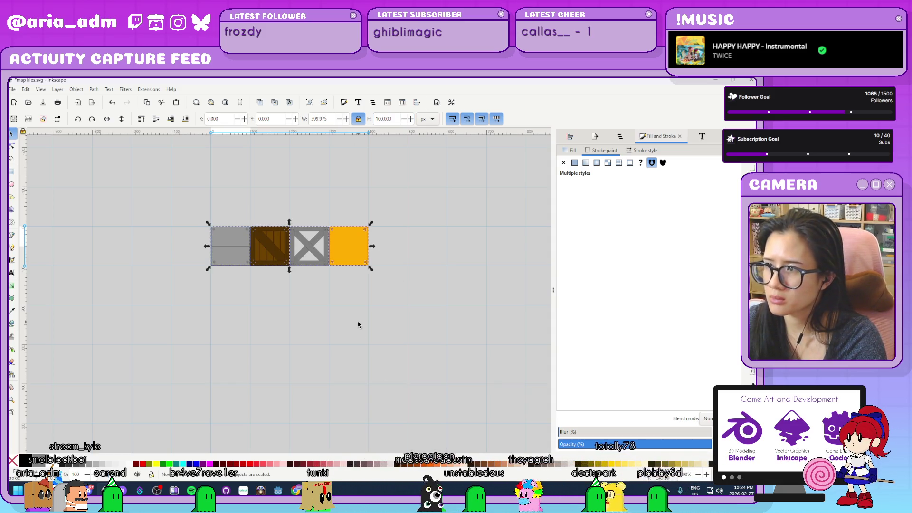
left_click(332, 301)
scroll(322, 295, "up", 2)
left_click_drag(464, 276, 72, 148)
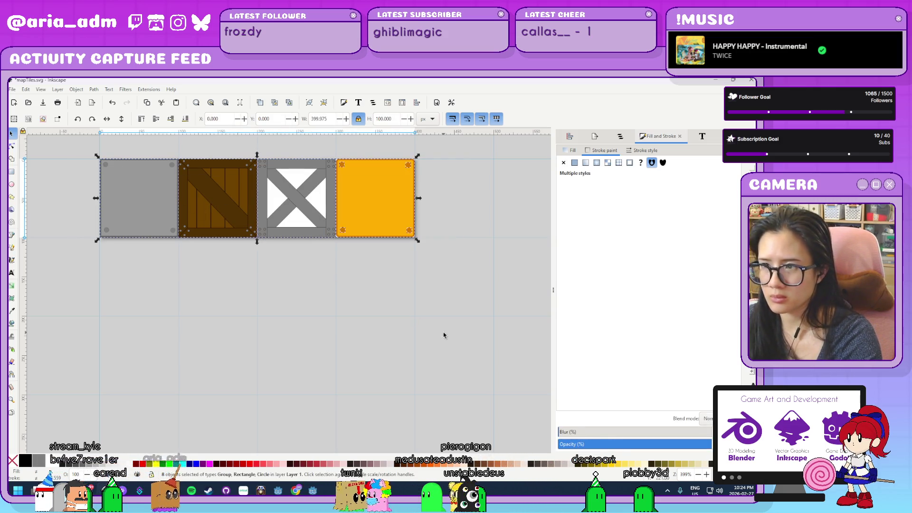
left_click(415, 298)
Save mapTiles.svg and bring the Godot project to the front
key("ctrl+s")
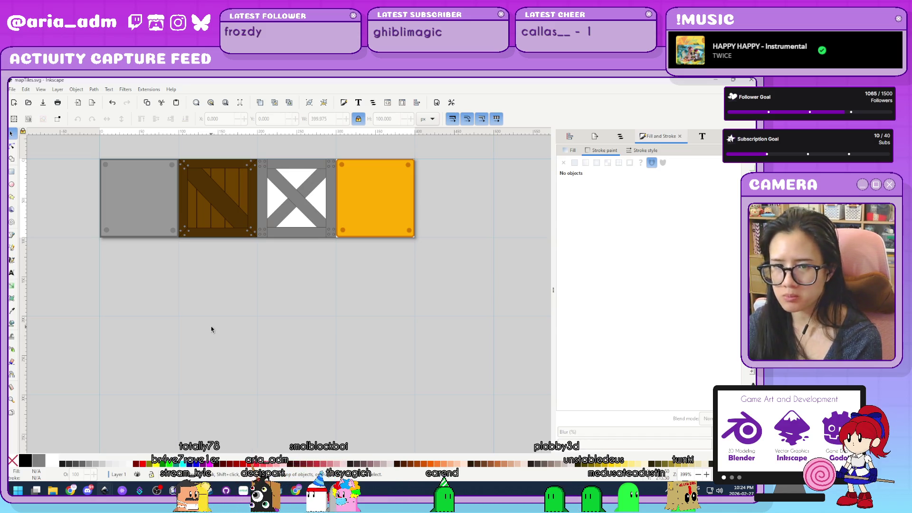
key("ctrl+s")
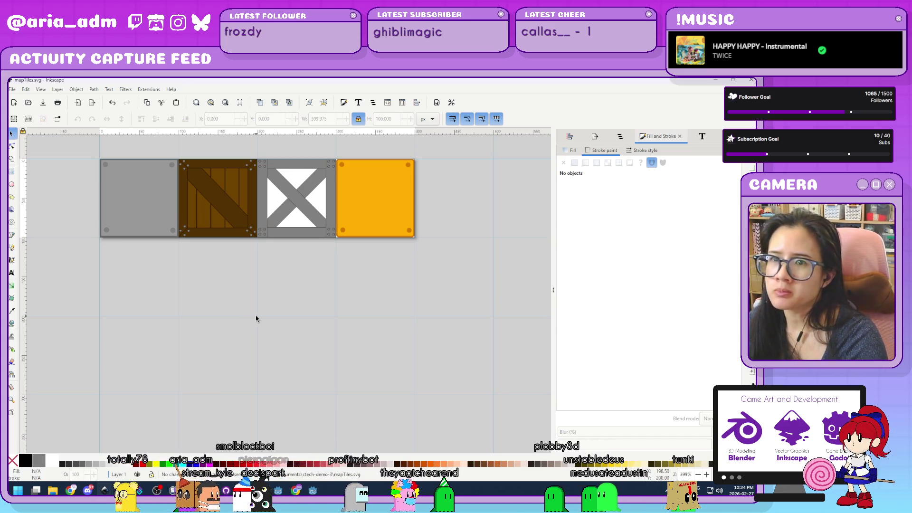
scroll(255, 318, "down", 3)
scroll(255, 317, "up", 2)
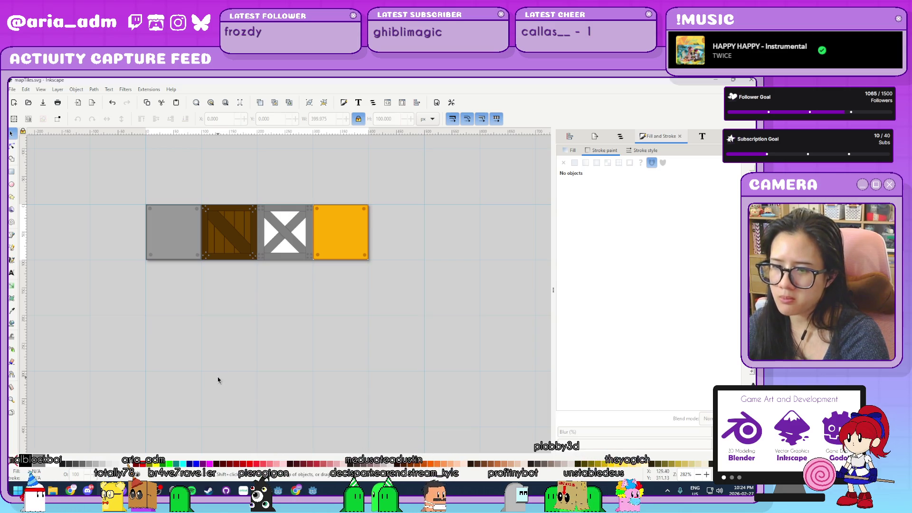
left_click(316, 490)
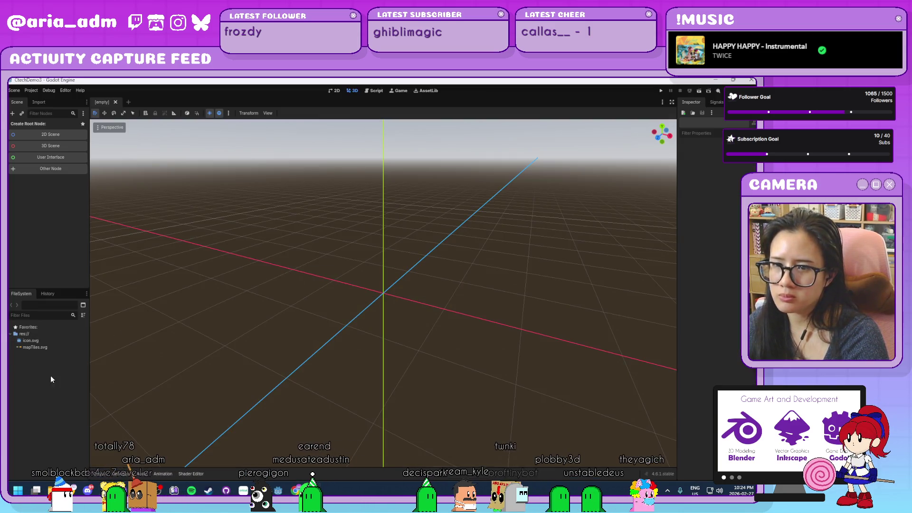
Save the player drawing as playerSprite.svg in ctech-demo-3, then start a 2D scene in Godot
mouse_move(122, 491)
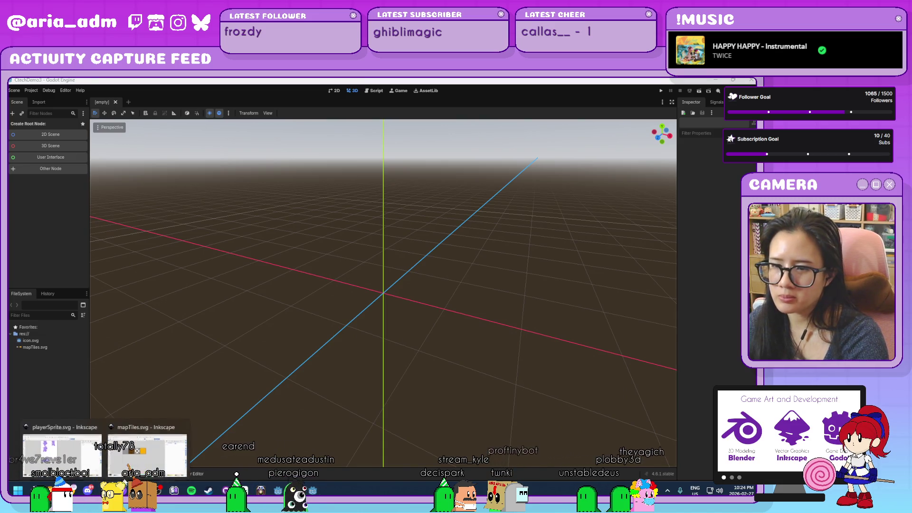
left_click(138, 439)
scroll(391, 323, "down", 1)
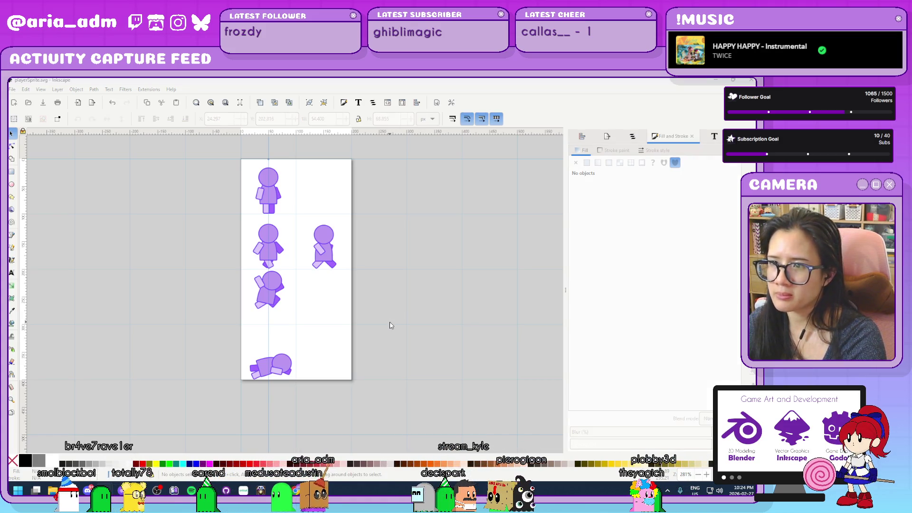
key("ctrl+shift+s")
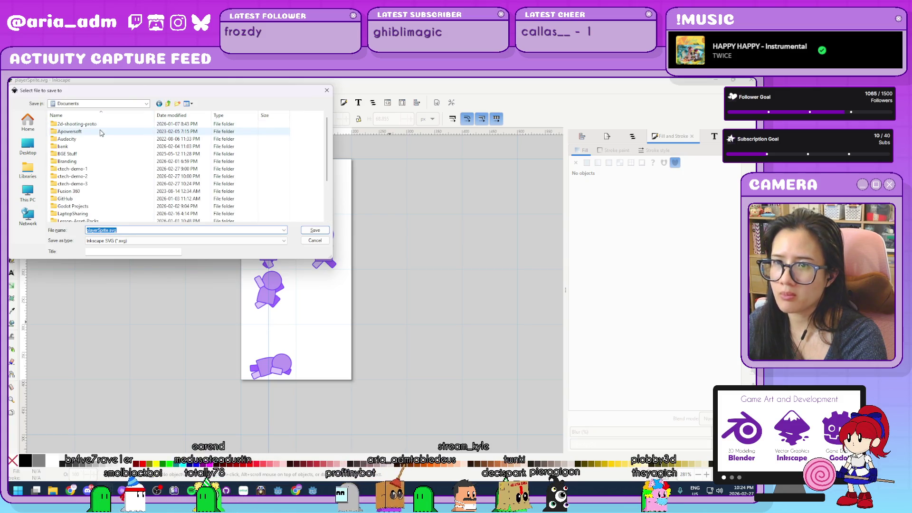
double_click(100, 192)
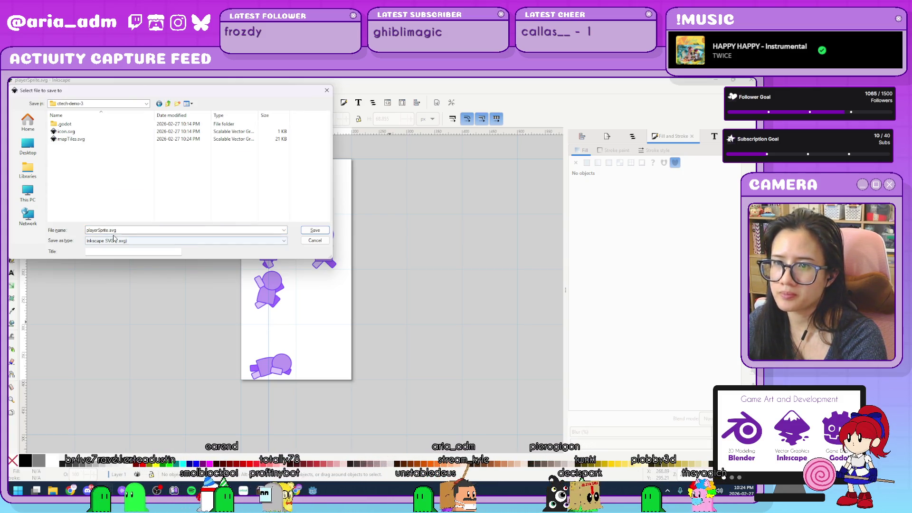
left_click(315, 230)
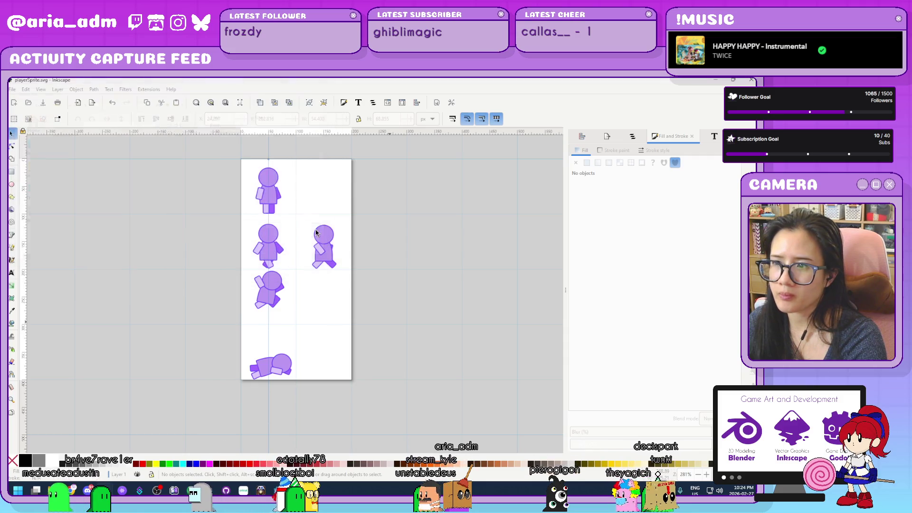
key("alt+Tab")
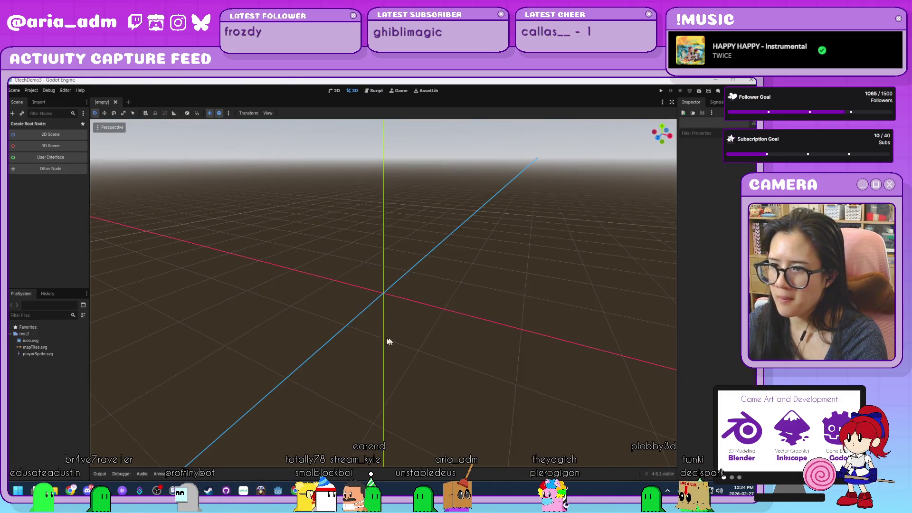
left_click(50, 135)
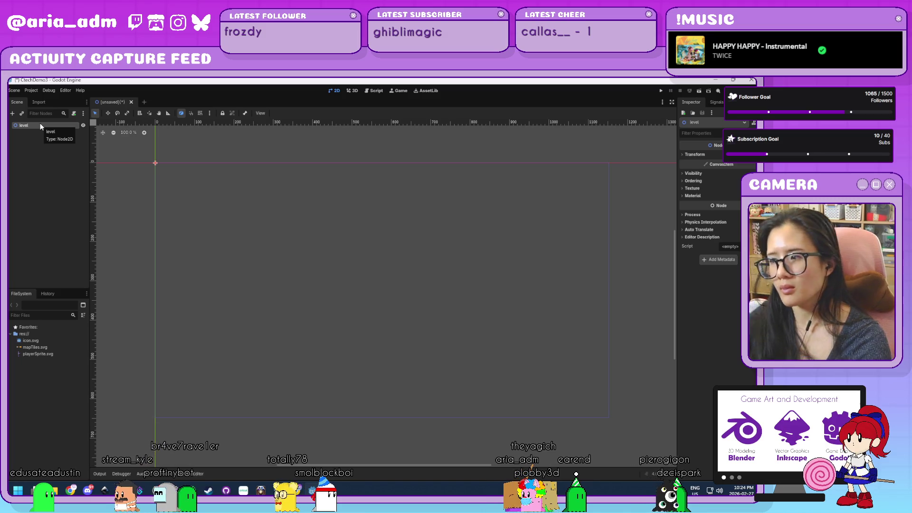
Add a TileMap child under level, then undo it as deprecated
left_click(332, 298)
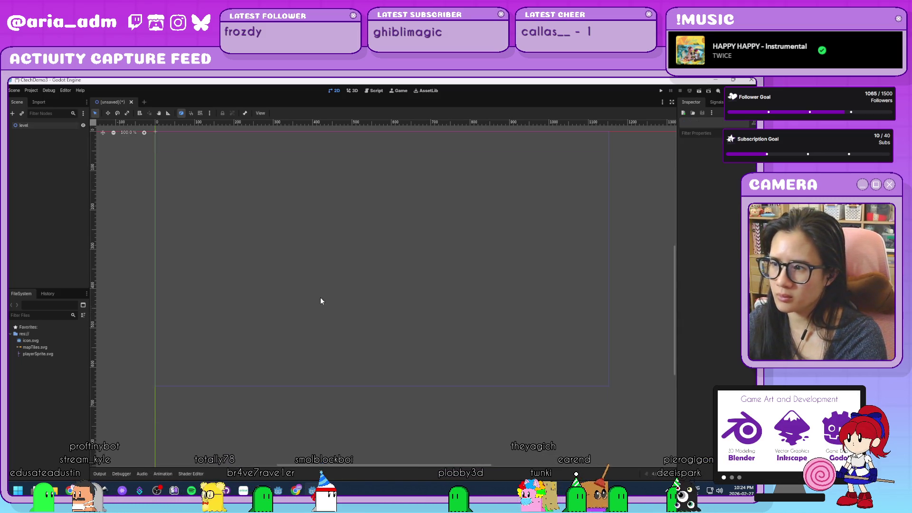
scroll(311, 311, "down", 2)
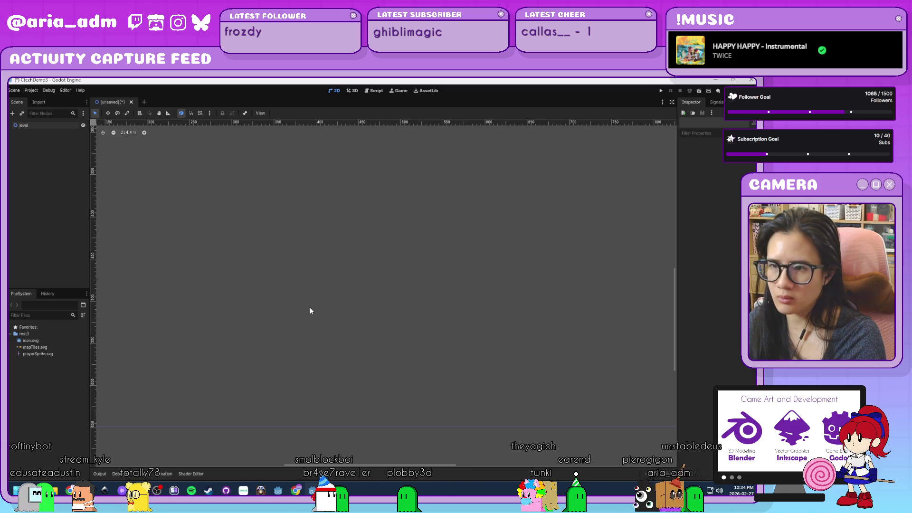
scroll(310, 311, "down", 5)
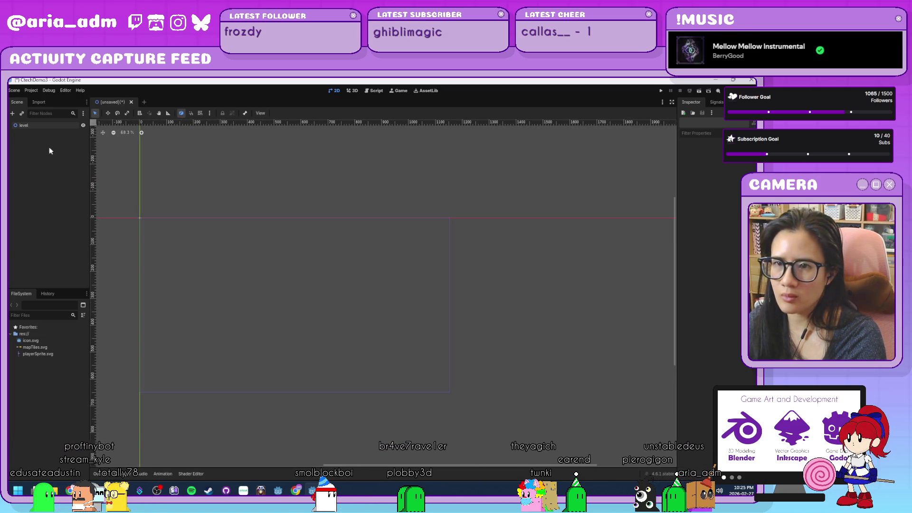
left_click(37, 125)
key("ctrl+a")
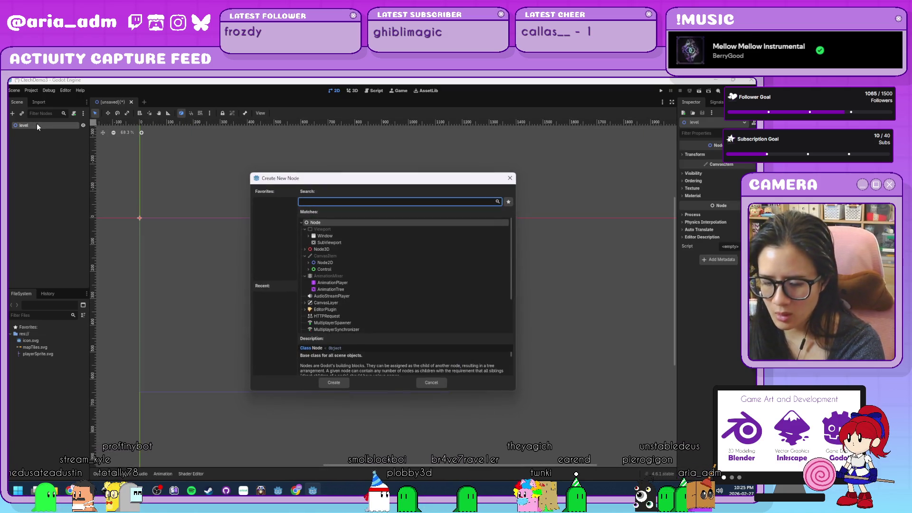
type("map")
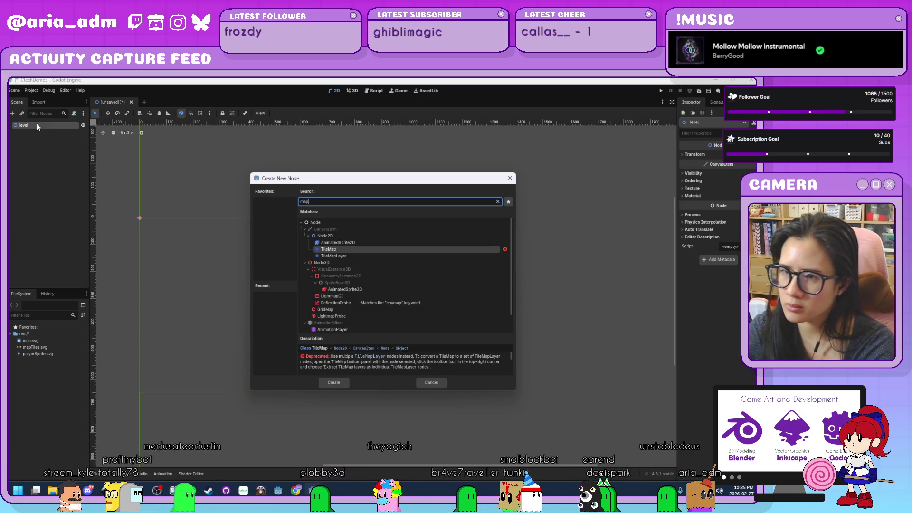
key("BackSpace")
key("BackSpace")
key("BackSpace")
type("stat")
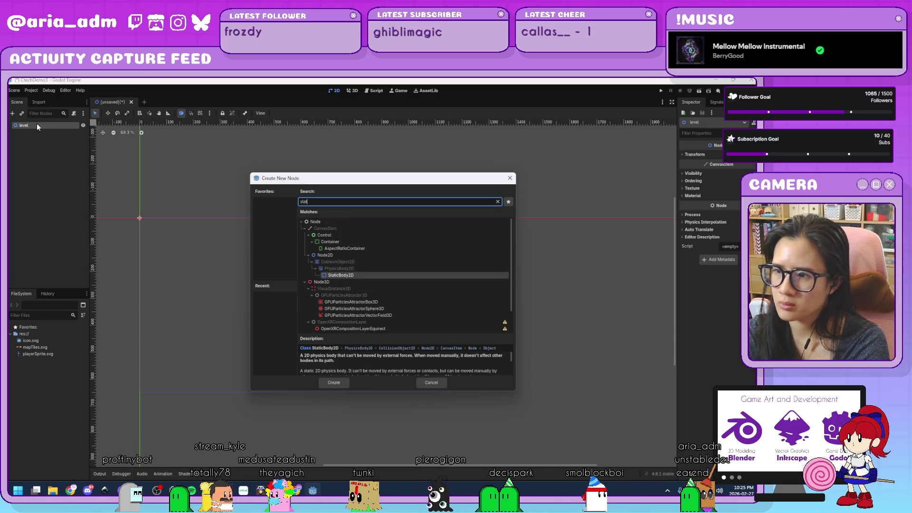
key("BackSpace")
key("BackSpace")
key("BackSpace")
type("tilemap")
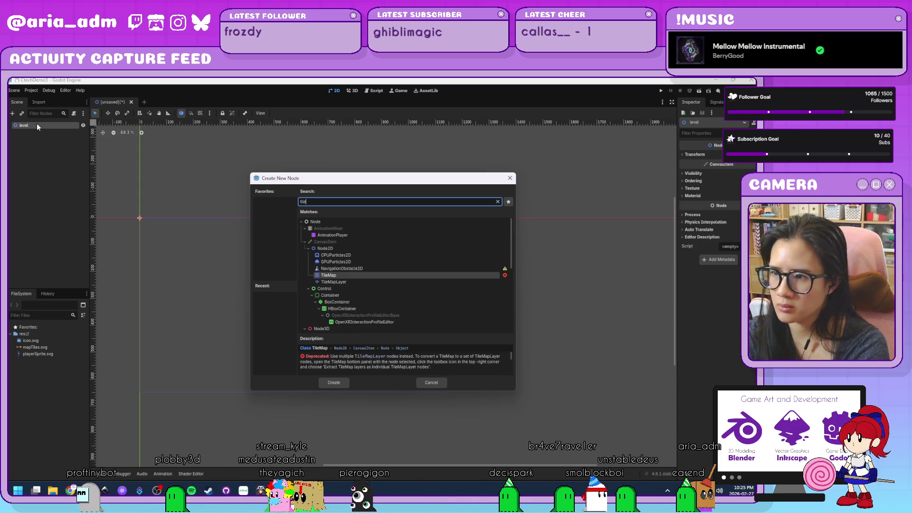
key("Return")
key("ctrl+z")
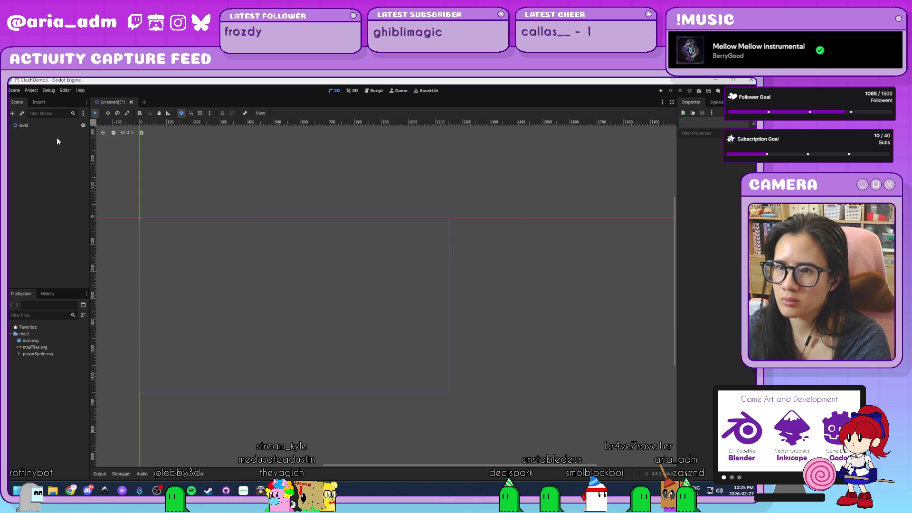
Add a TileMapLayer node as a child of the level root
left_click(42, 124)
key("ctrl+a")
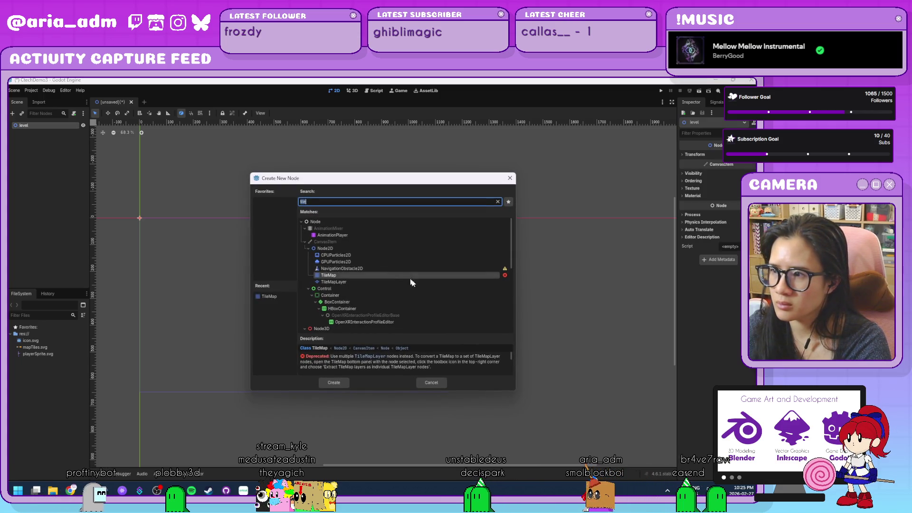
double_click(393, 281)
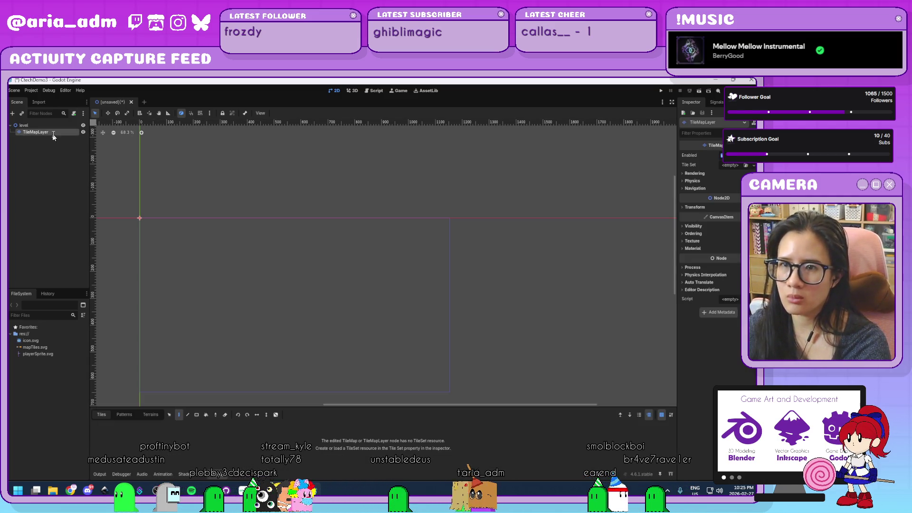
Rename the tile layer to 'map' and assign it a new TileSet
type("map")
key("Return")
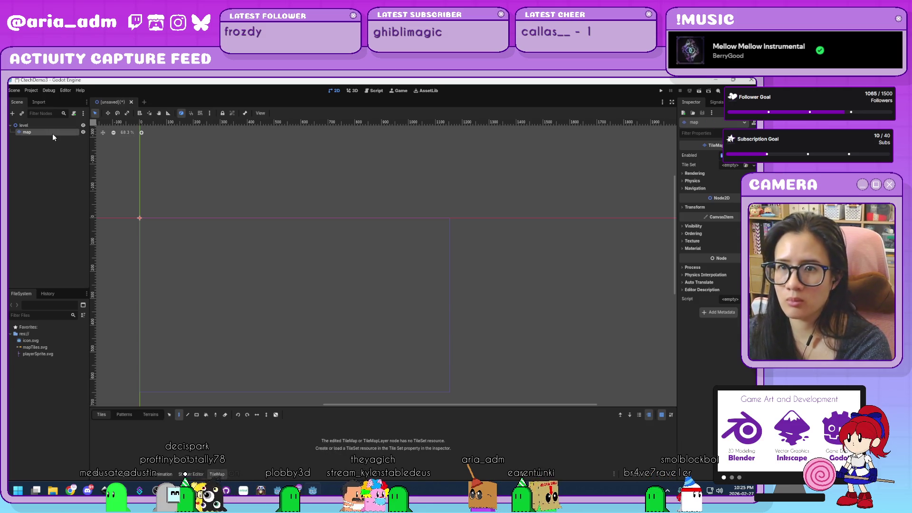
scroll(197, 282, "down", 1)
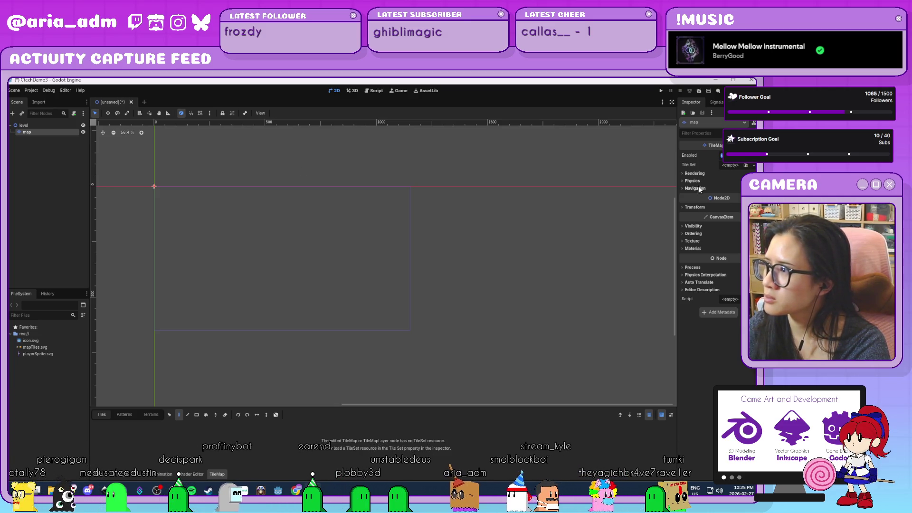
left_click(734, 164)
left_click(733, 167)
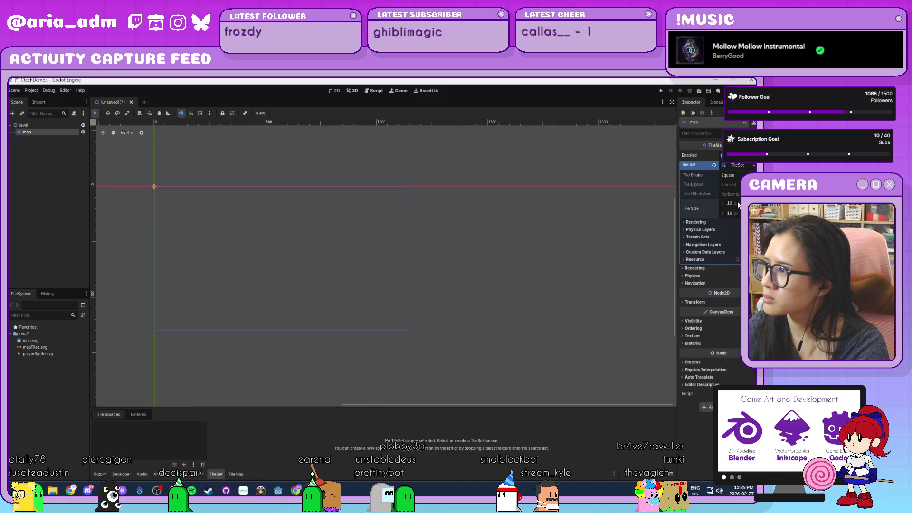
Set the TileSet's tile size to 100 × 100 px and enlarge the bottom panel
type("10010")
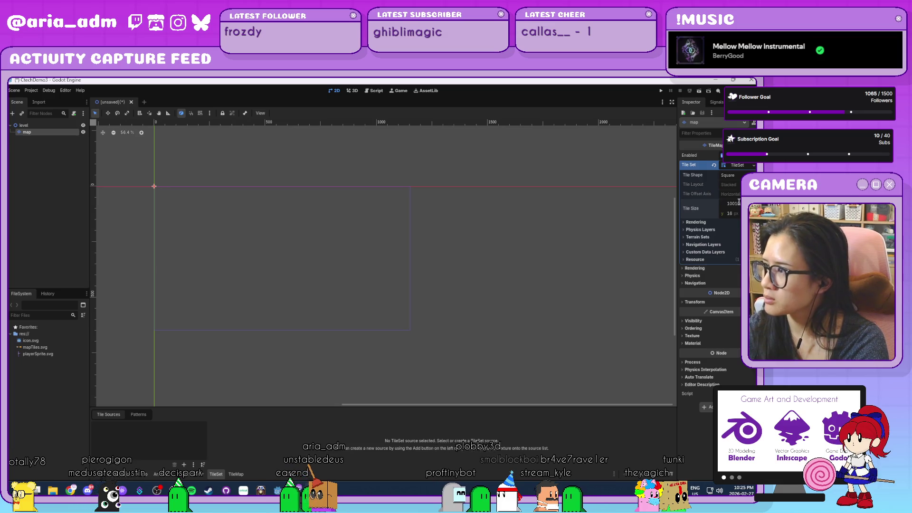
key("BackSpace")
key("BackSpace")
key("BackSpace")
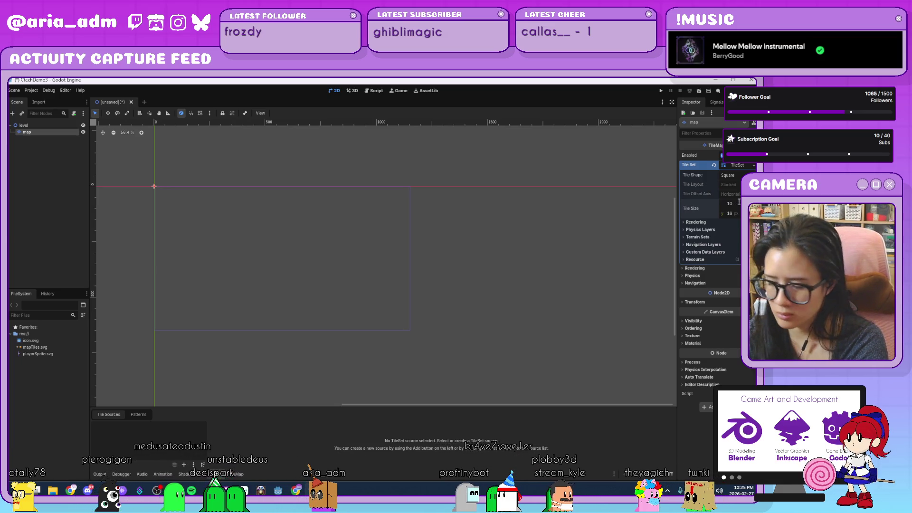
type("0")
key("Tab")
type("1")
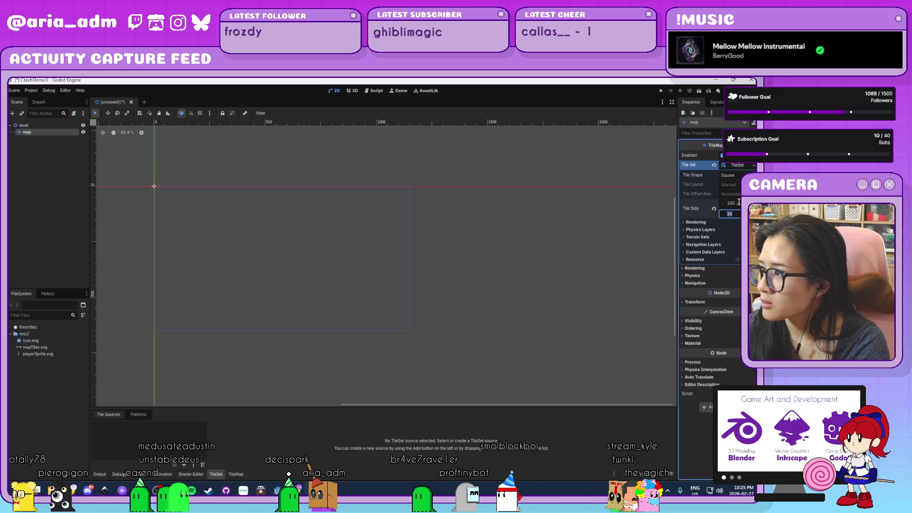
type("00")
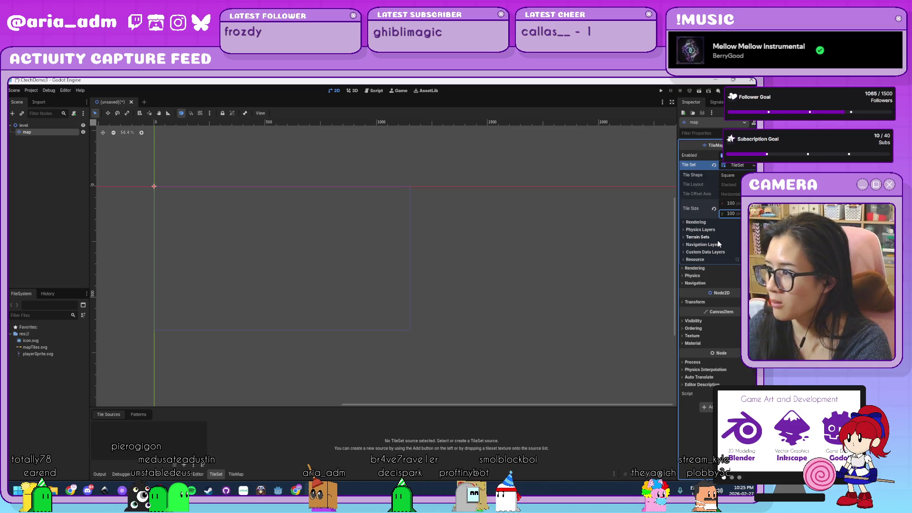
key("Return")
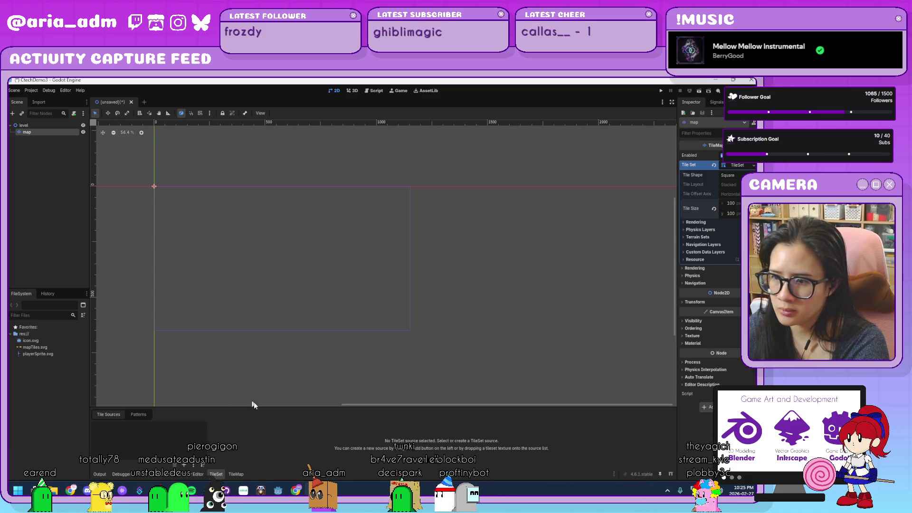
left_click_drag(349, 412, 366, 356)
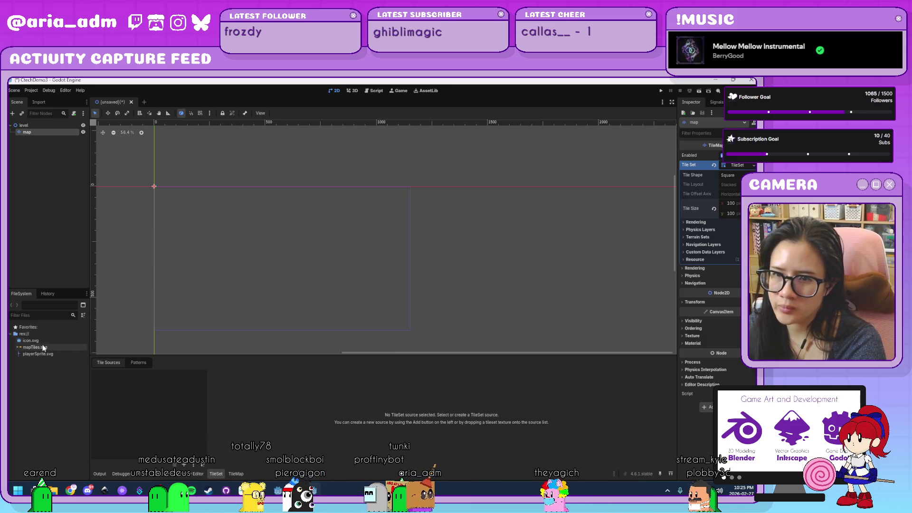
Add mapTiles.svg as an atlas source with automatically created tiles
left_click_drag(42, 352, 190, 428)
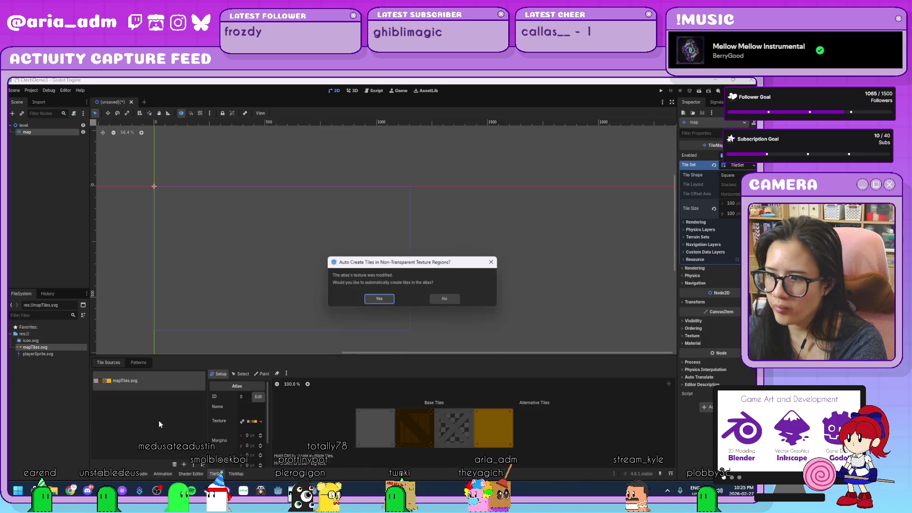
left_click(379, 299)
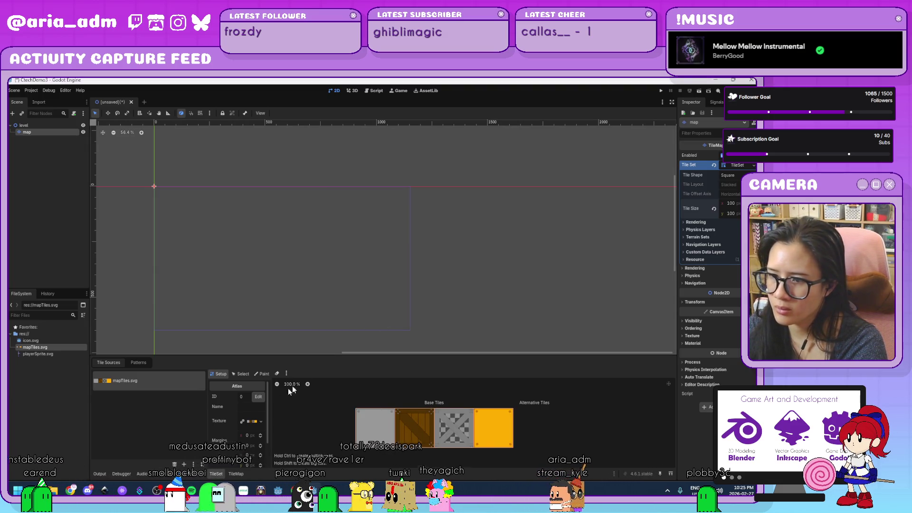
left_click_drag(271, 405, 286, 405)
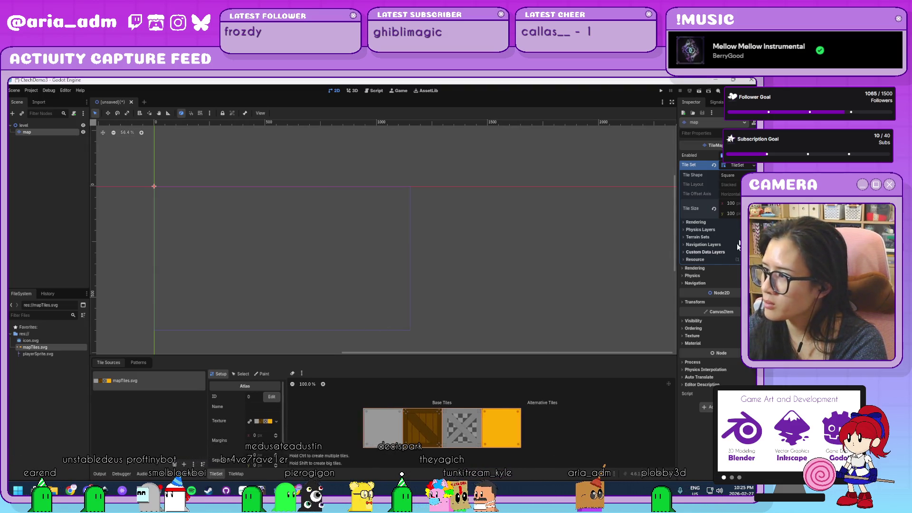
Add a physics layer and paint Physics Layer 0 collision onto all four tiles
left_click(701, 229)
left_click(722, 239)
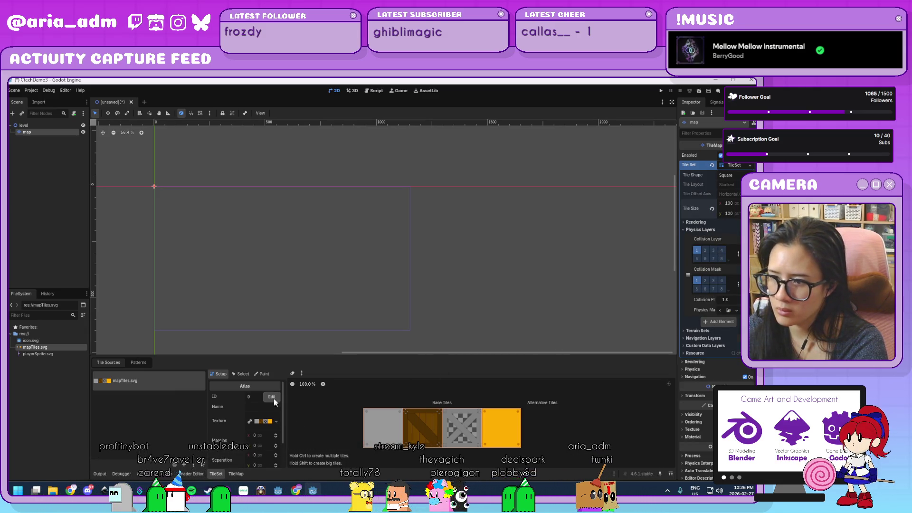
left_click(262, 373)
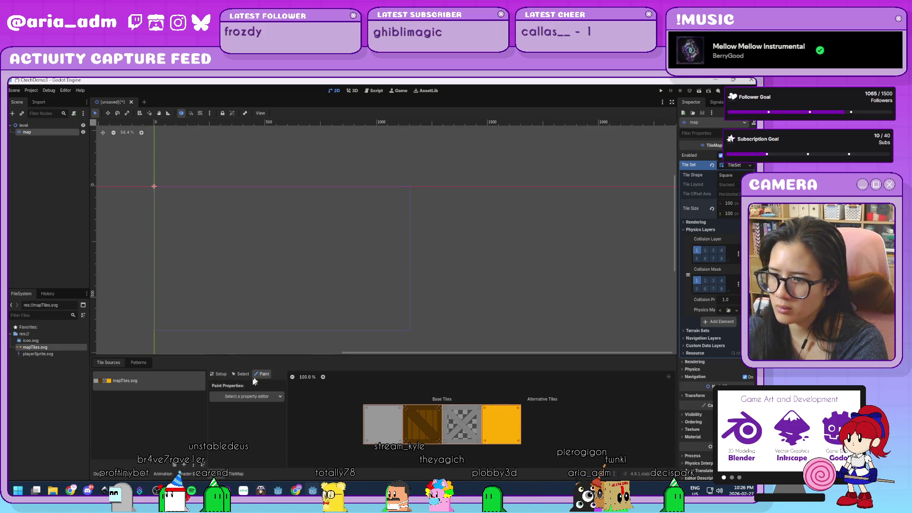
left_click(258, 445)
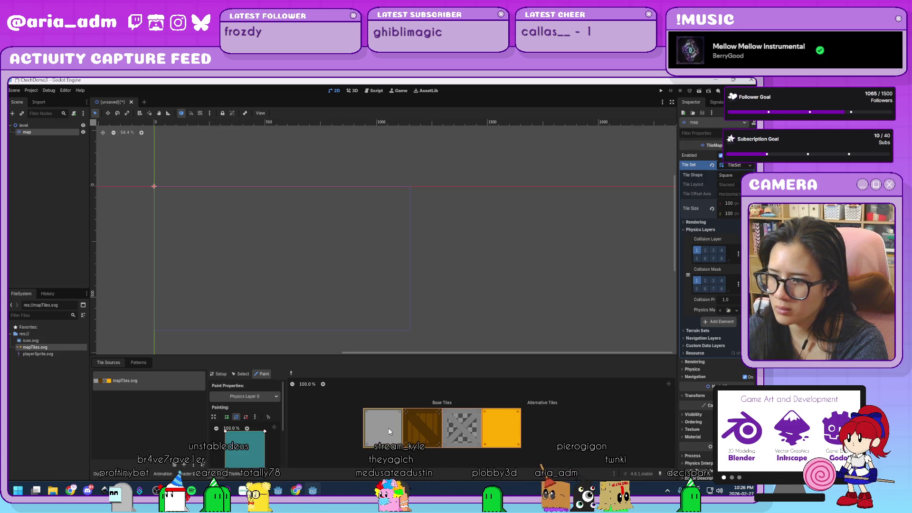
left_click(389, 427)
left_click_drag(403, 429, 504, 434)
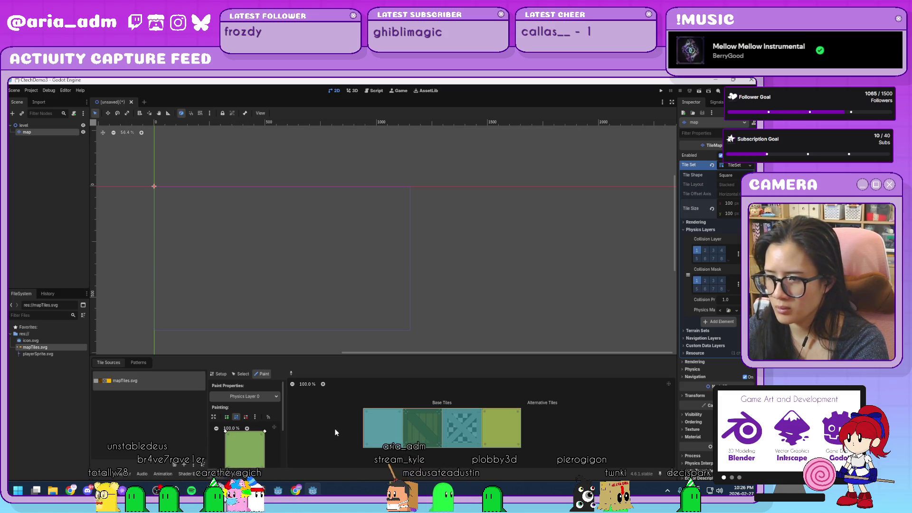
Check the painted collisions, then switch to placing tiles in the level
left_click(240, 373)
left_click(218, 375)
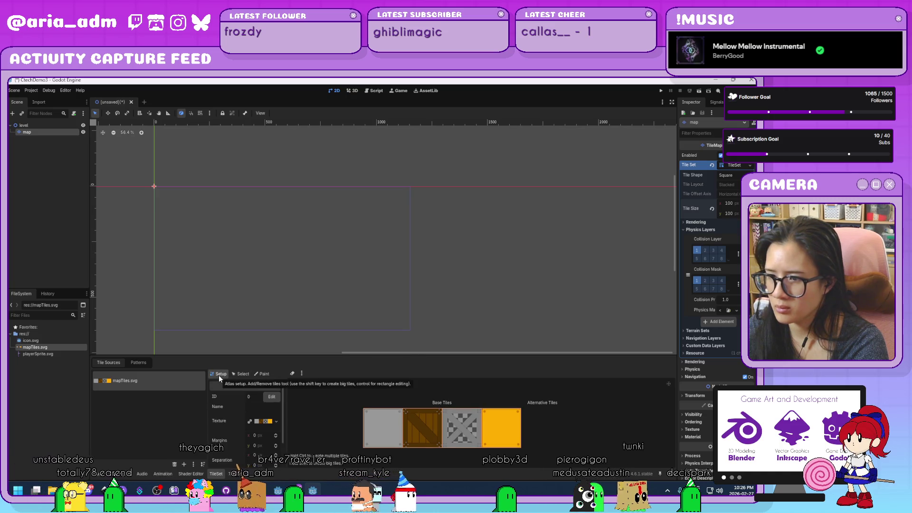
left_click(241, 374)
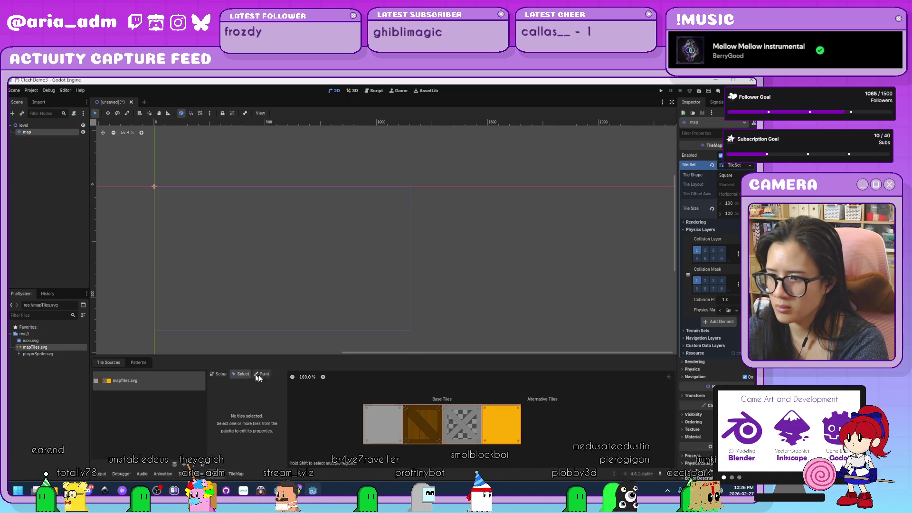
left_click(260, 374)
left_click(224, 374)
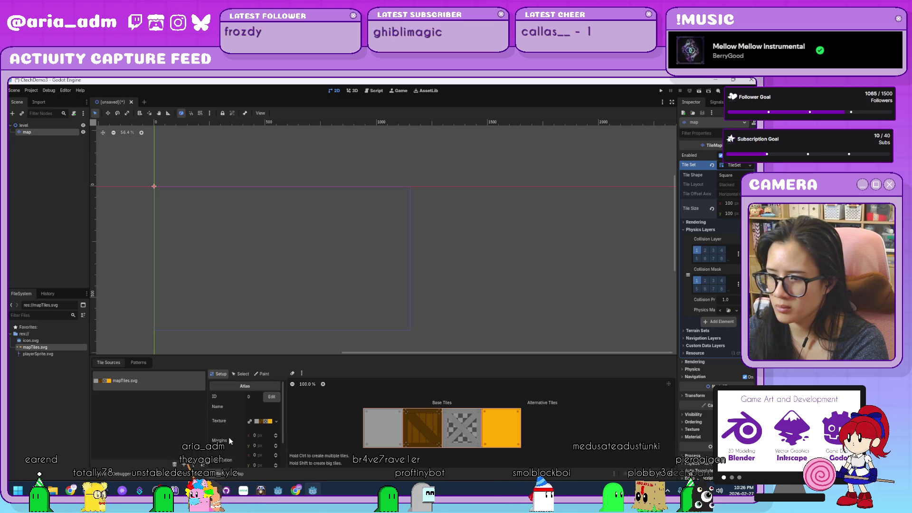
left_click(237, 473)
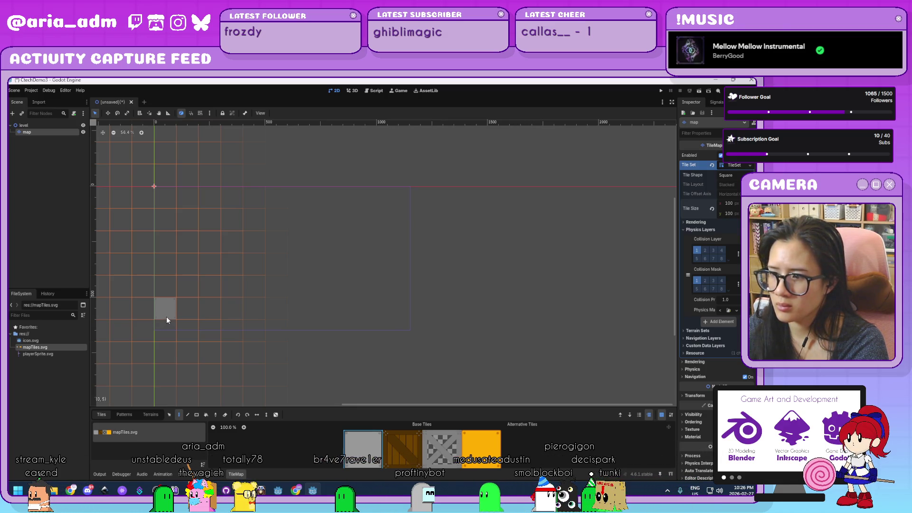
Paint the grey left wall column, top row and bottom floor row
left_click_drag(166, 316, 197, 315)
left_click_drag(308, 314, 393, 314)
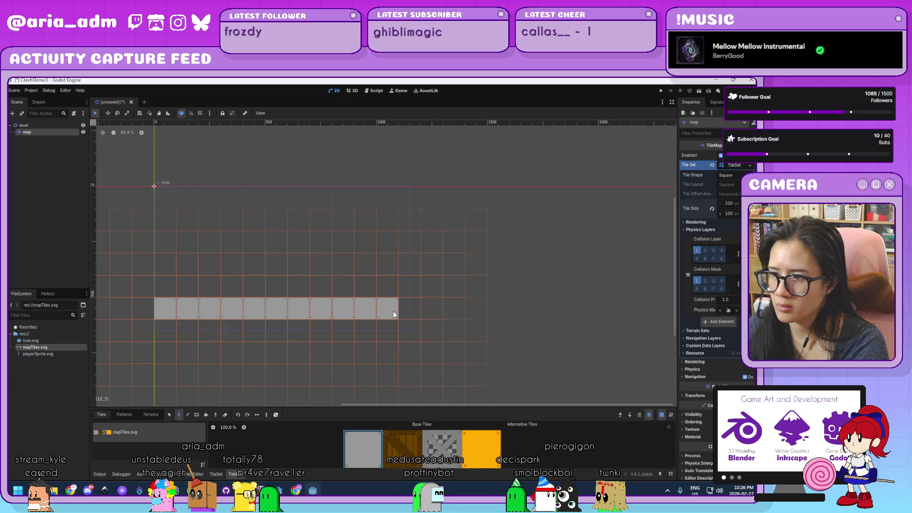
left_click_drag(170, 287, 172, 245)
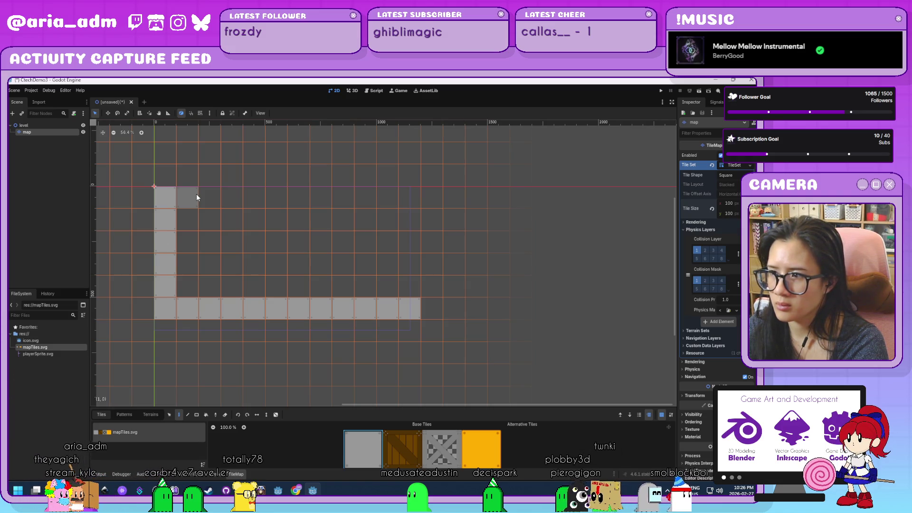
left_click(172, 183)
mouse_move(272, 185)
left_mouse_down()
mouse_move(345, 184)
mouse_move(172, 175)
left_mouse_up()
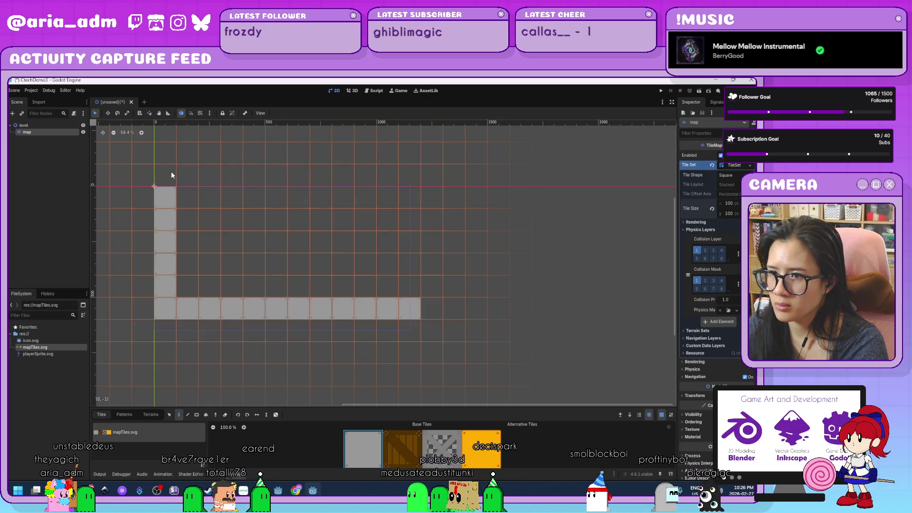
mouse_move(188, 313)
left_mouse_down()
mouse_move(180, 313)
mouse_move(423, 308)
left_mouse_up()
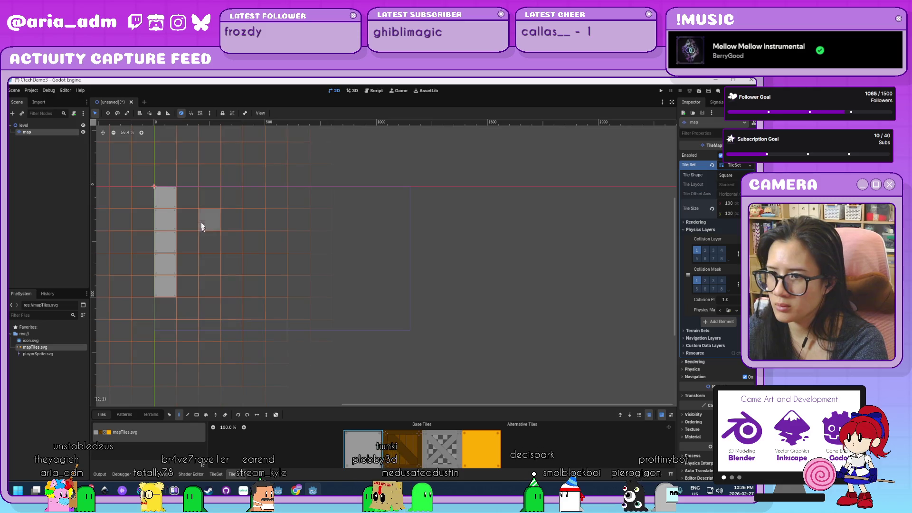
left_click_drag(186, 205, 346, 205)
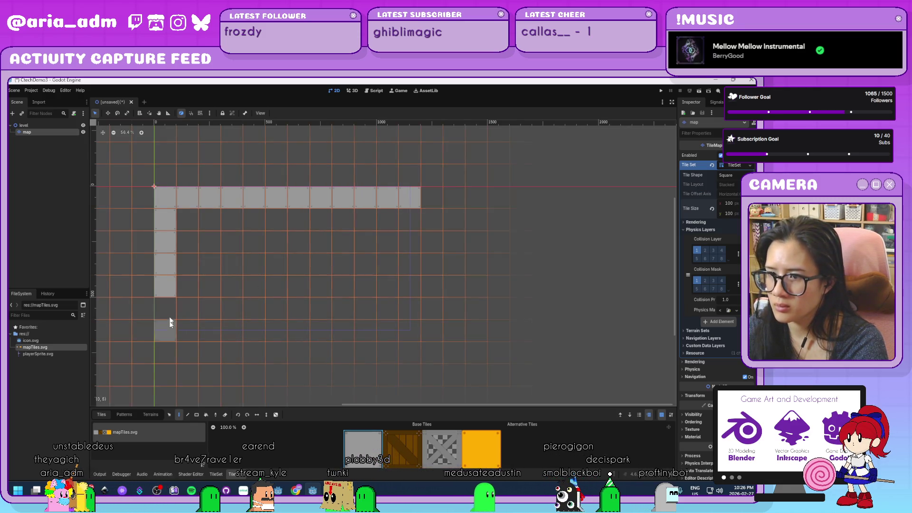
left_click_drag(363, 351, 423, 349)
Extend the grey top and bottom rows far to the right to close the border
scroll(456, 337, "down", 2)
left_click_drag(494, 332, 340, 325)
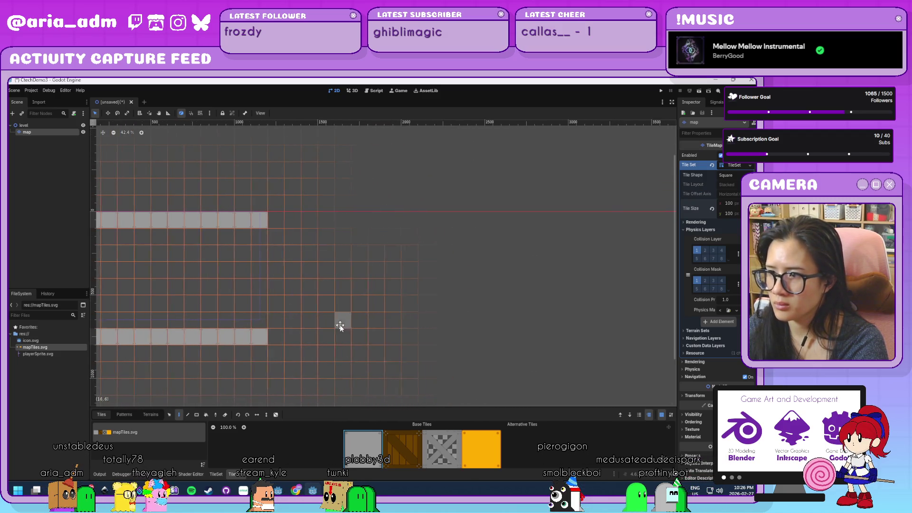
left_click_drag(274, 336, 594, 336)
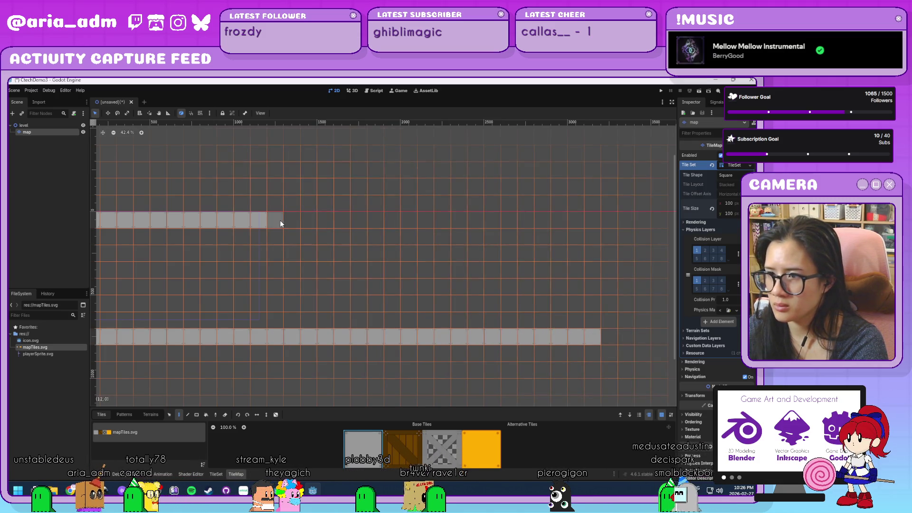
mouse_move(506, 220)
left_mouse_down()
mouse_move(610, 221)
mouse_move(338, 200)
mouse_move(637, 193)
left_mouse_up()
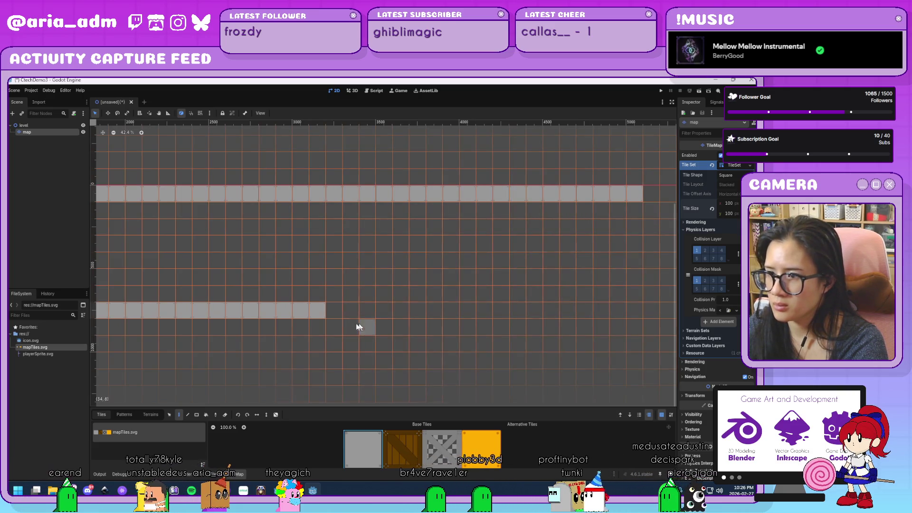
mouse_move(380, 312)
left_mouse_down()
mouse_move(615, 298)
mouse_move(555, 304)
left_mouse_up()
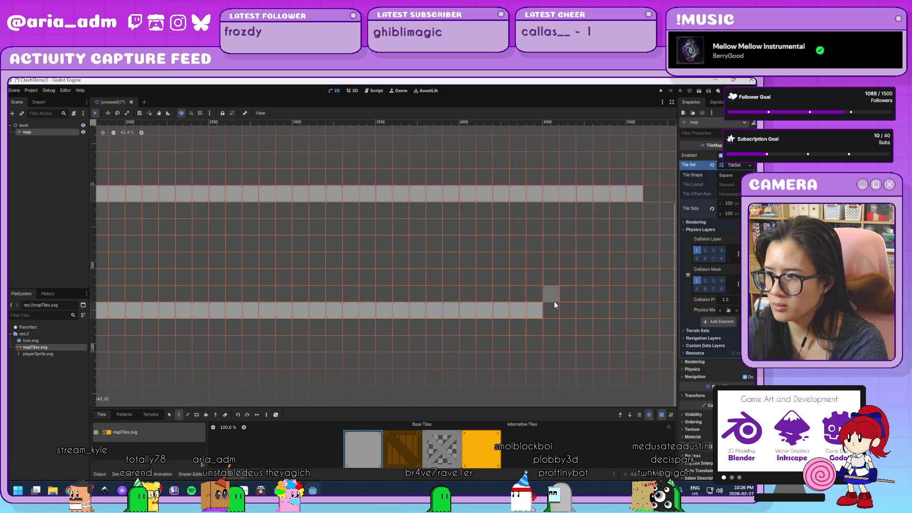
left_click(630, 314)
scroll(632, 310, "right", 5)
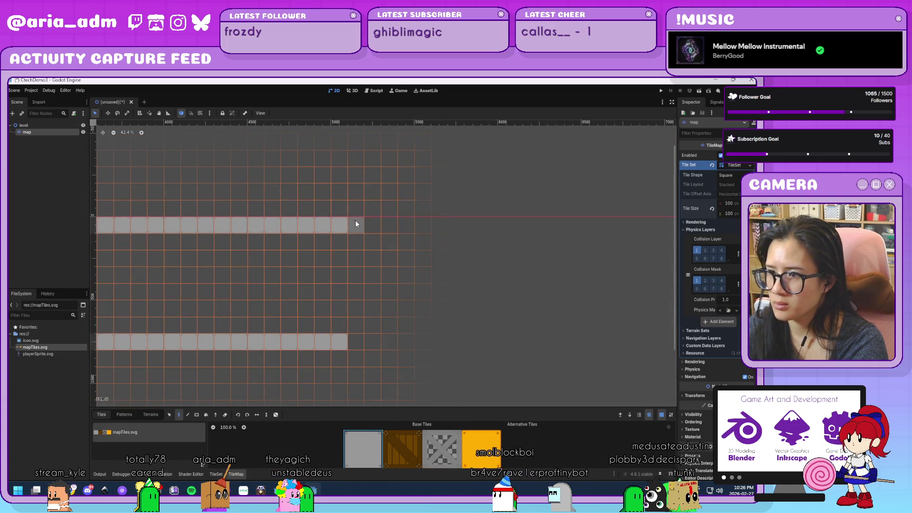
left_click_drag(369, 344, 519, 345)
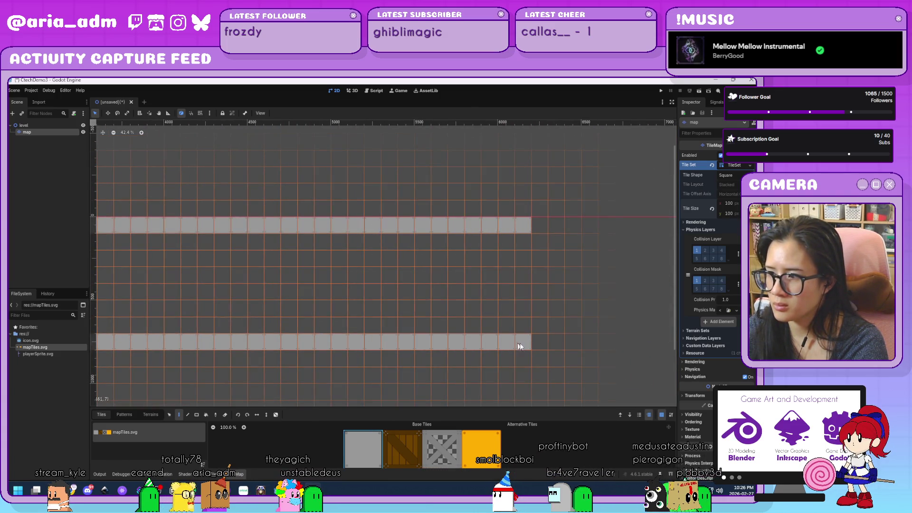
scroll(412, 317, "down", 6)
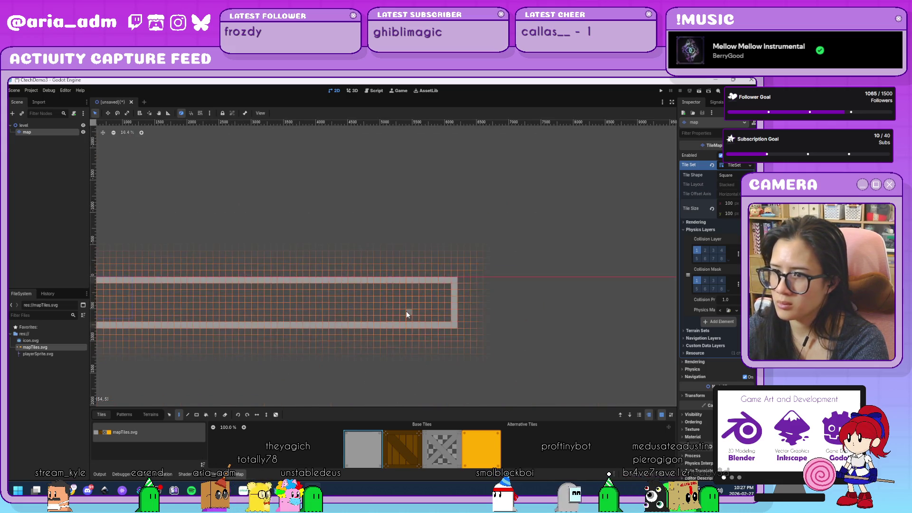
scroll(362, 286, "up", 5)
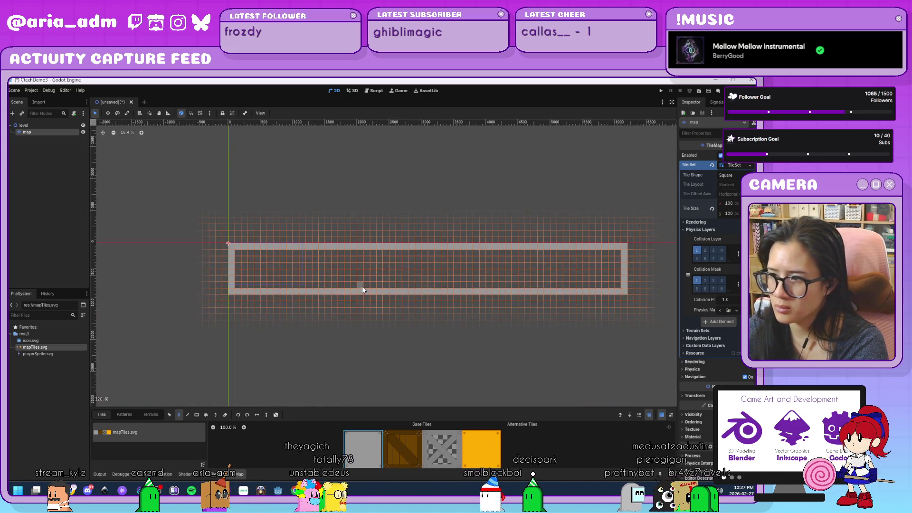
left_click(441, 450)
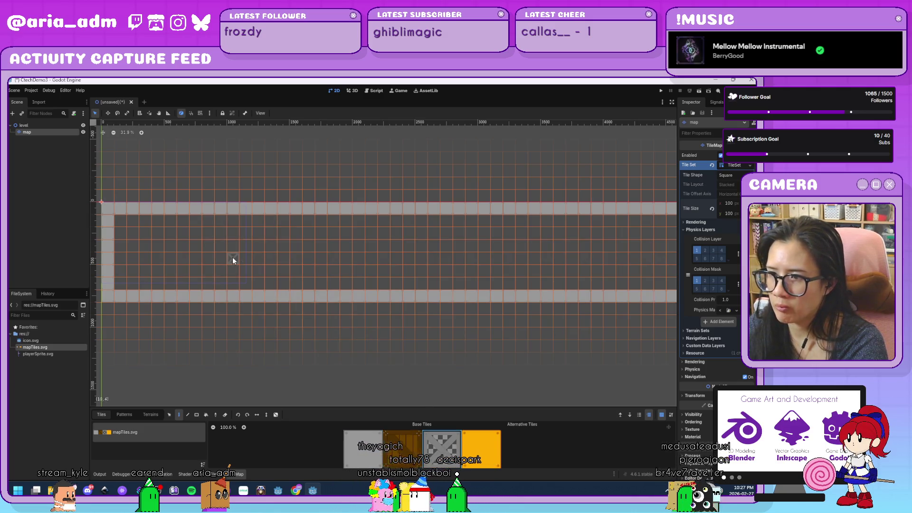
Paint three rows of crossed-crate tiles as platforms
left_click_drag(273, 246, 309, 246)
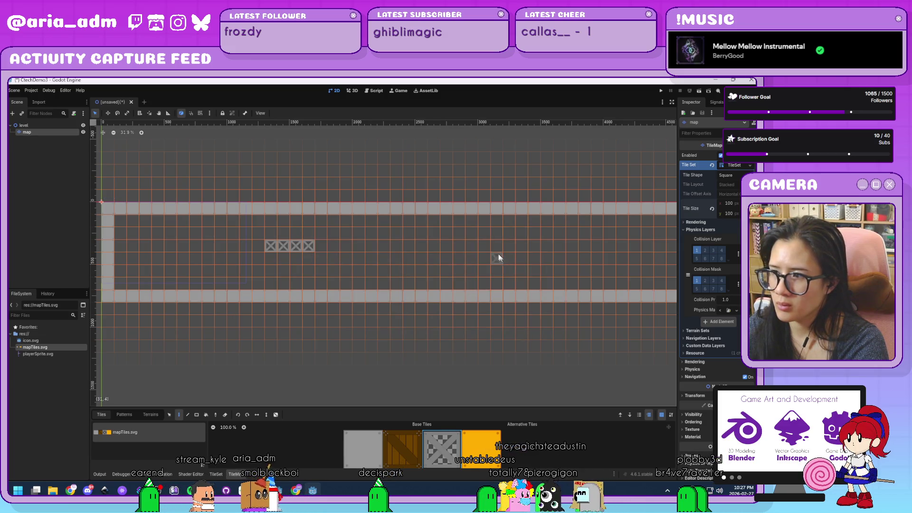
left_click_drag(487, 246, 546, 244)
scroll(603, 265, "right", 5)
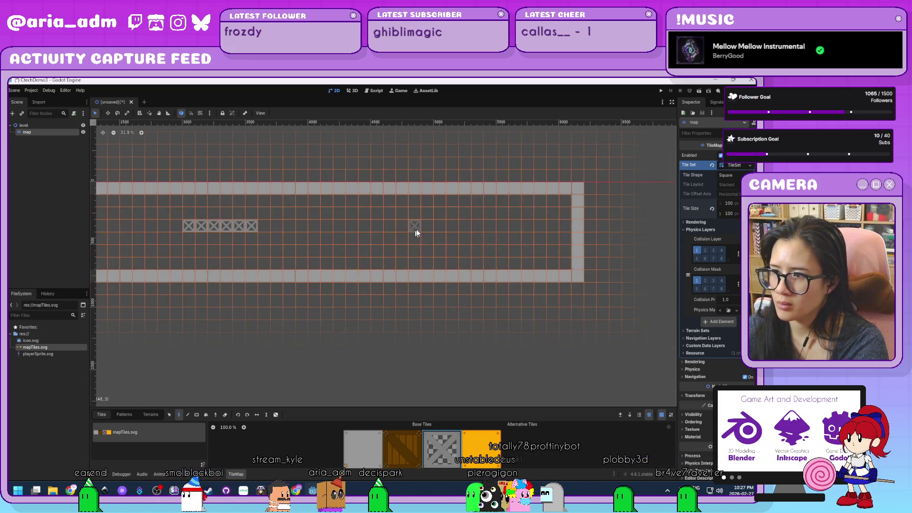
left_click_drag(400, 224, 448, 225)
Paint yellow block stacks, stepped stairs and short yellow rows on the floor
left_click(481, 449)
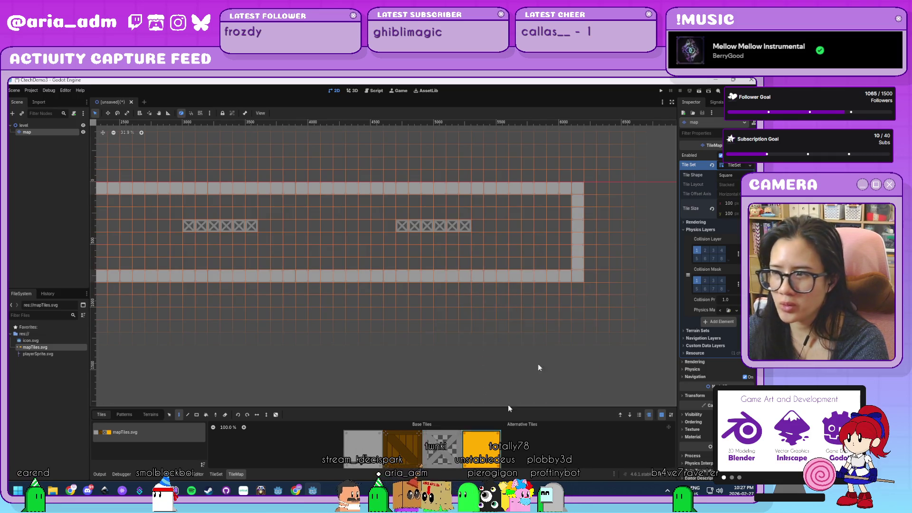
left_click_drag(553, 264, 554, 254)
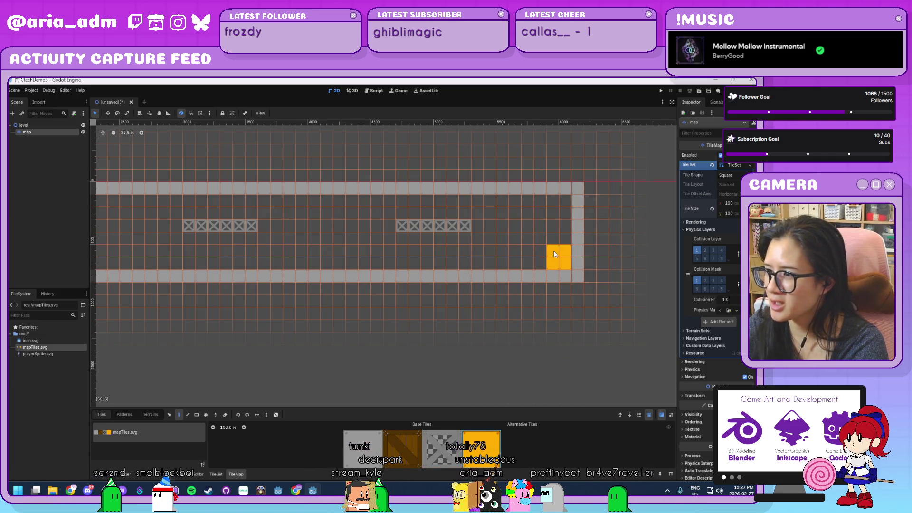
left_click(540, 262)
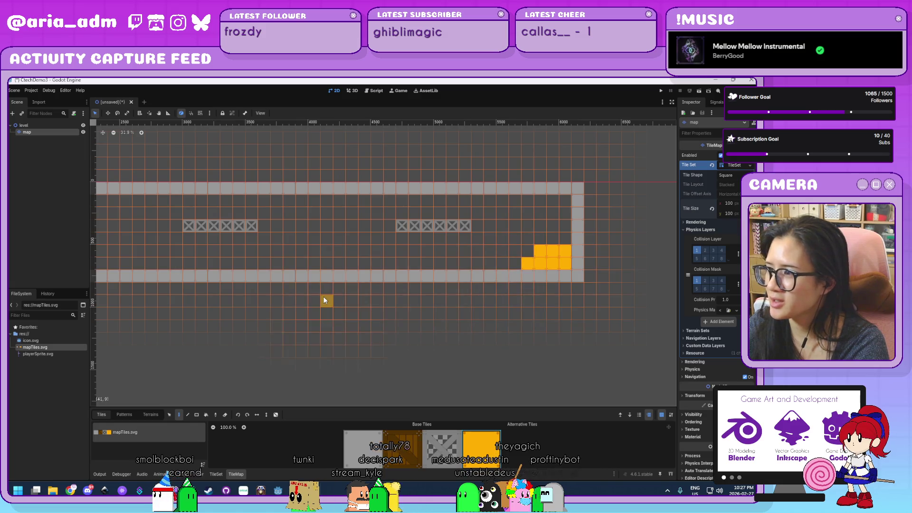
scroll(324, 296, "left", 4)
mouse_move(383, 243)
left_mouse_down()
mouse_move(440, 245)
mouse_move(387, 255)
mouse_move(445, 262)
left_mouse_up()
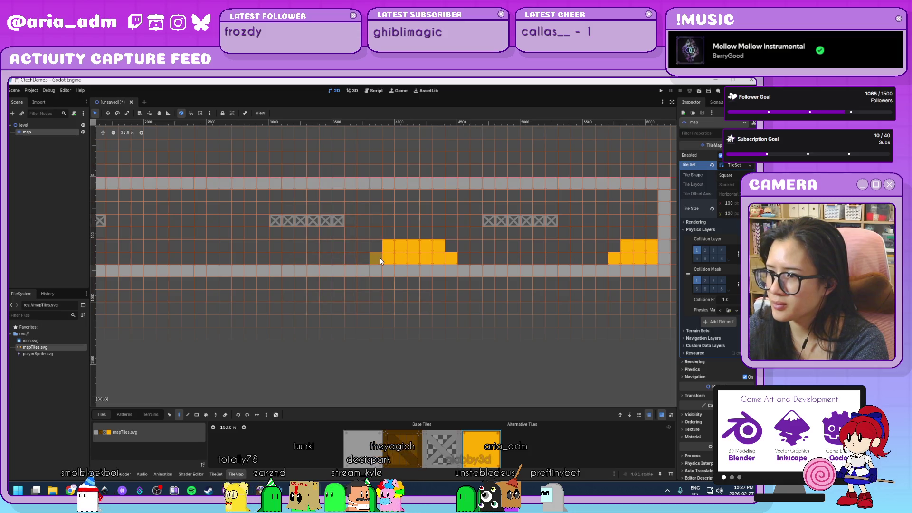
scroll(281, 292, "left", 9)
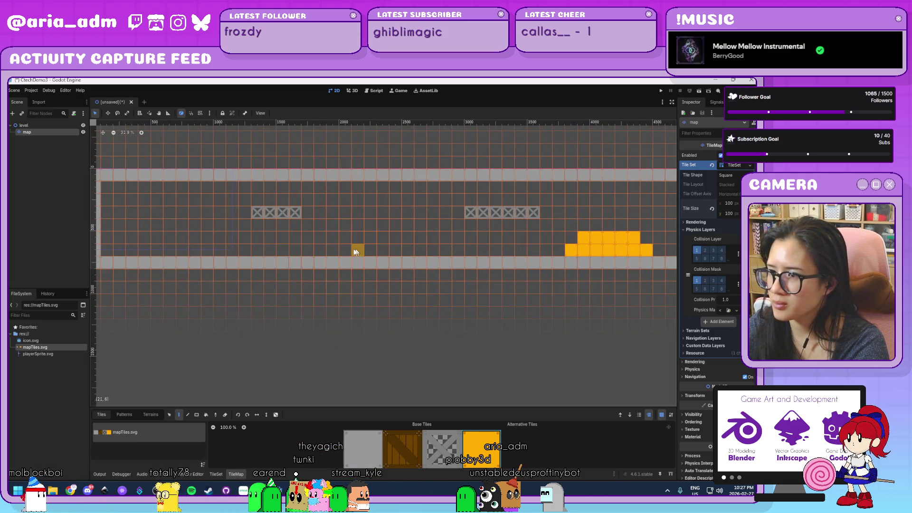
mouse_move(343, 252)
left_mouse_down()
mouse_move(389, 254)
mouse_move(410, 236)
mouse_move(392, 226)
mouse_move(407, 229)
left_mouse_up()
scroll(407, 225, "left", 8)
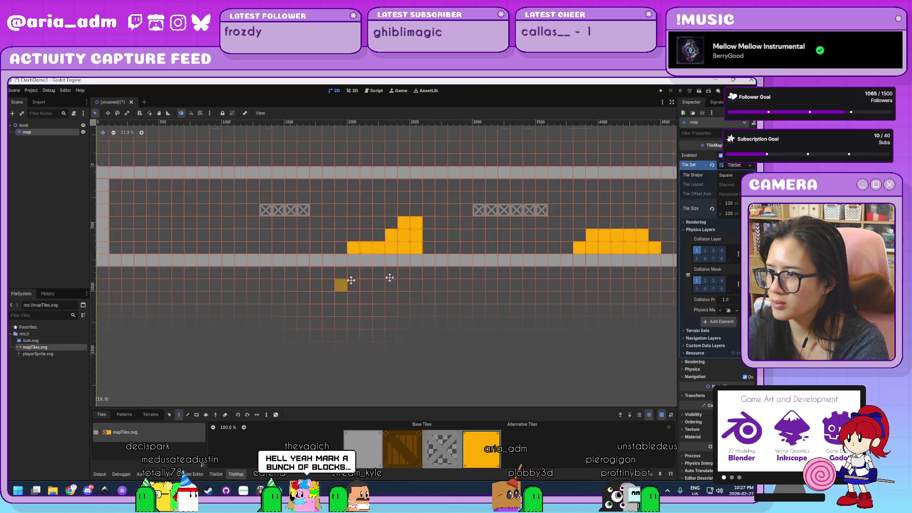
left_click_drag(312, 240, 341, 241)
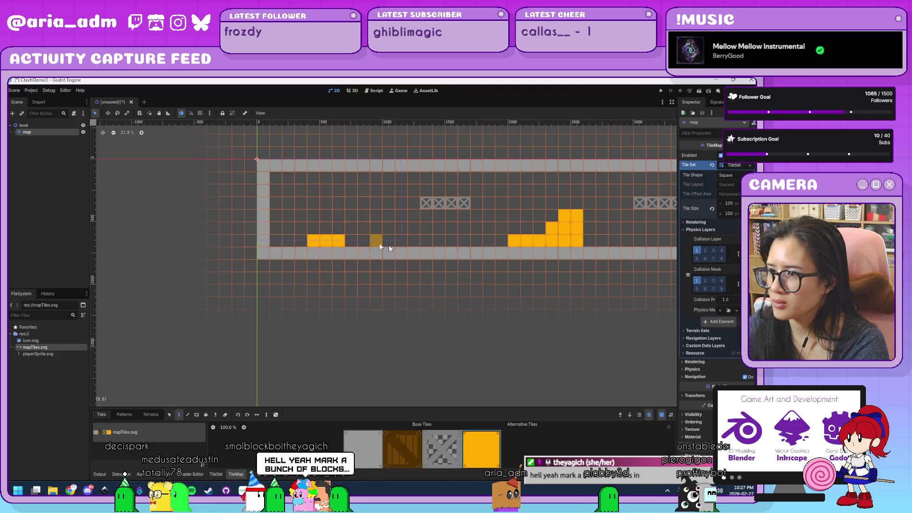
left_click(354, 240)
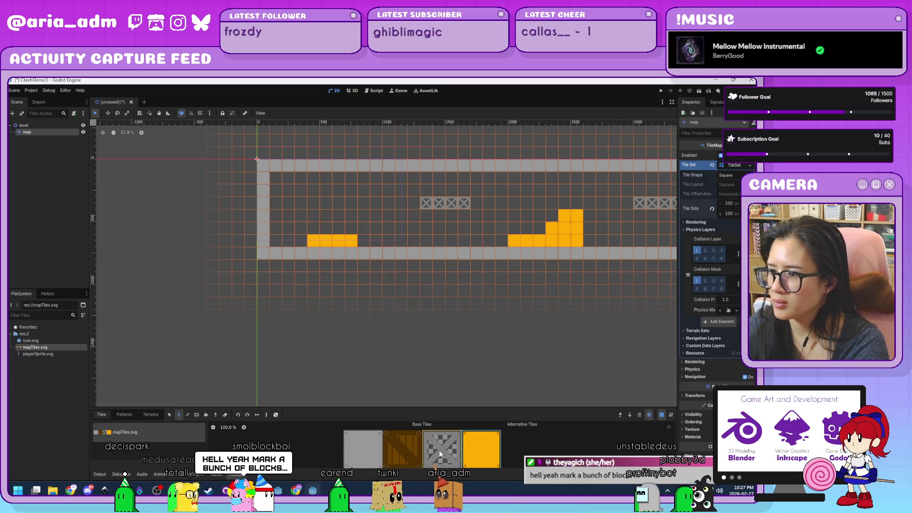
Scatter brown crates on the floor and above a crossed-crate platform
left_click(396, 240)
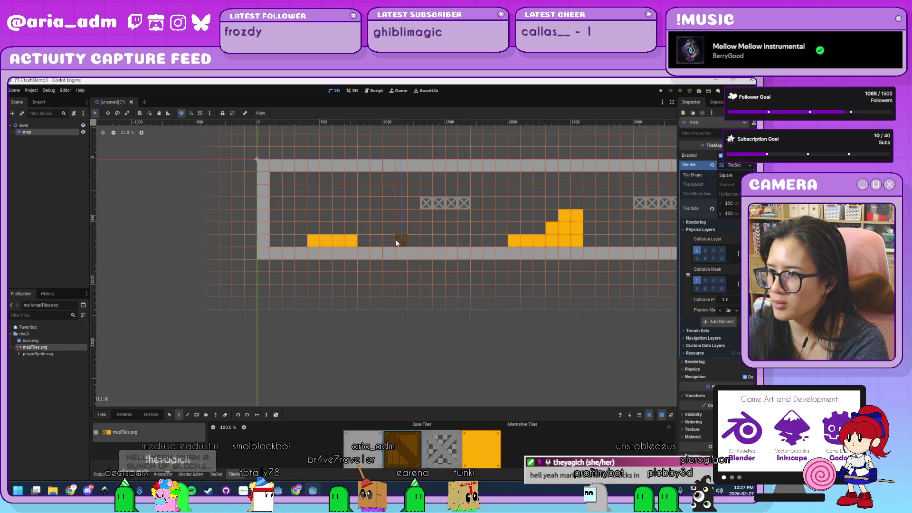
scroll(428, 252, "right", 5)
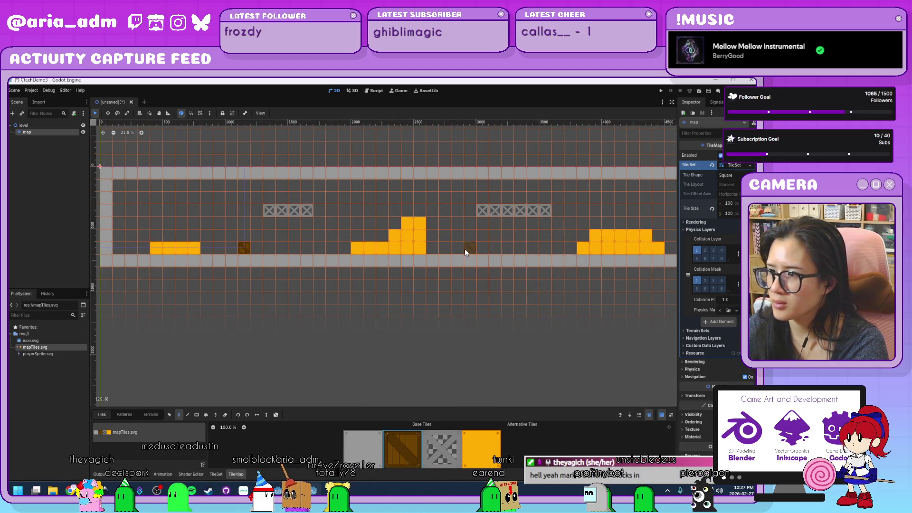
left_click(492, 250)
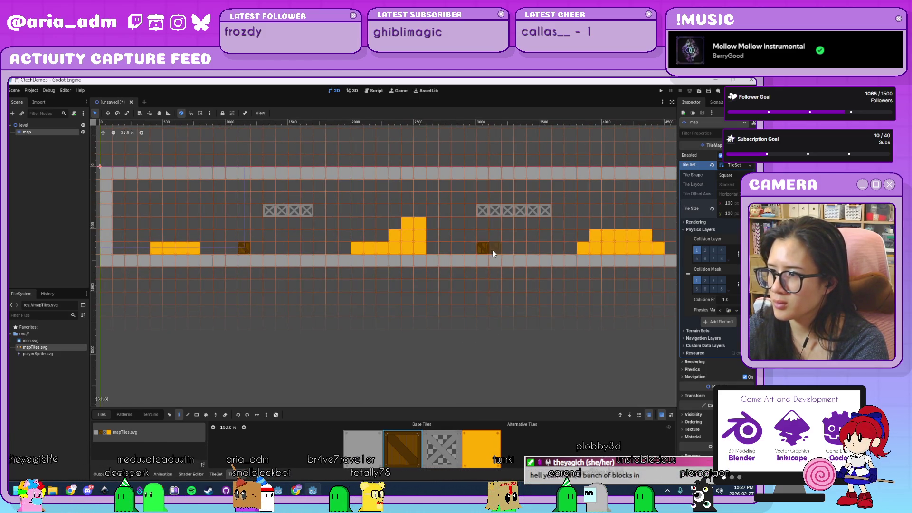
left_click_drag(563, 289, 185, 290)
scroll(365, 266, "right", 1)
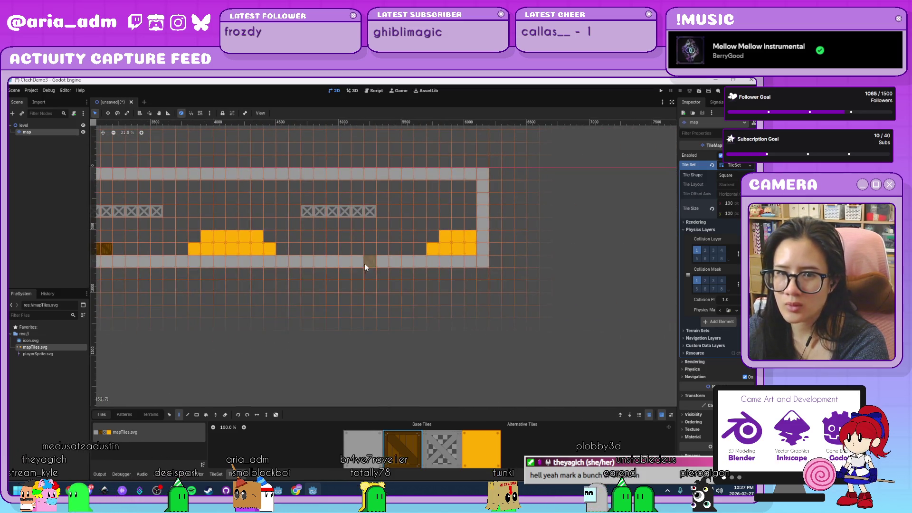
left_click(359, 246)
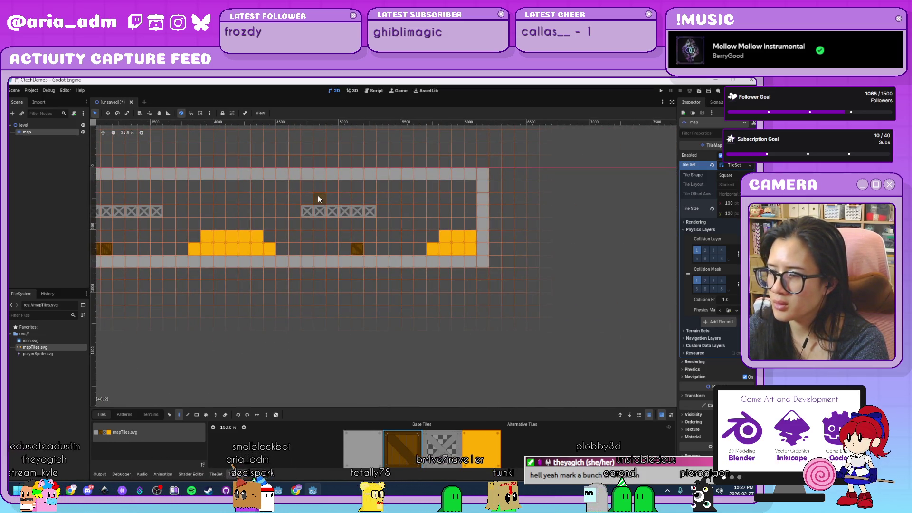
left_click(318, 199)
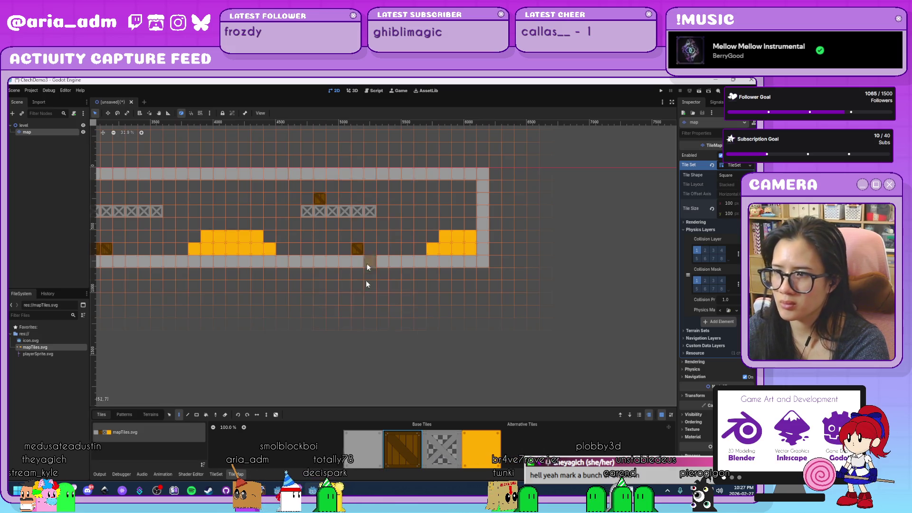
scroll(355, 307, "down", 5)
left_click_drag(299, 305, 509, 286)
scroll(509, 285, "up", 2)
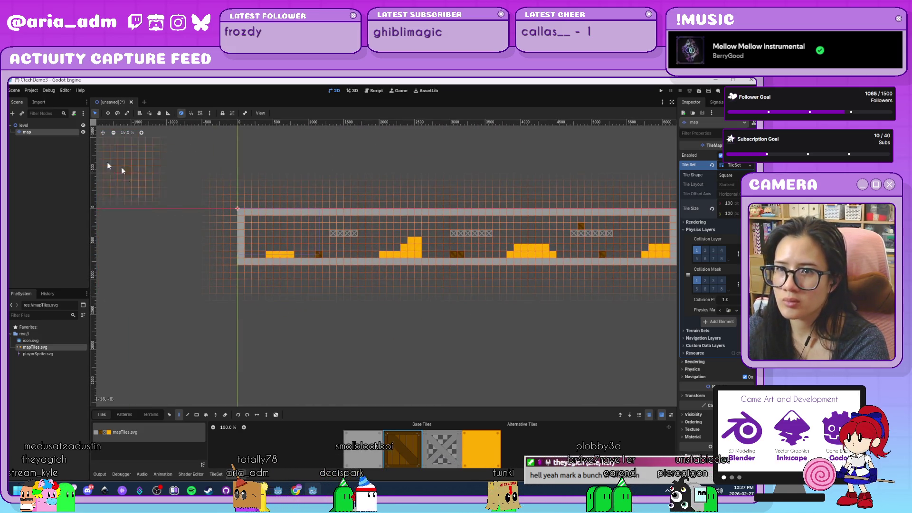
left_click(69, 137)
Add a CharacterBody2D node under level
key("ctrl+a")
type("char")
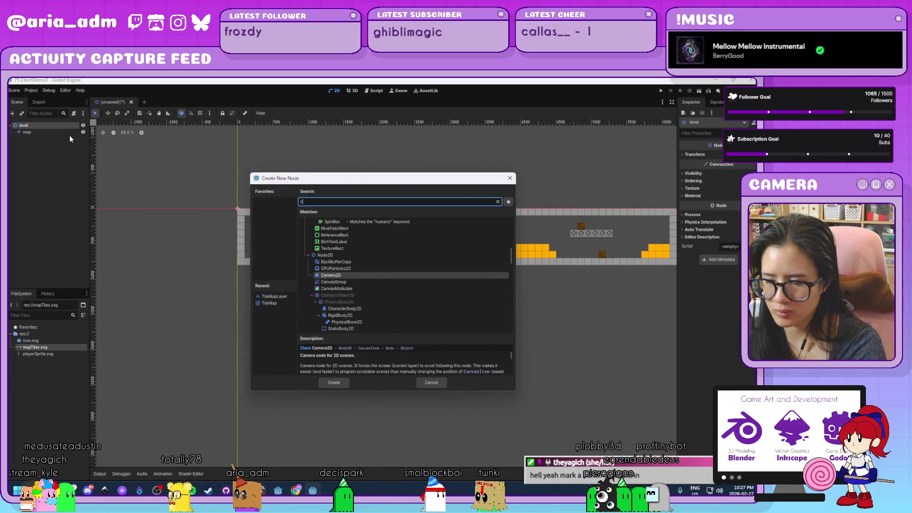
key("Return")
Give the CharacterBody2D AnimatedSprite2D and CollisionShape2D children
key("ctrl+a")
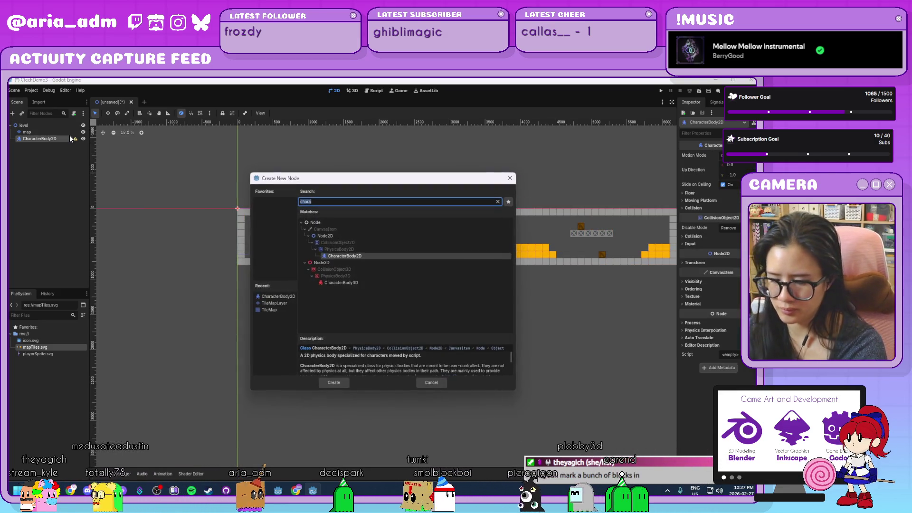
type("anima")
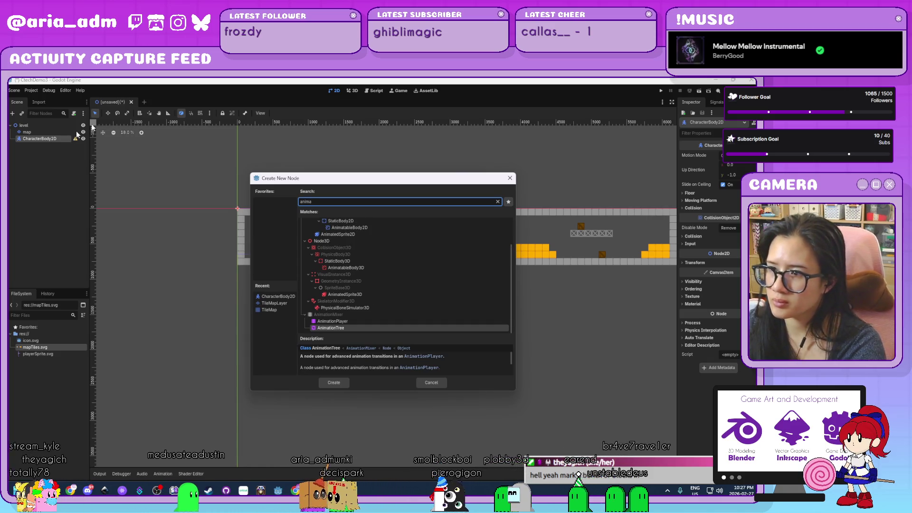
double_click(352, 233)
left_click(39, 136)
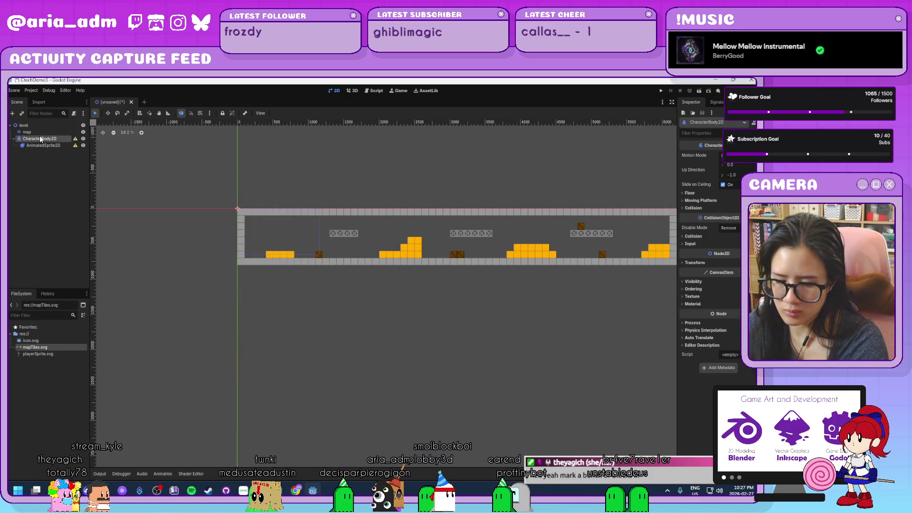
key("ctrl+a")
type("collision")
key("Return")
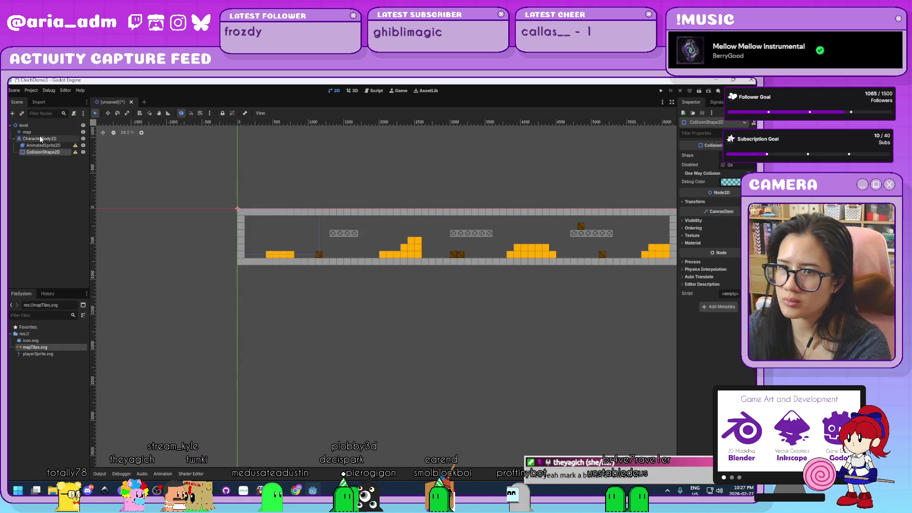
left_click(41, 139)
scroll(305, 259, "up", 1)
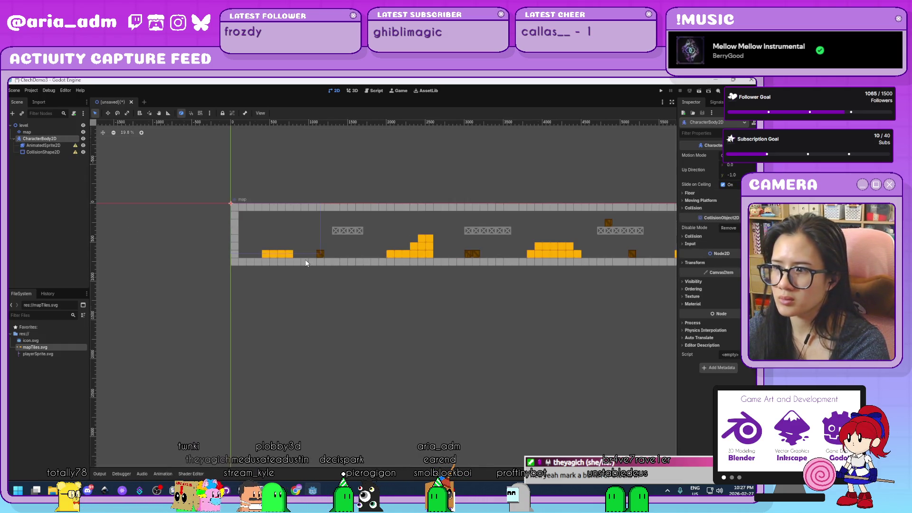
mouse_move(193, 239)
left_mouse_down()
mouse_move(313, 277)
mouse_move(648, 223)
left_mouse_up()
scroll(661, 261, "right", 1)
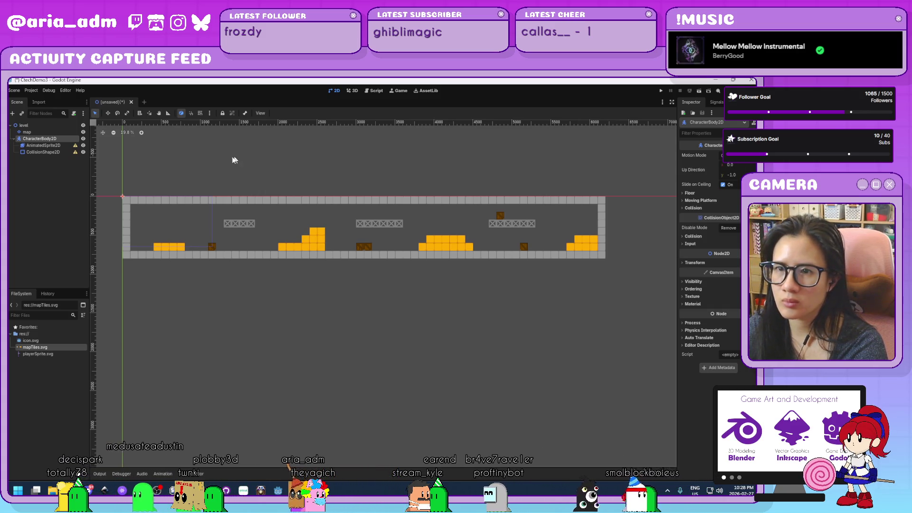
Give AnimatedSprite2D new SpriteFrames and add both running poses from playerSprite.svg sliced into 2 columns
left_click(44, 145)
left_click(736, 155)
left_click(731, 156)
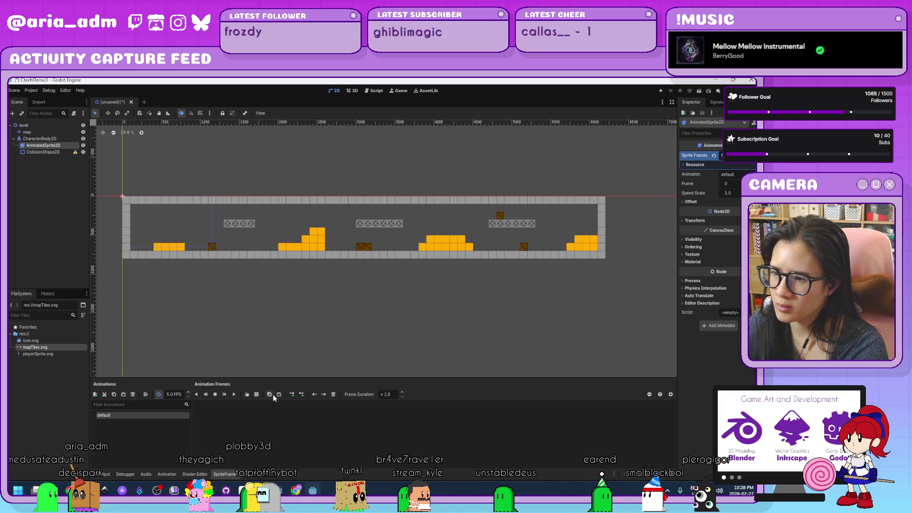
left_click(258, 394)
double_click(360, 221)
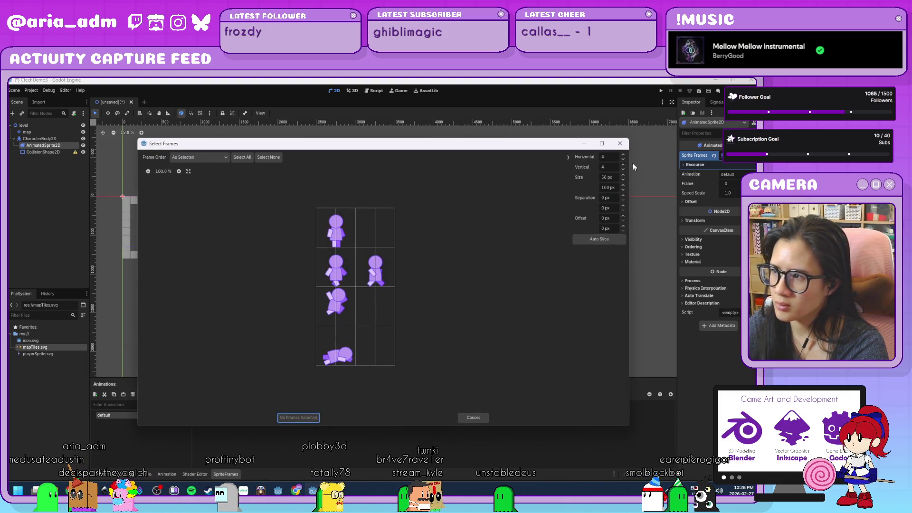
double_click(623, 160)
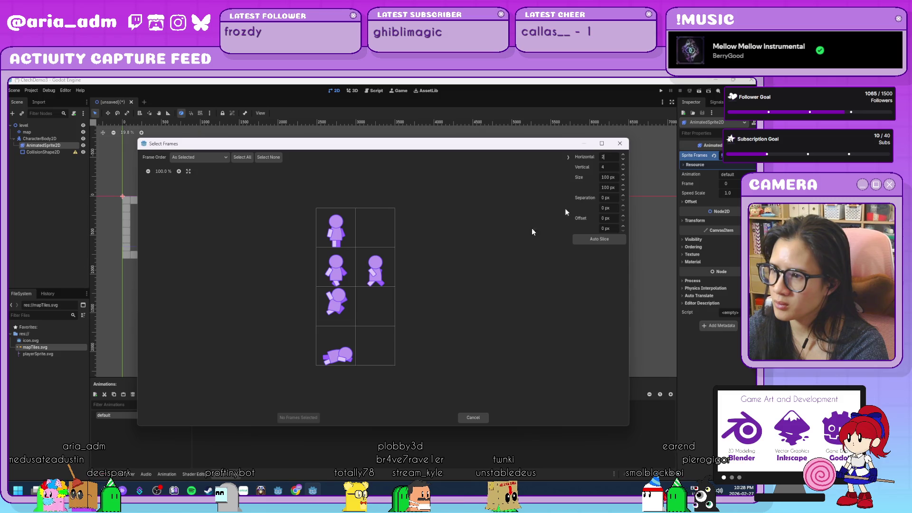
left_click_drag(320, 269, 369, 272)
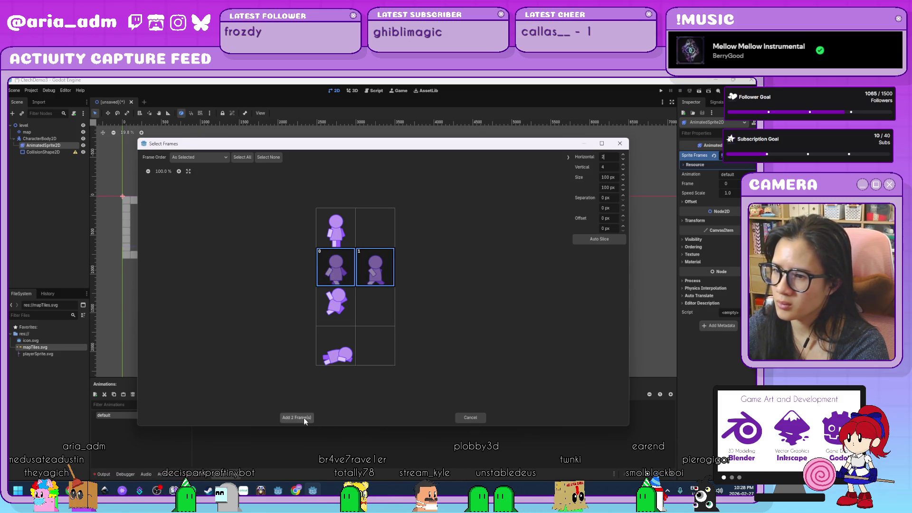
left_click(300, 418)
double_click(116, 415)
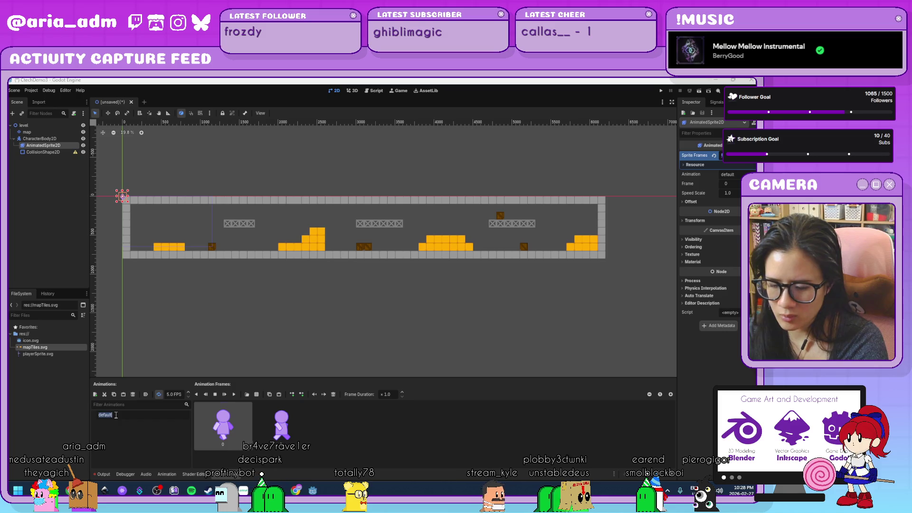
Rename the default animation to run and add new jump and default animations
type("idn")
key("Return")
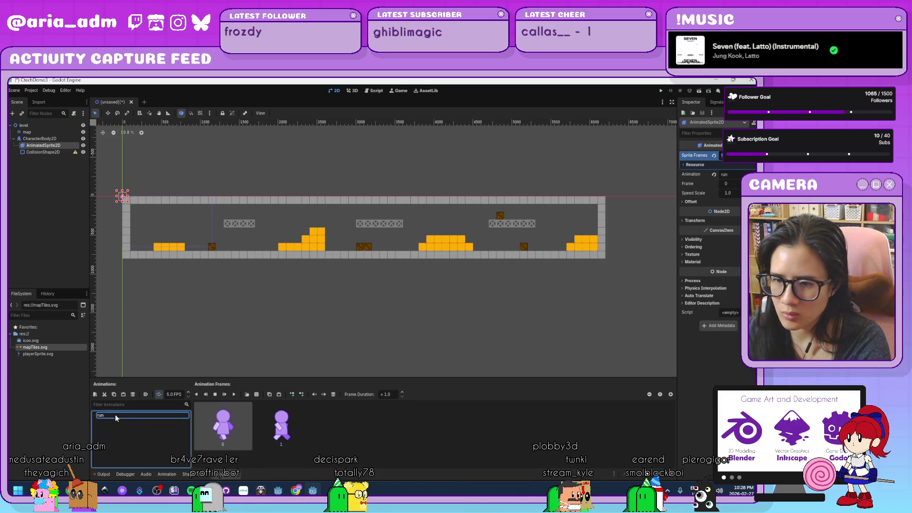
left_click(95, 394)
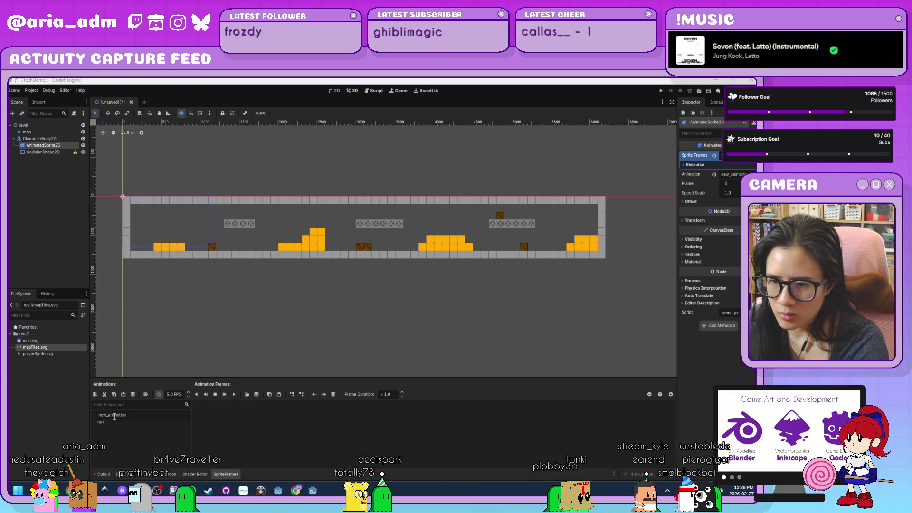
type("jump")
key("Return")
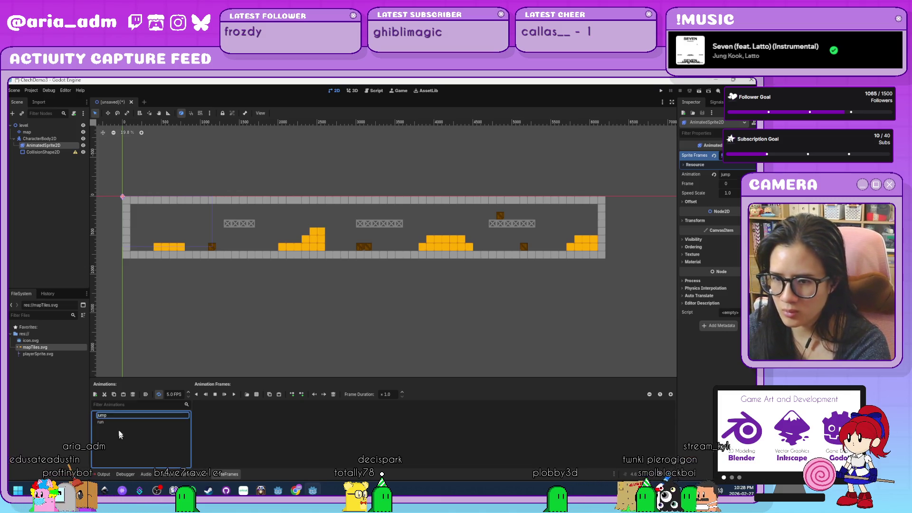
left_click(95, 394)
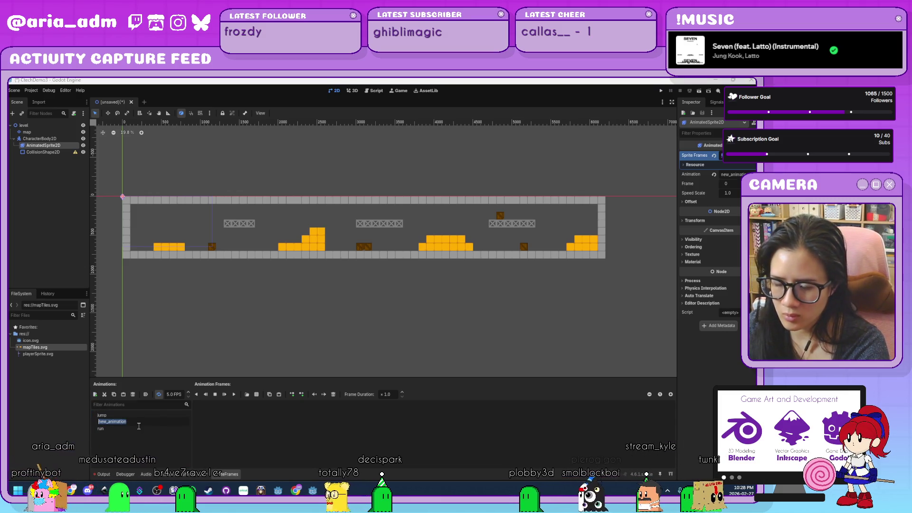
key("BackSpace")
type("default")
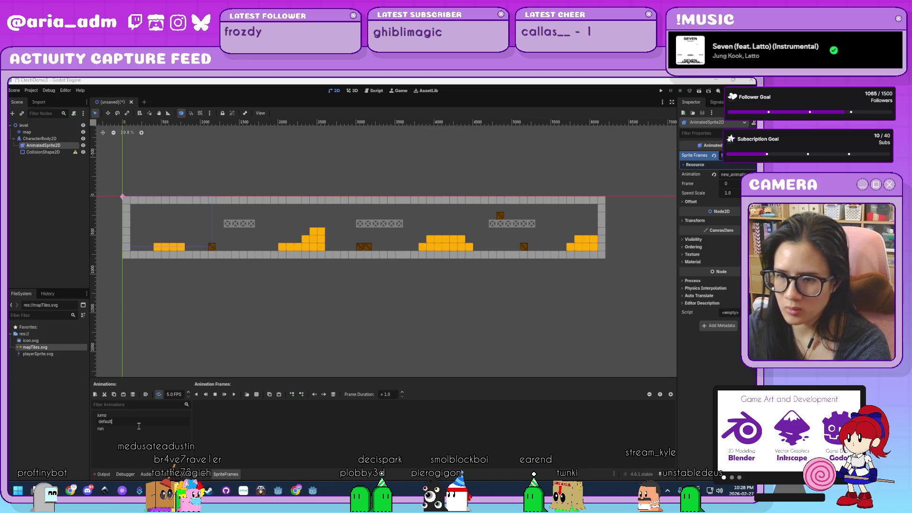
key("Return")
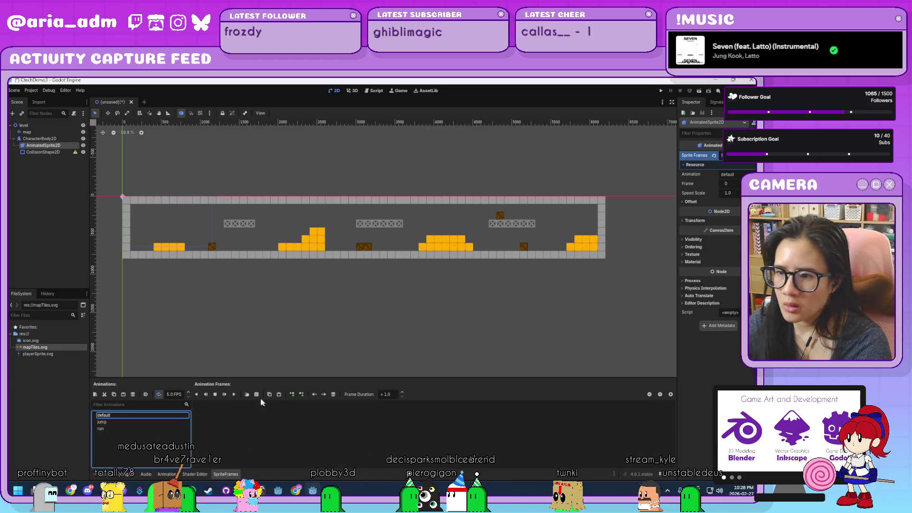
Add the standing pose from playerSprite.svg to the default animation
left_click(257, 394)
double_click(350, 221)
left_click(363, 218)
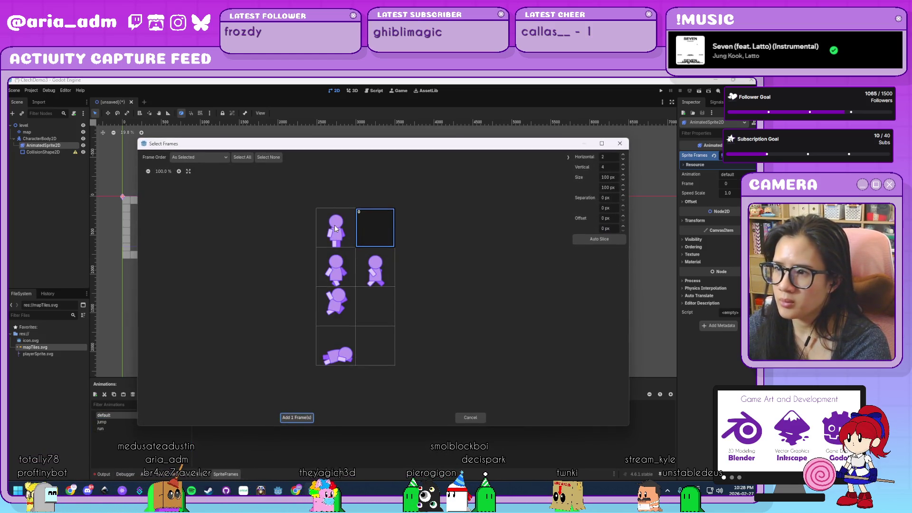
left_click(304, 415)
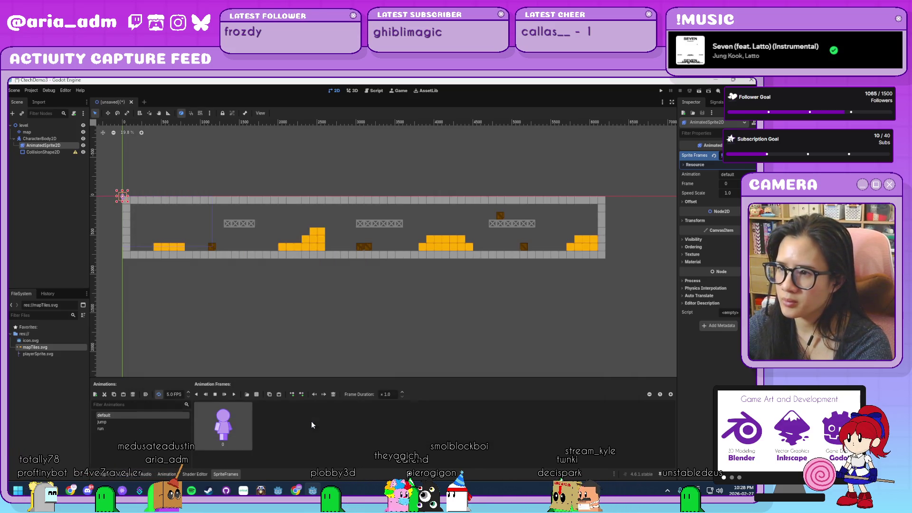
Add sprite-sheet frames to jump, keeping only the jumping pose, then check run
left_click(125, 422)
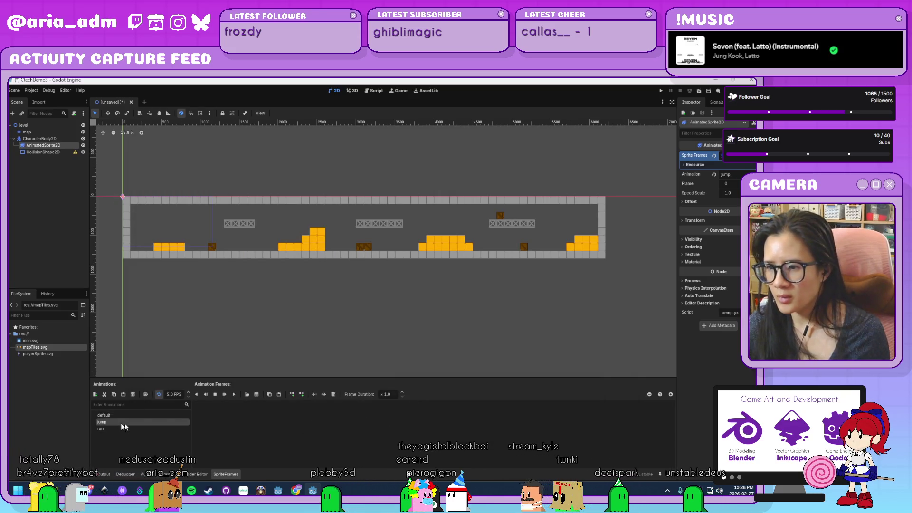
left_click(256, 395)
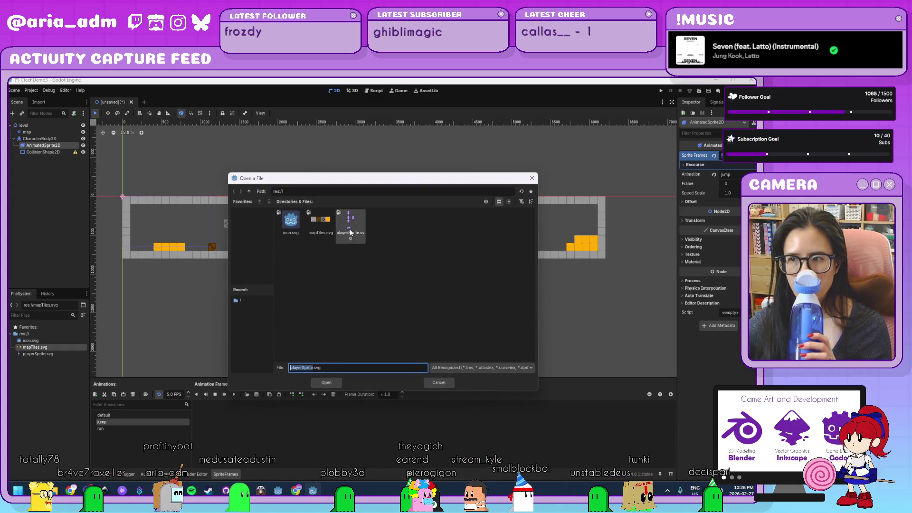
double_click(350, 220)
left_click(336, 299)
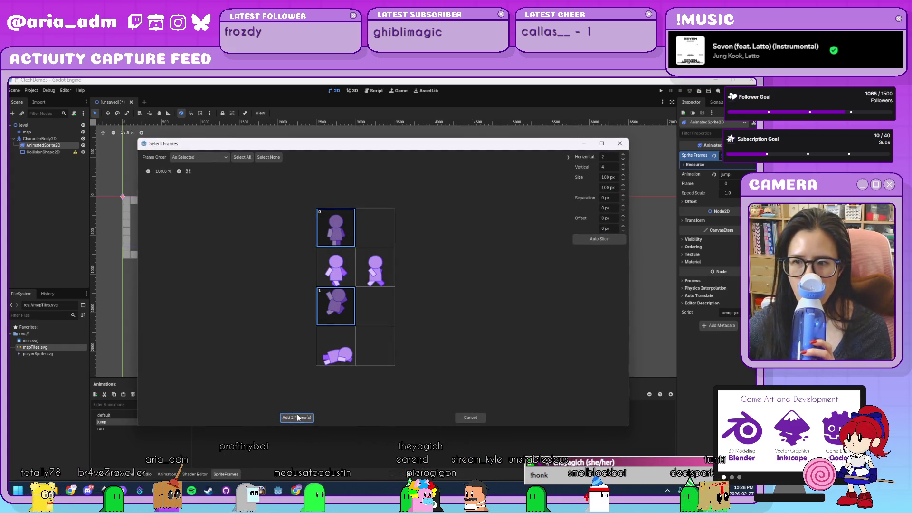
left_click(297, 415)
left_click(290, 421)
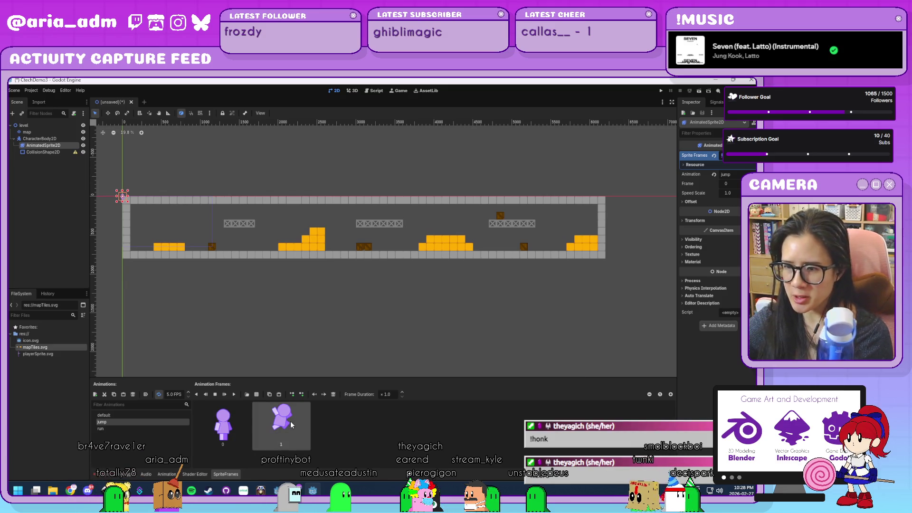
left_click(210, 429)
key("Delete")
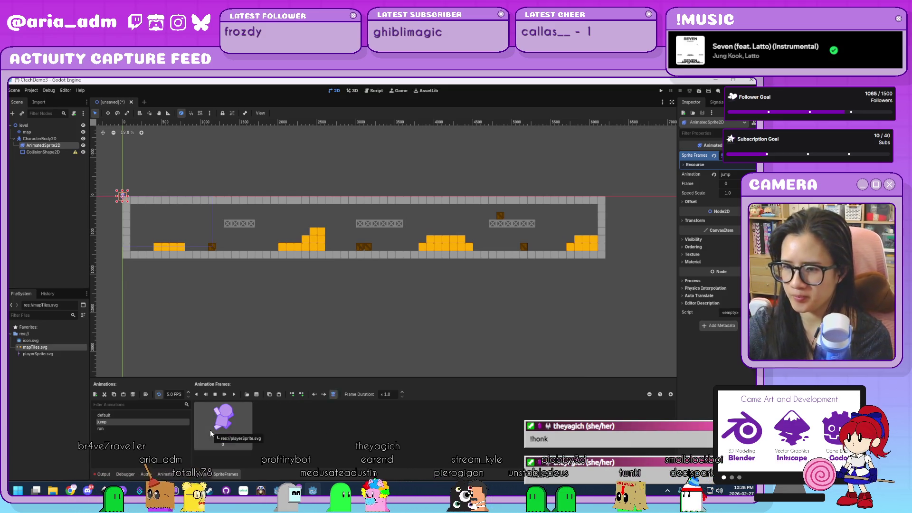
left_click(146, 428)
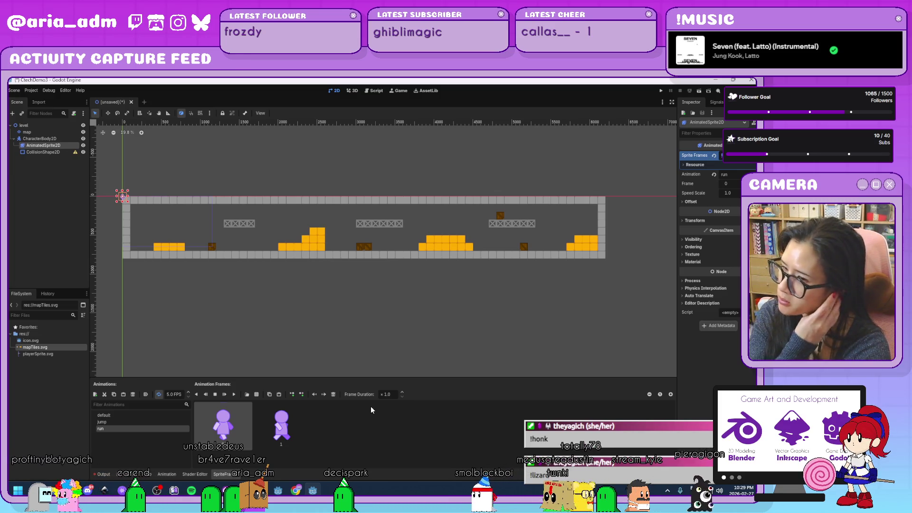
left_click(37, 138)
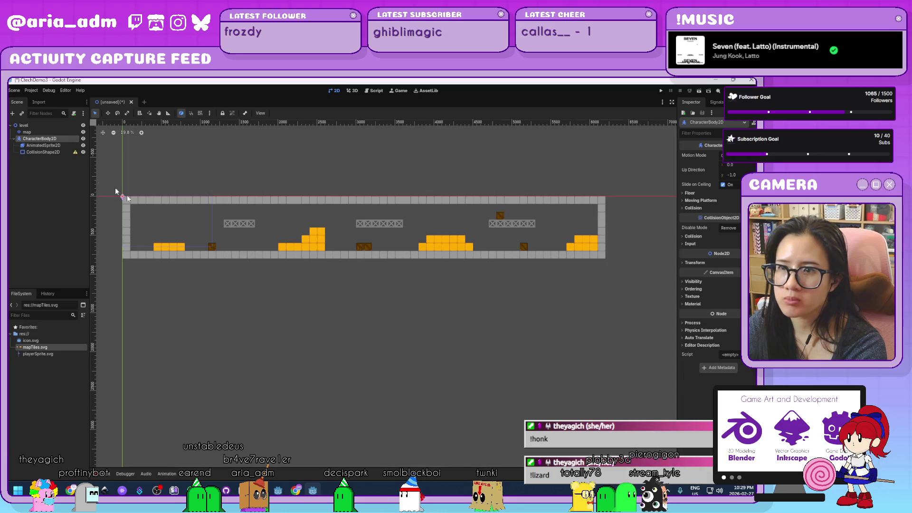
Move the player inside the level just above the floor near the left wall
scroll(132, 201, "up", 3)
left_click_drag(159, 242, 193, 242)
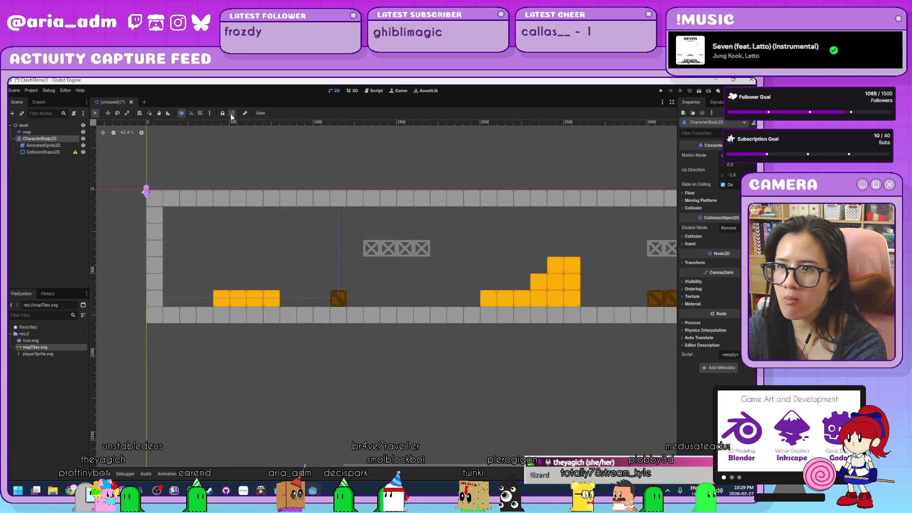
mouse_move(145, 191)
left_mouse_down()
mouse_move(196, 275)
mouse_move(188, 275)
left_mouse_up()
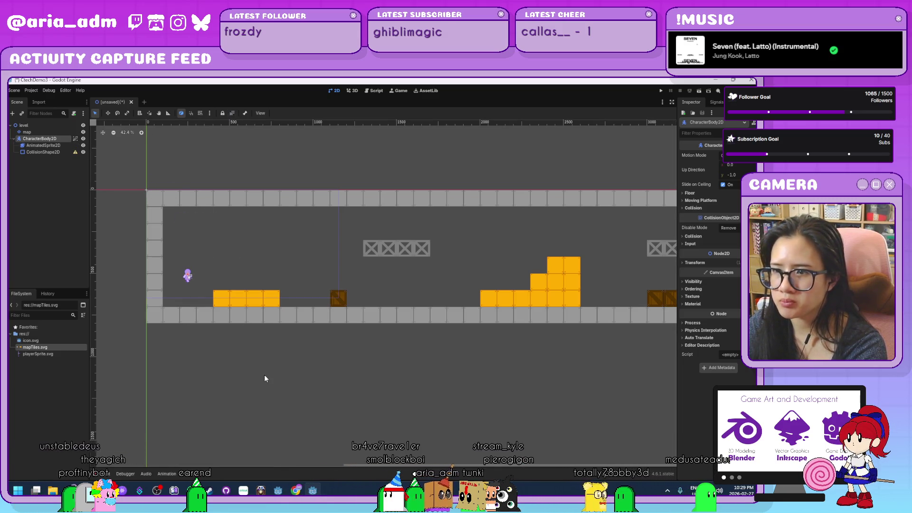
scroll(265, 378, "down", 8)
scroll(264, 378, "up", 7)
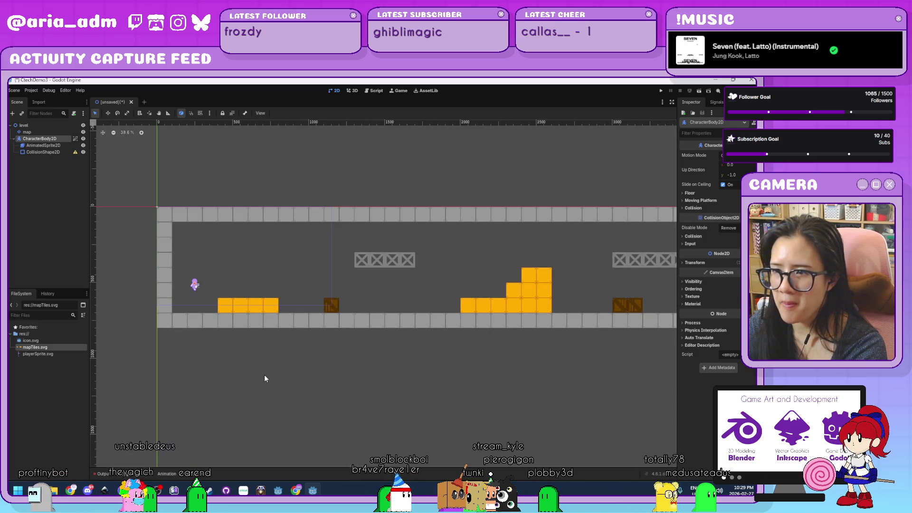
scroll(264, 379, "down", 2)
scroll(265, 379, "down", 2)
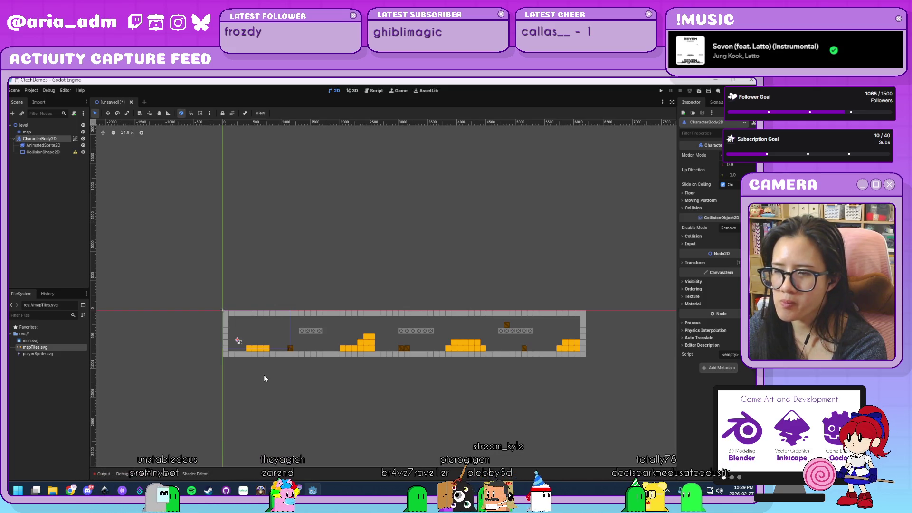
Delete the map node from the scene, confirming the removal
left_click(50, 131)
key("Delete")
key("Return")
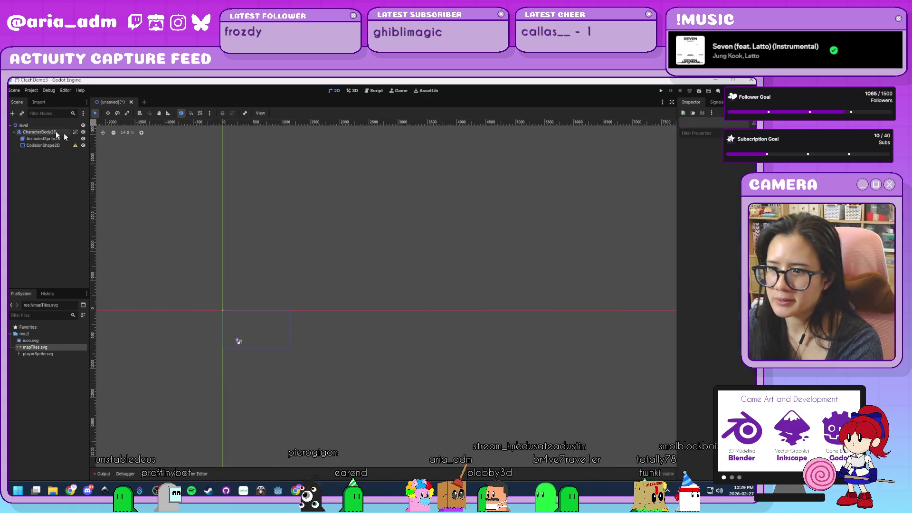
scroll(244, 351, "up", 2)
mouse_move(105, 492)
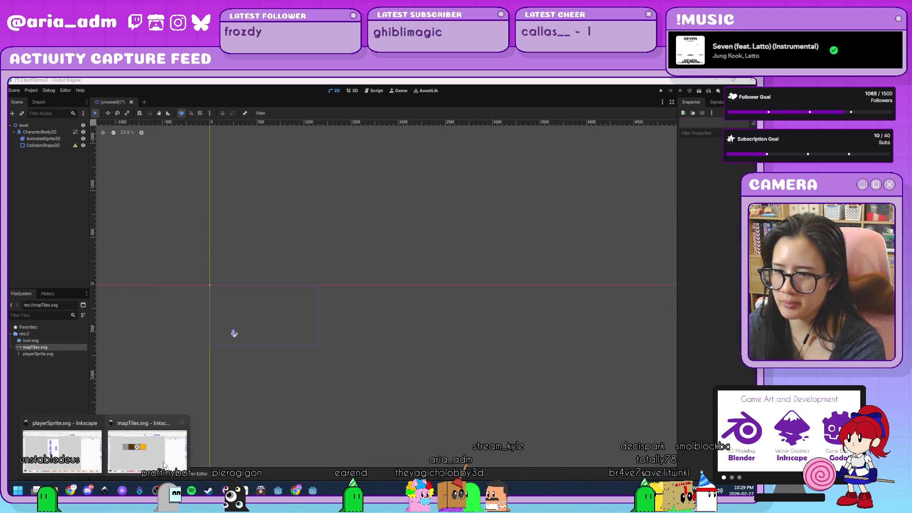
left_click(57, 430)
Check the grid settings, then scale the four tiles down to 50 × 50 px
key("ctrl+shift+d")
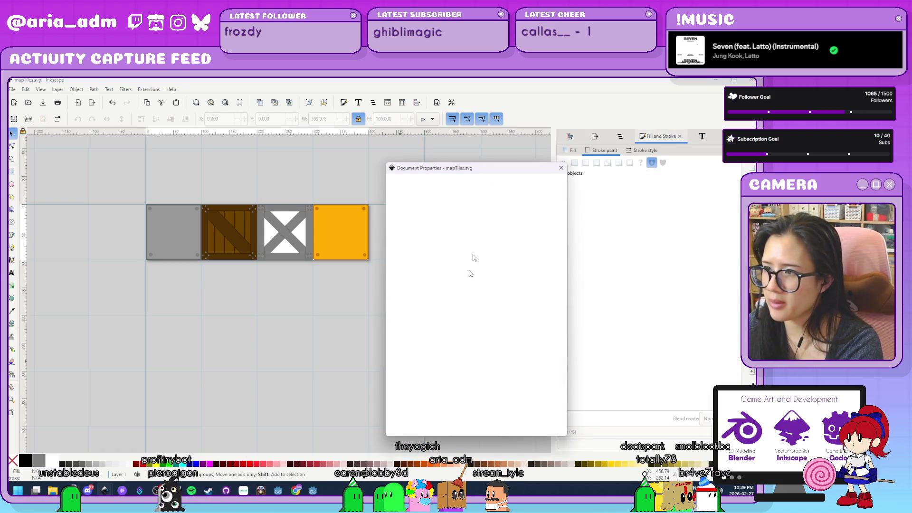
left_click(446, 197)
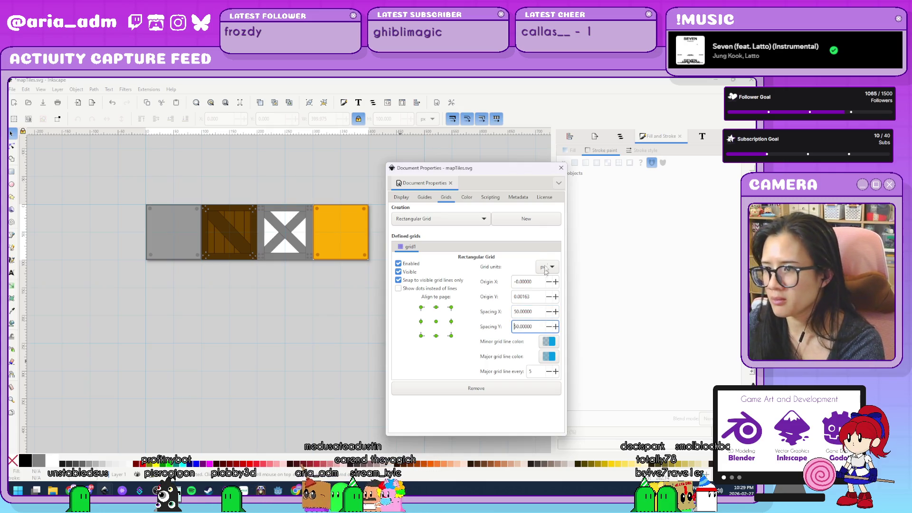
left_click(560, 169)
left_click_drag(412, 295, 102, 179)
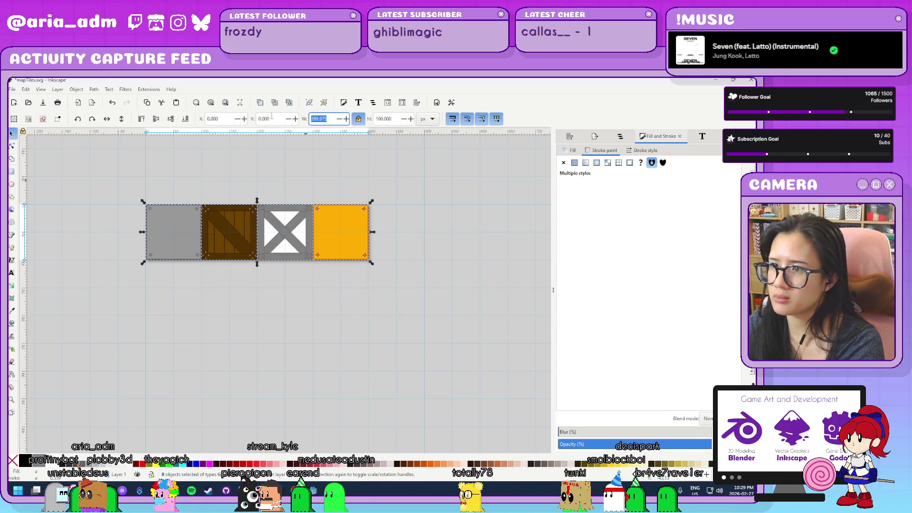
triple_click(320, 119)
type("50")
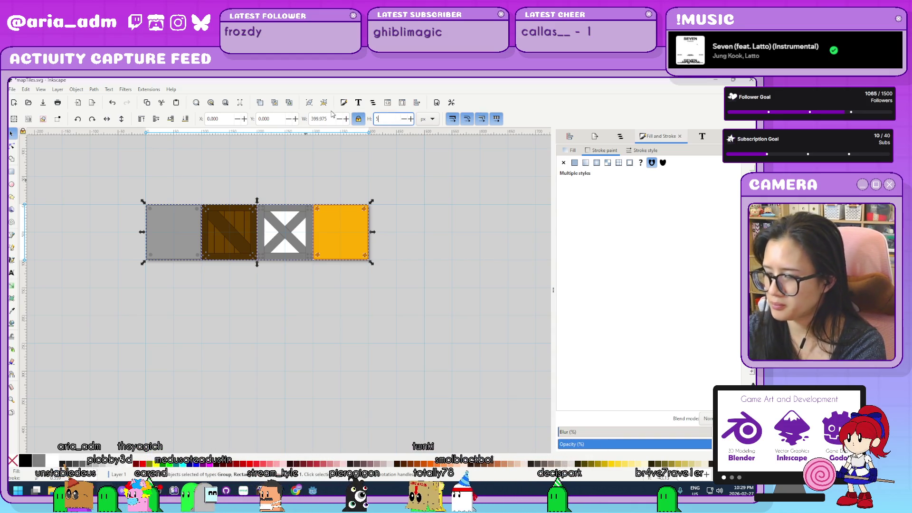
type("50")
key("Return")
mouse_move(301, 257)
left_mouse_down()
mouse_move(94, 181)
mouse_move(109, 190)
left_mouse_up()
left_click(260, 295)
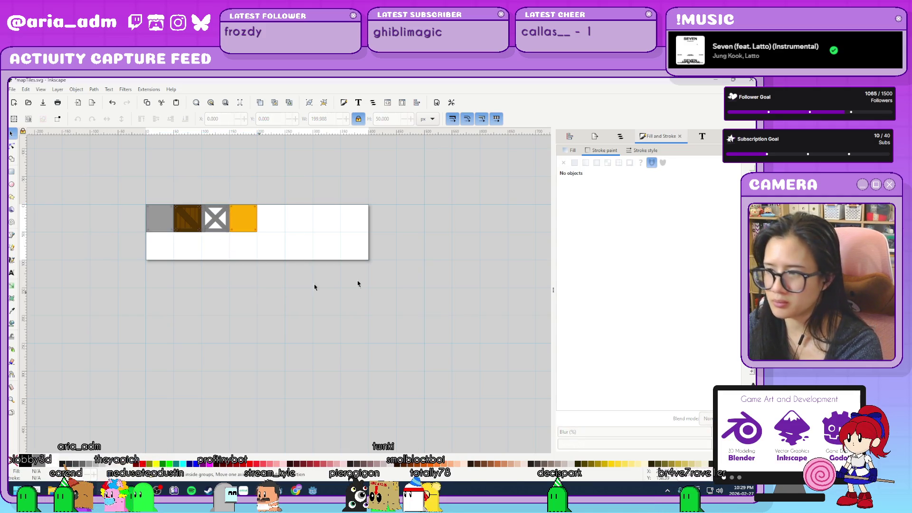
Set the page to 200 × 50 px, save mapTiles.svg, and return to Godot
key("ctrl+shift+d")
key("ctrl+a")
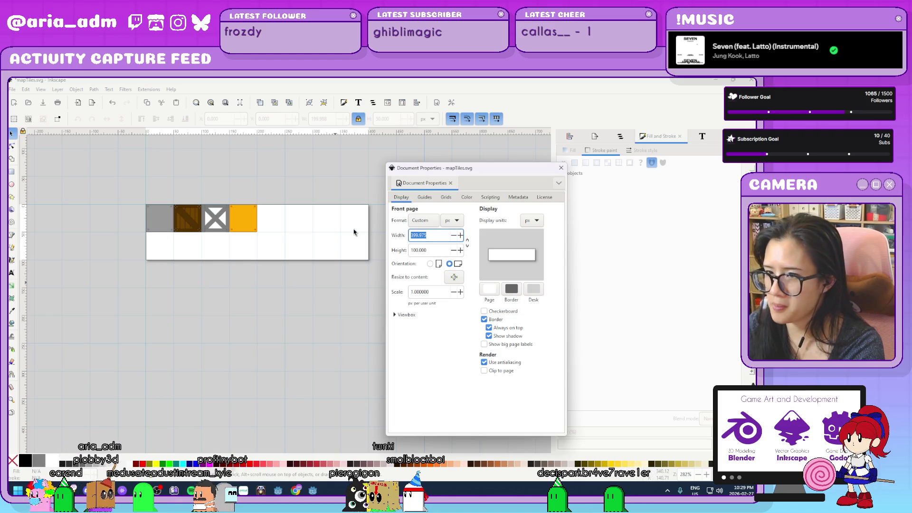
type("200")
key("Tab")
type("50")
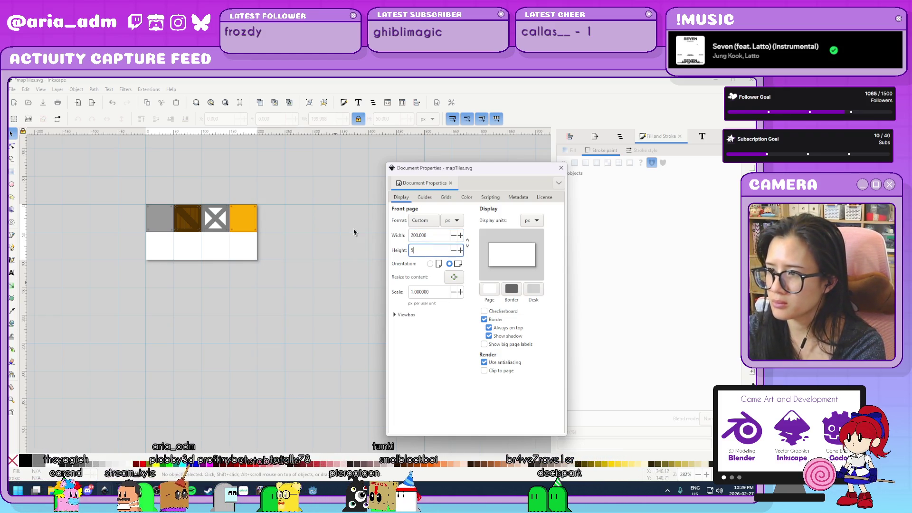
key("Return")
key("ctrl+shift+d")
key("ctrl+s")
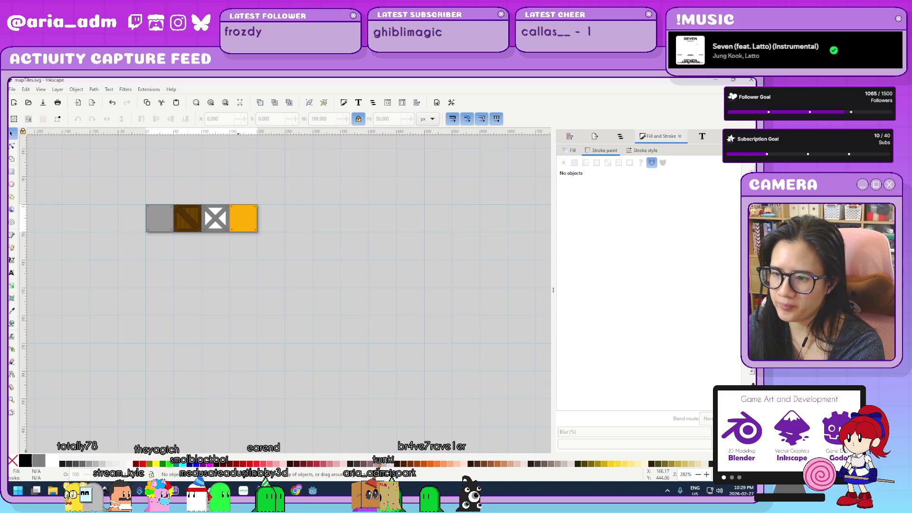
left_click(314, 491)
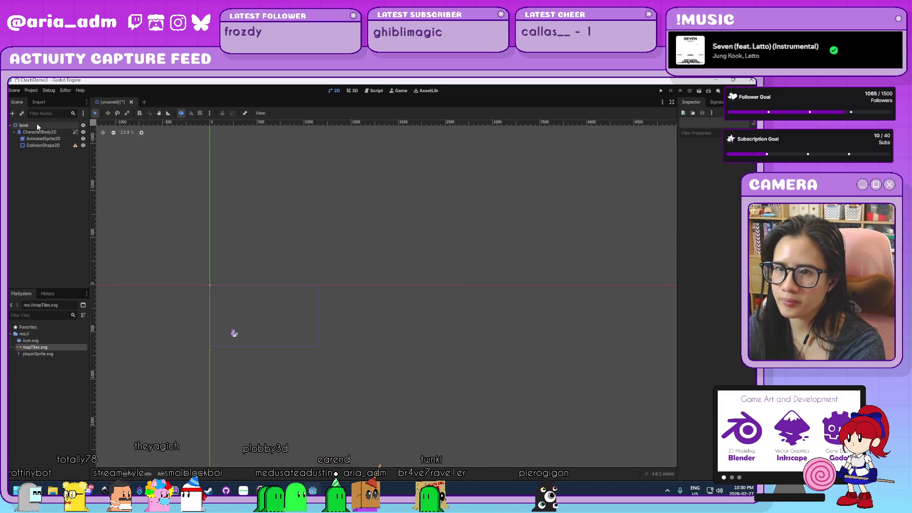
Add a TileMapLayer with a new 50 × 50 TileSet and drop in mapTiles.svg as its atlas
key("ctrl+a")
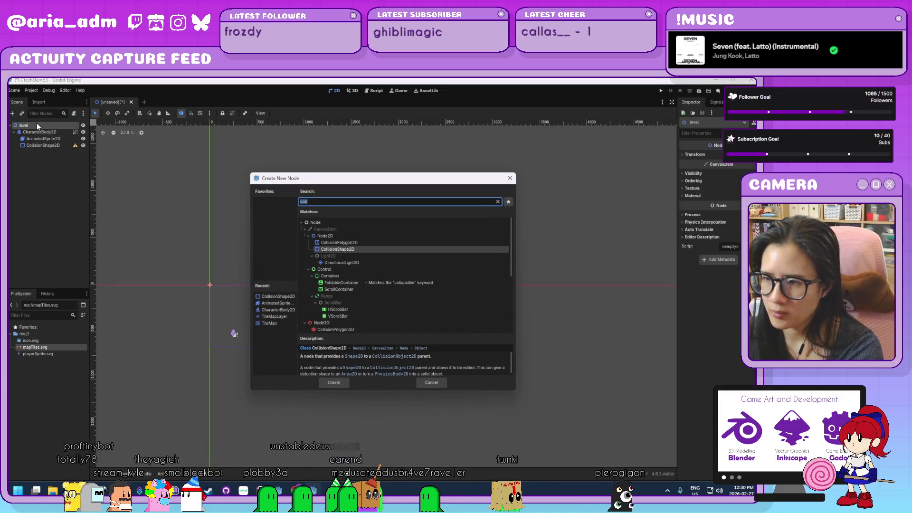
double_click(269, 317)
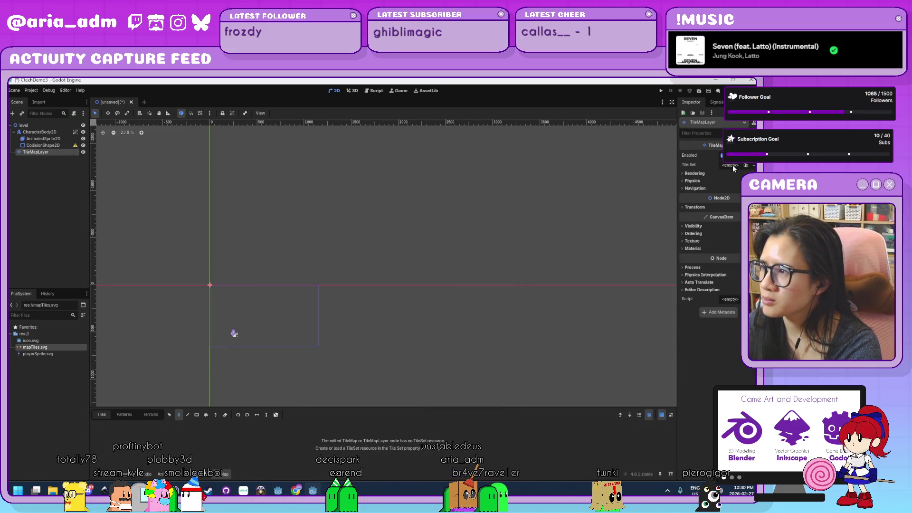
left_click(729, 182)
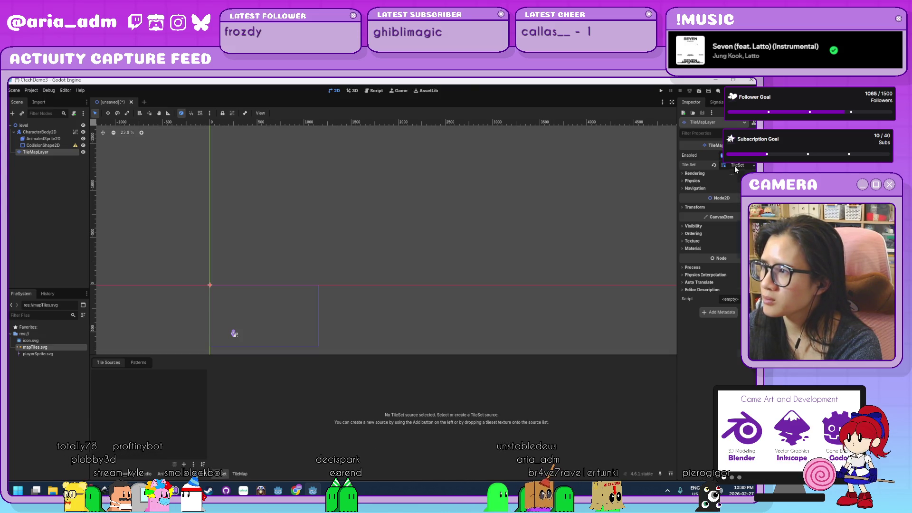
left_click(736, 203)
type("50")
key("Tab")
type("50")
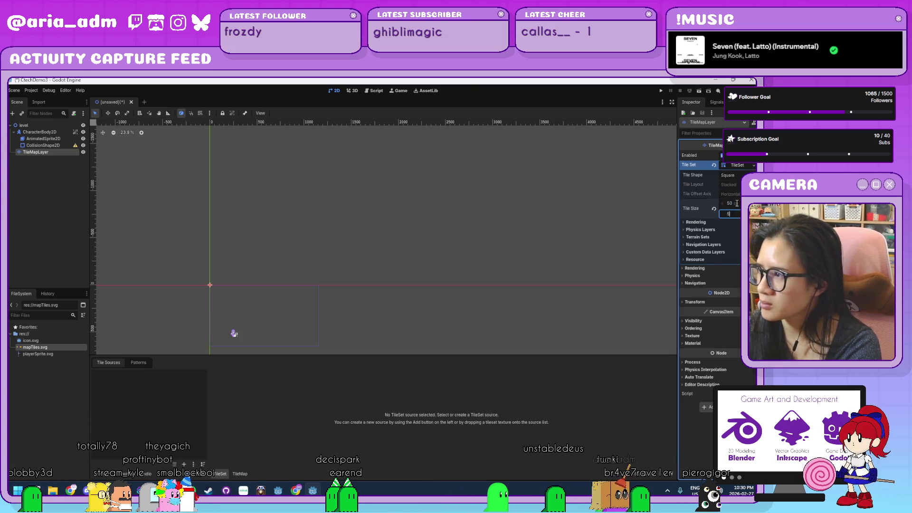
key("Return")
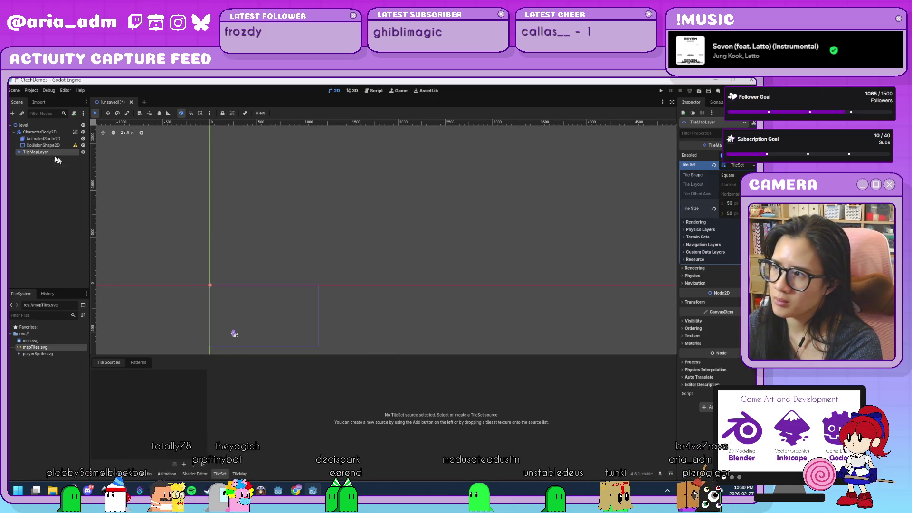
left_click_drag(36, 347, 117, 401)
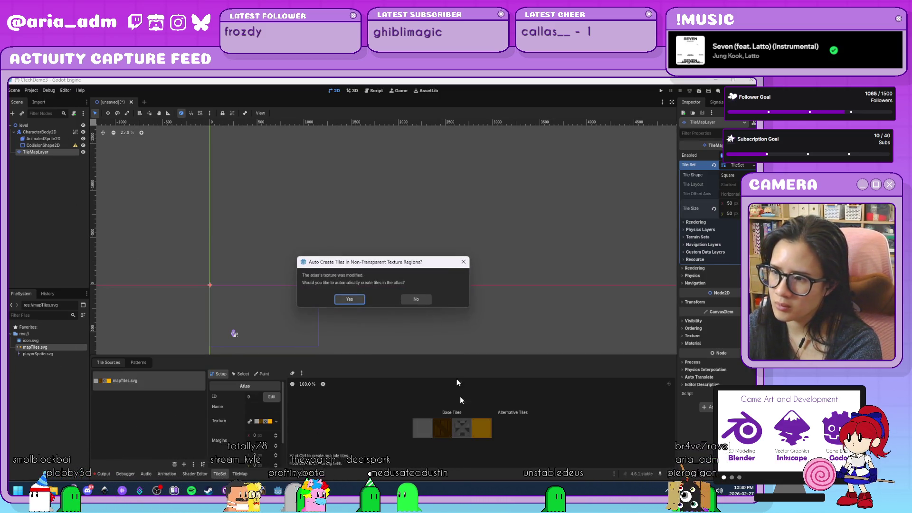
Auto-create the atlas tiles and add a physics layer to the TileSet
left_click(351, 300)
scroll(295, 299, "up", 1)
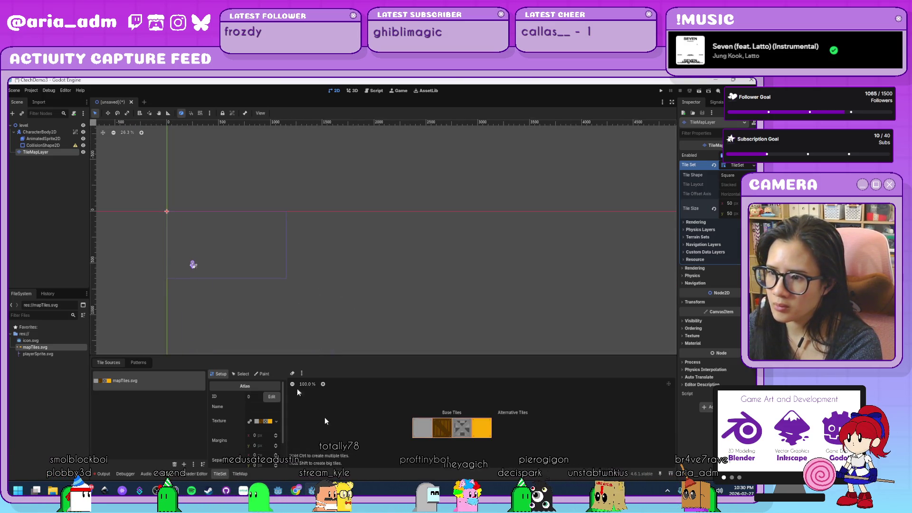
left_click(262, 373)
left_click(254, 395)
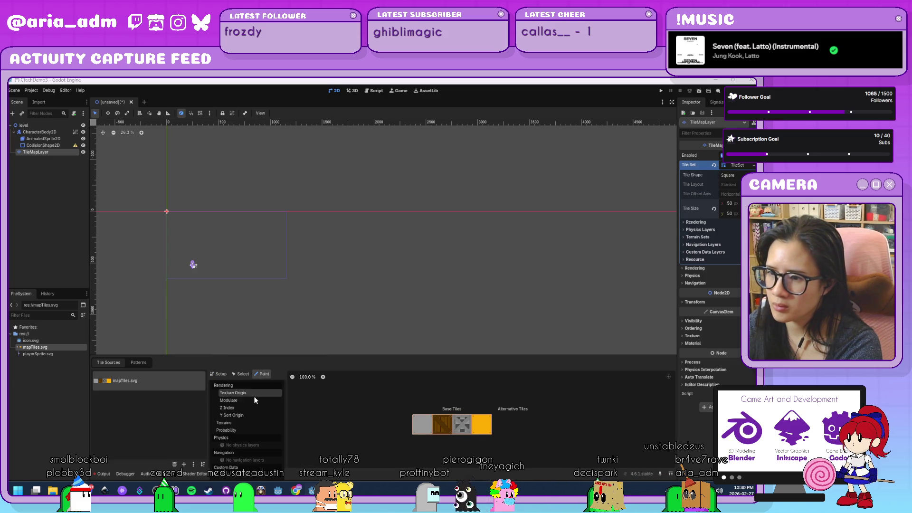
left_click(711, 229)
left_click(711, 229)
left_click(721, 238)
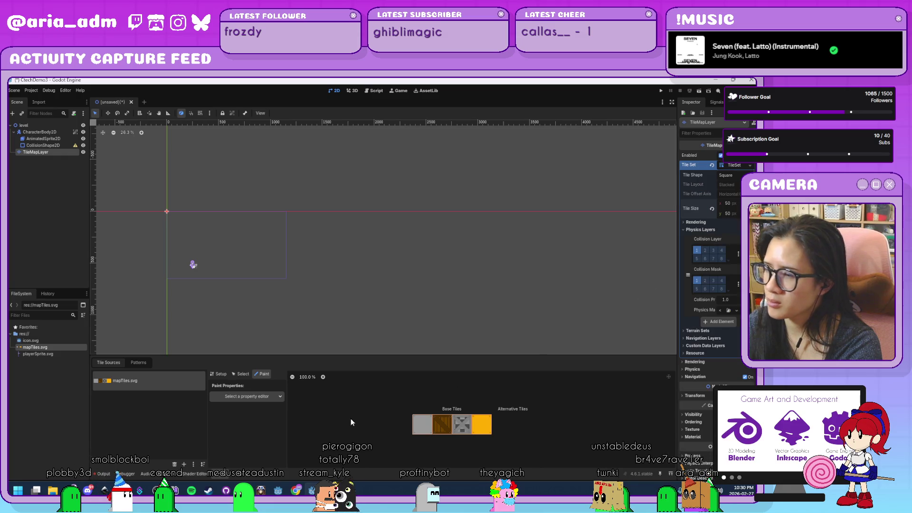
Paint Physics Layer 0 collision onto the grey tile
left_click(247, 396)
left_click(234, 445)
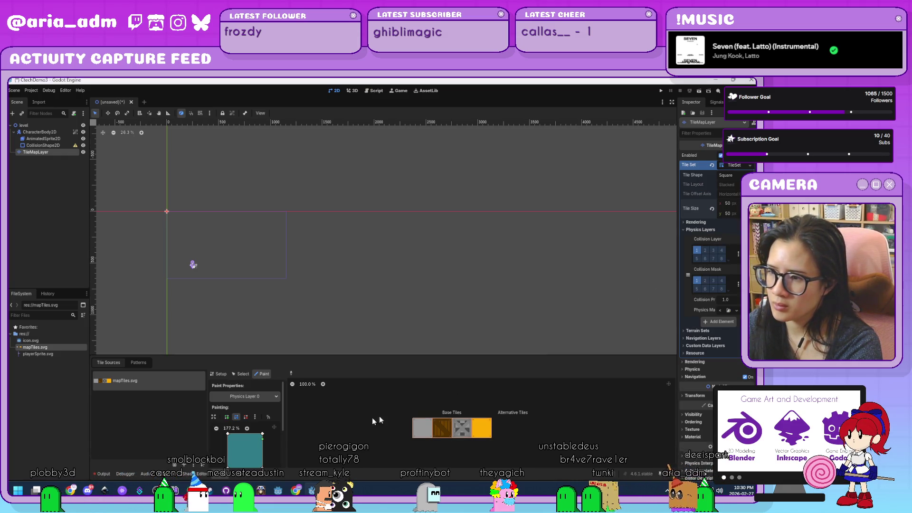
left_click(418, 431)
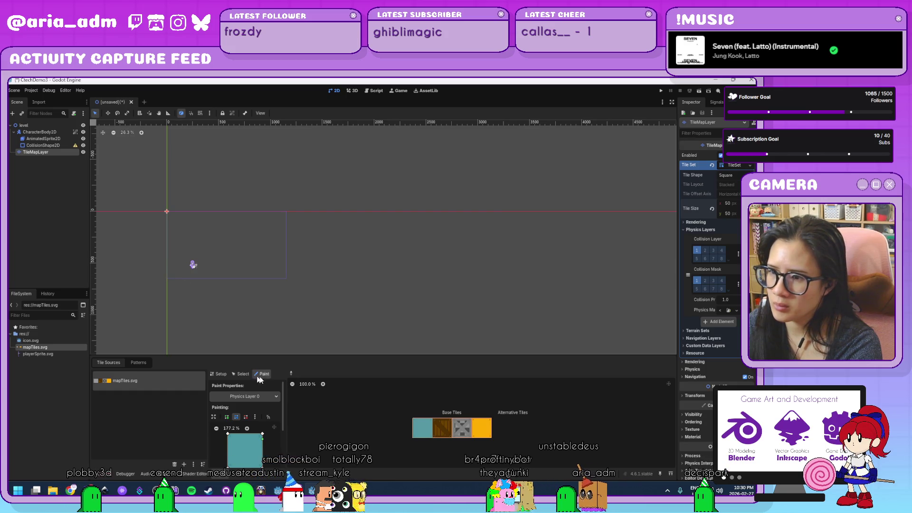
scroll(274, 414, "down", 2)
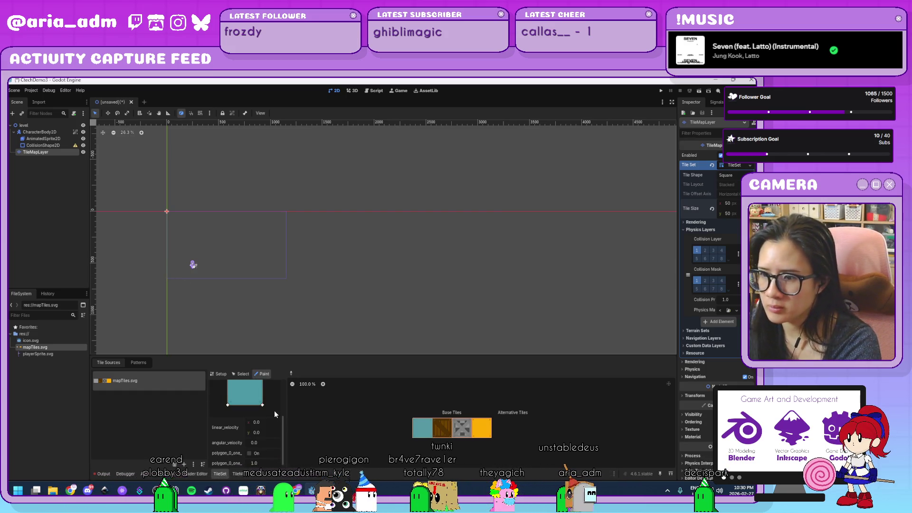
left_click(239, 474)
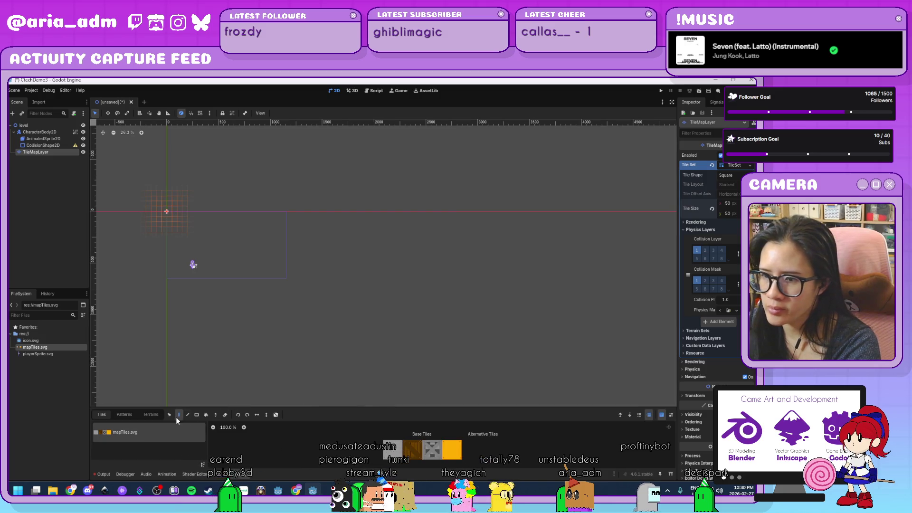
With the single-tile paint tool and grey tile, draw the floor, ceiling, left and right walls
left_click(189, 415)
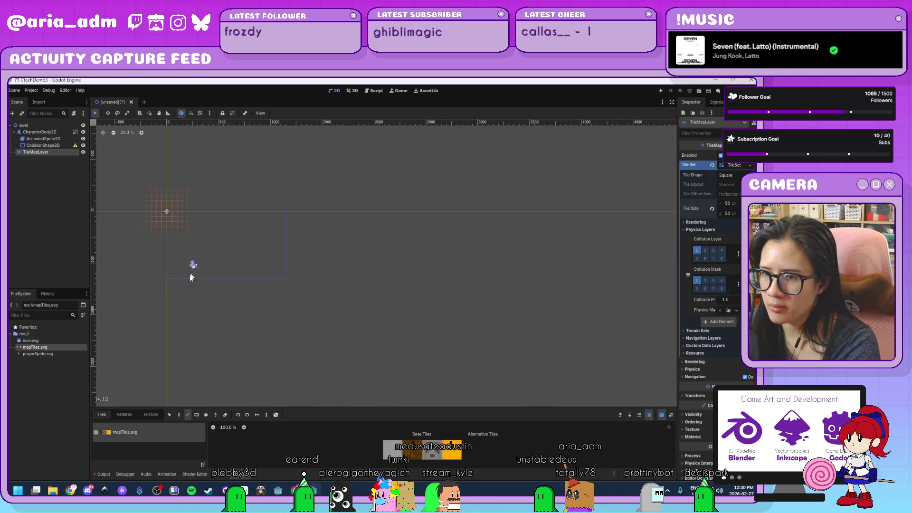
left_click(391, 452)
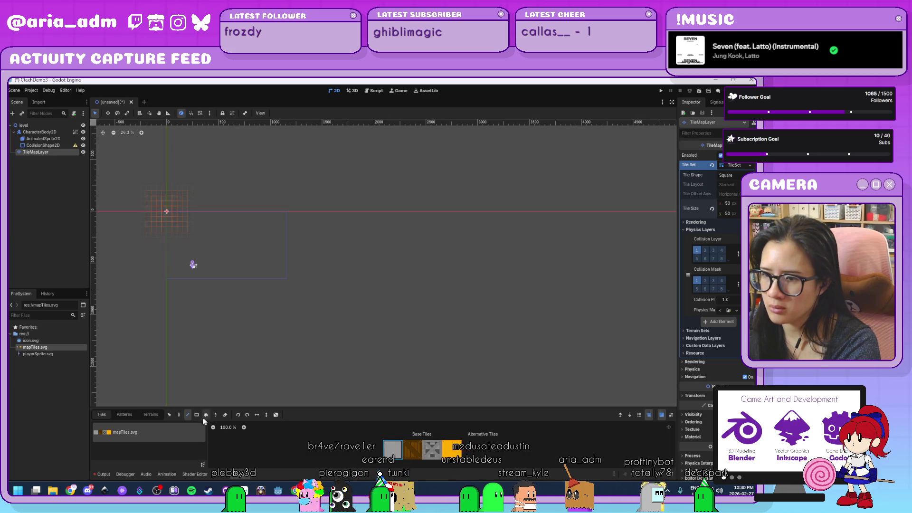
left_click_drag(172, 276, 649, 276)
mouse_move(167, 215)
left_mouse_down()
mouse_move(669, 217)
mouse_move(650, 212)
left_mouse_up()
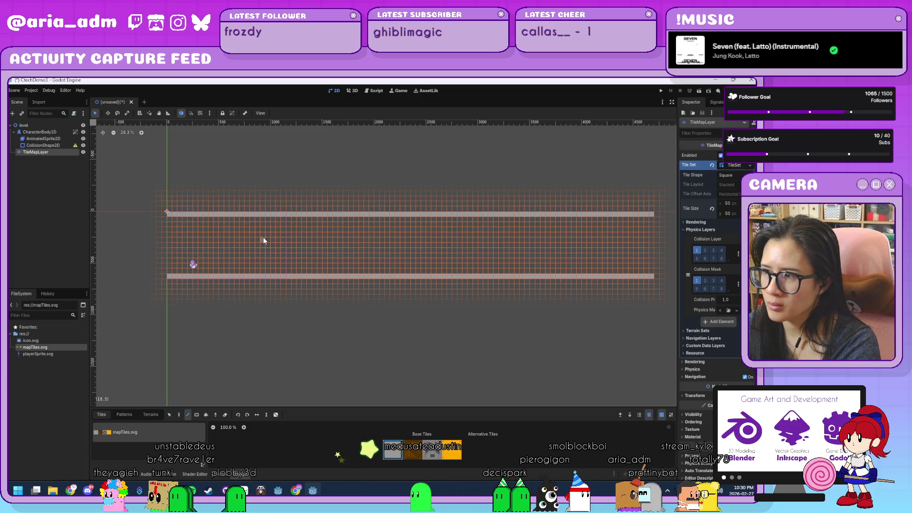
left_click_drag(170, 220, 170, 272)
left_click_drag(648, 219, 651, 269)
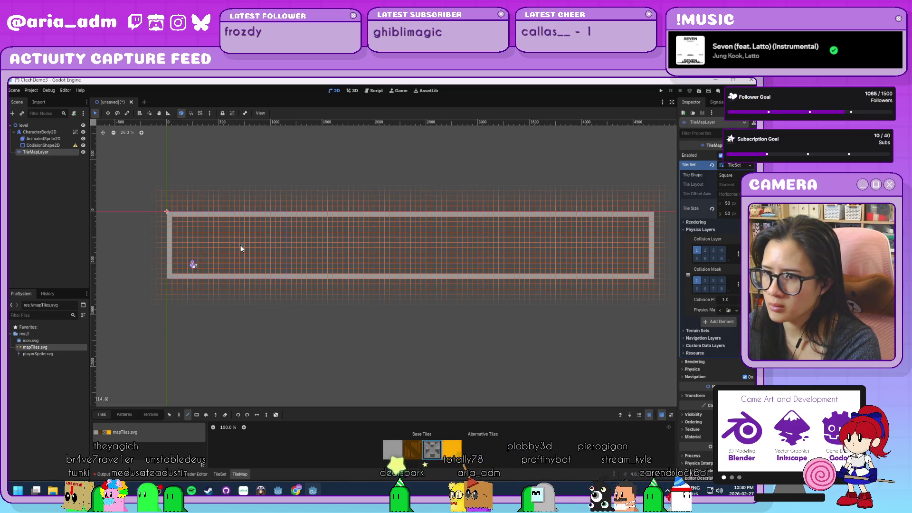
Place four crossed-crate platforms floating above the floor
left_click(264, 239)
left_click(320, 240)
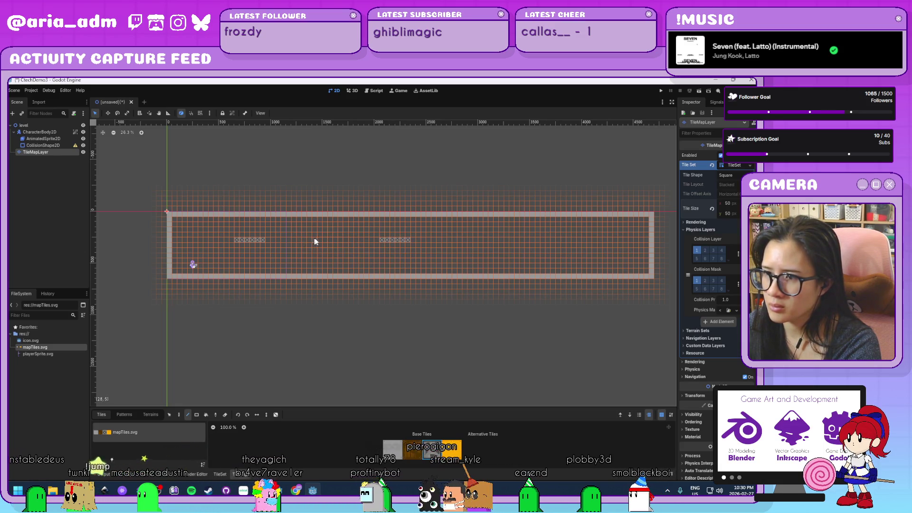
left_click(356, 256)
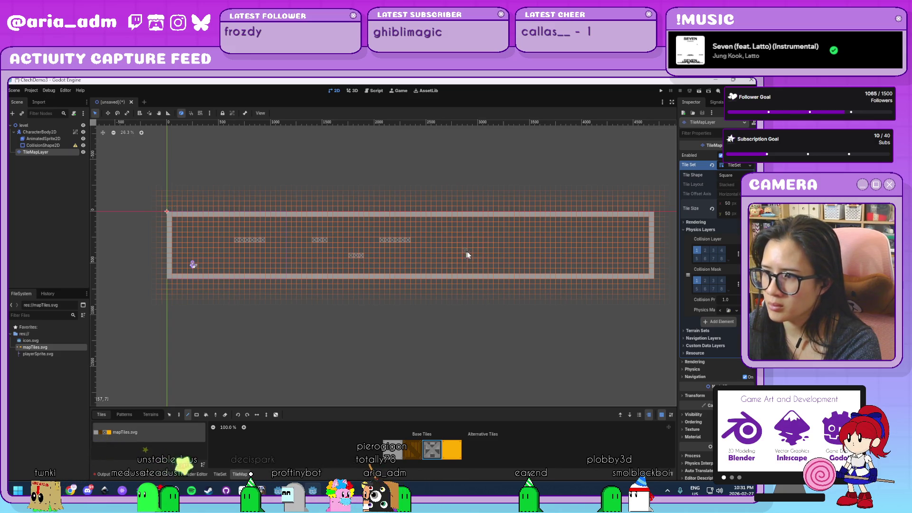
left_click(483, 251)
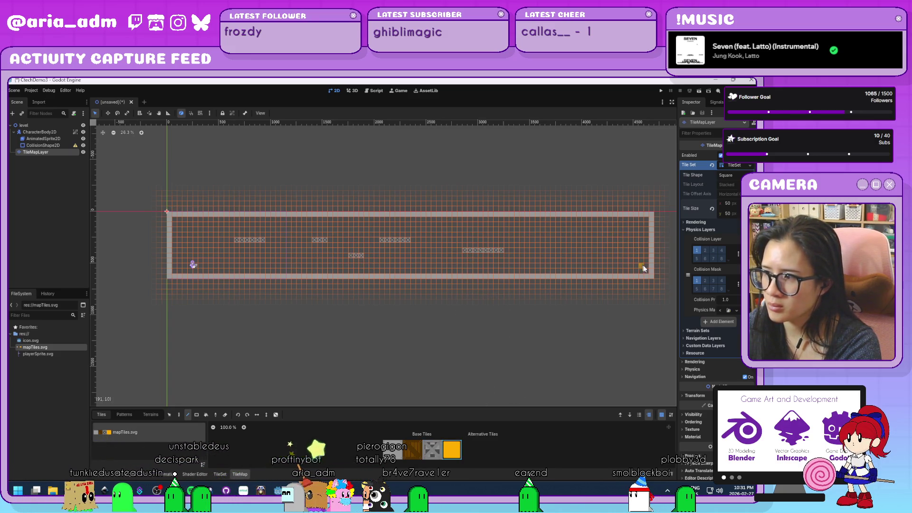
Build orange steps and ledges along the floor, starting in the bottom-right corner
mouse_move(646, 271)
left_mouse_down()
mouse_move(624, 272)
mouse_move(638, 263)
left_mouse_up()
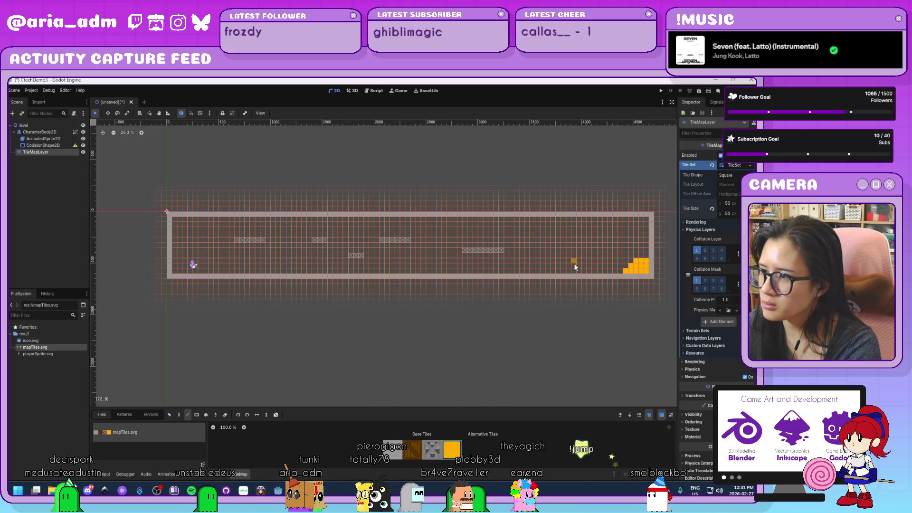
mouse_move(572, 269)
left_mouse_down()
mouse_move(545, 272)
mouse_move(570, 266)
left_mouse_up()
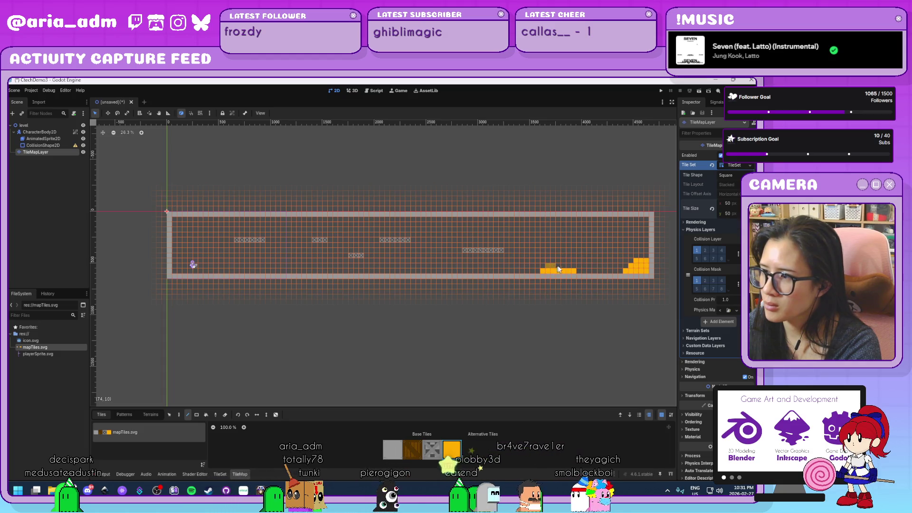
mouse_move(439, 270)
left_mouse_down()
mouse_move(420, 270)
mouse_move(434, 265)
left_mouse_up()
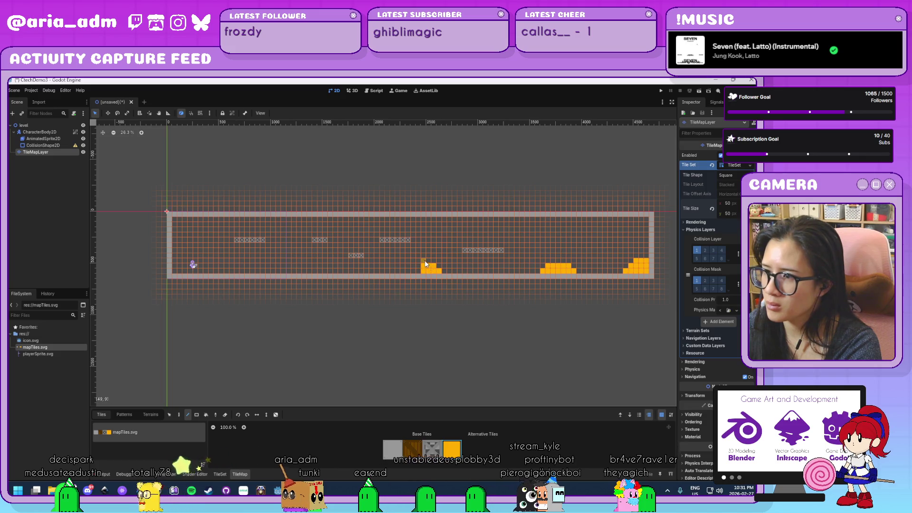
left_click(418, 269)
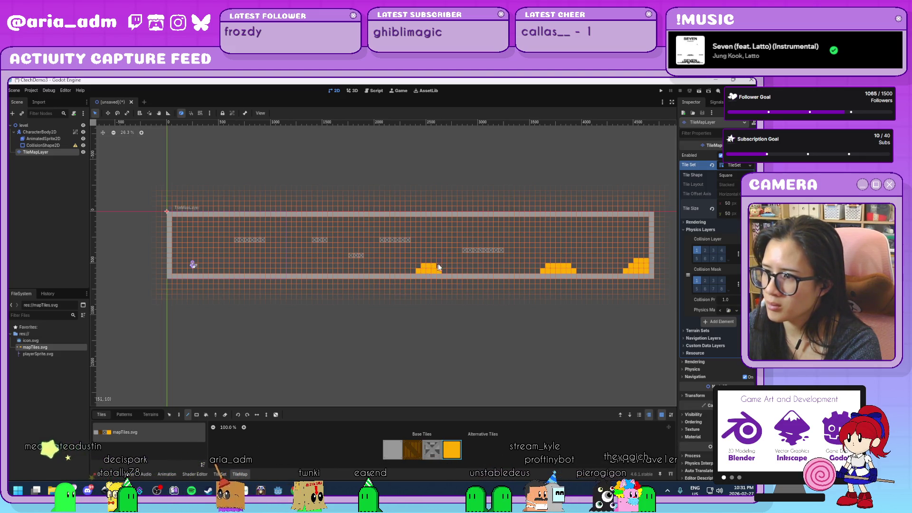
left_click(439, 259)
left_click(435, 258)
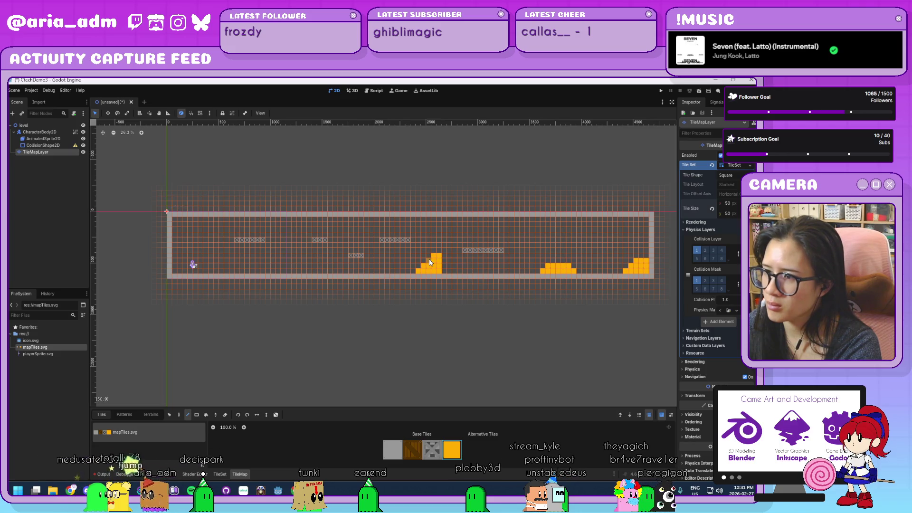
left_click_drag(300, 269, 283, 273)
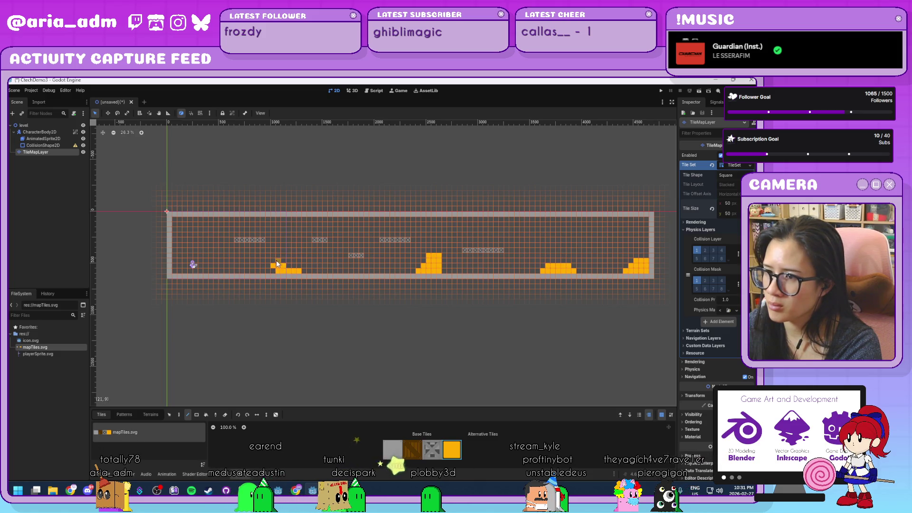
left_click(273, 270)
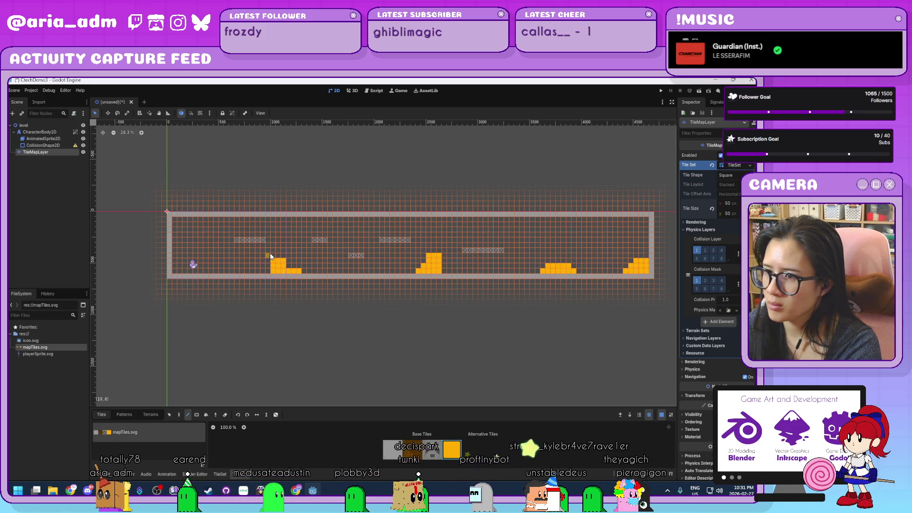
left_click(258, 266)
left_click_drag(249, 266, 247, 273)
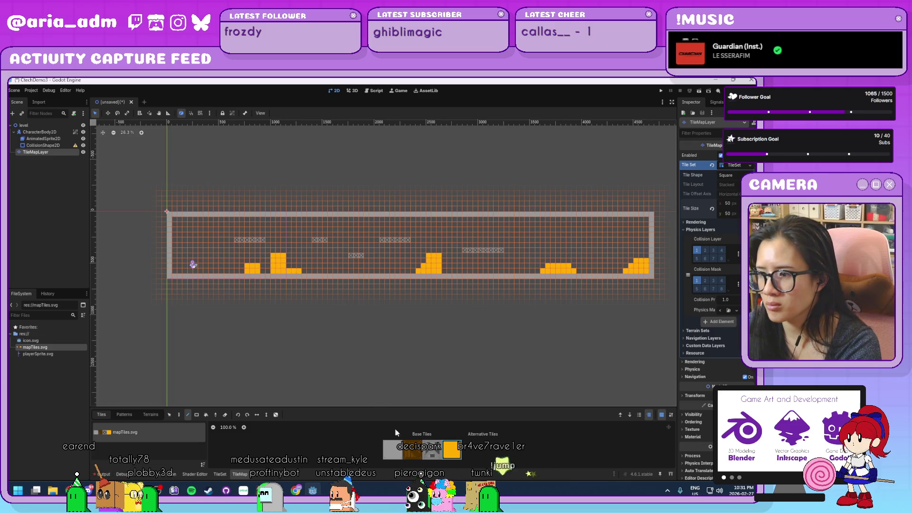
left_click(240, 271)
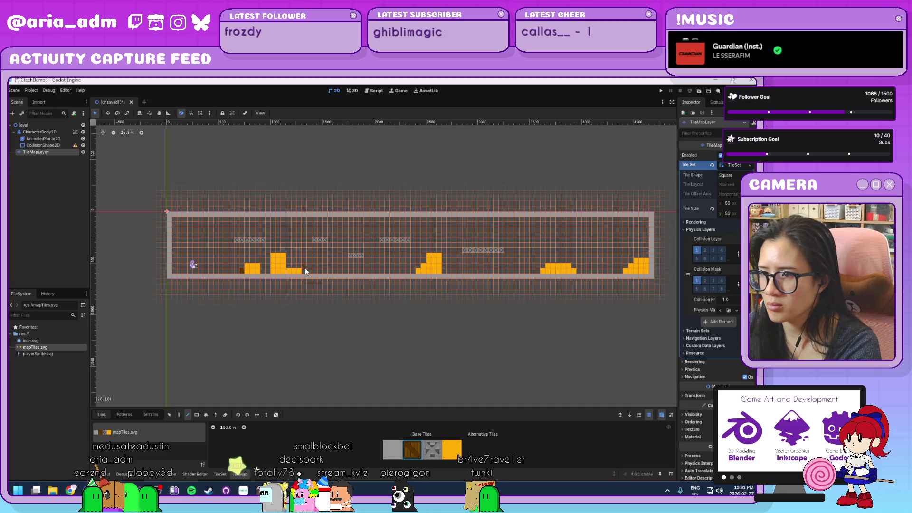
Fill dark brown tiles along the floor row, then select the player body node
left_click(301, 267)
left_click(344, 270)
left_click(403, 270)
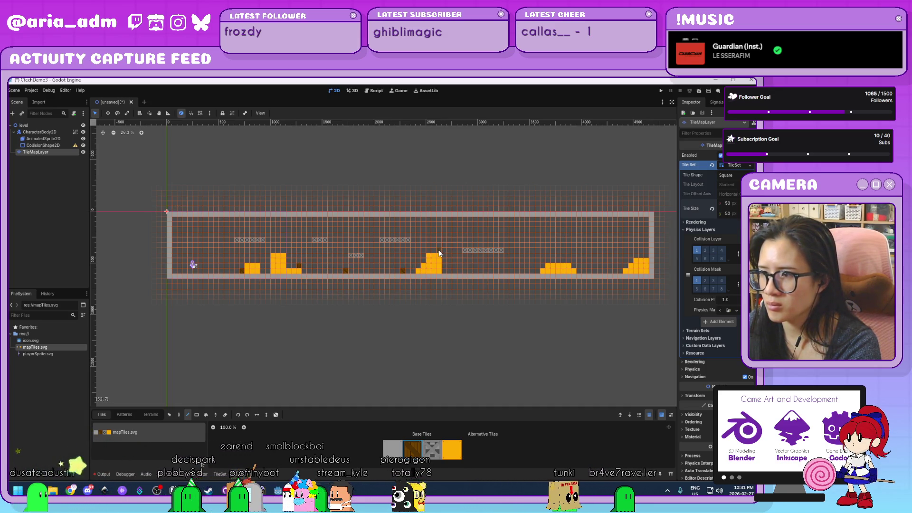
left_click(447, 272)
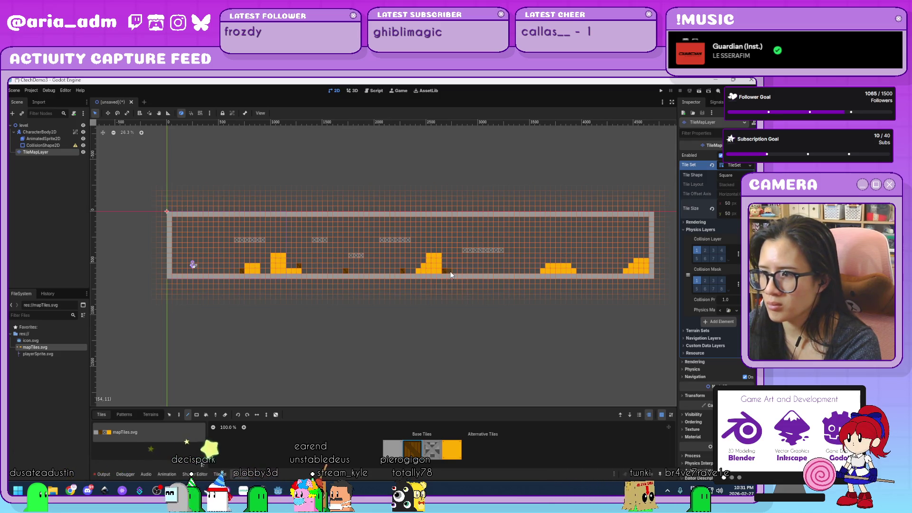
left_click(531, 270)
left_click(526, 271)
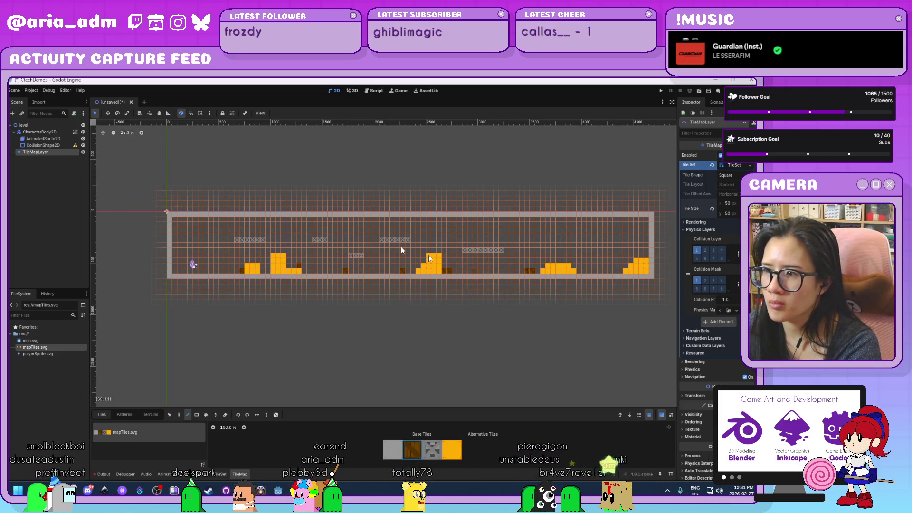
left_click(38, 132)
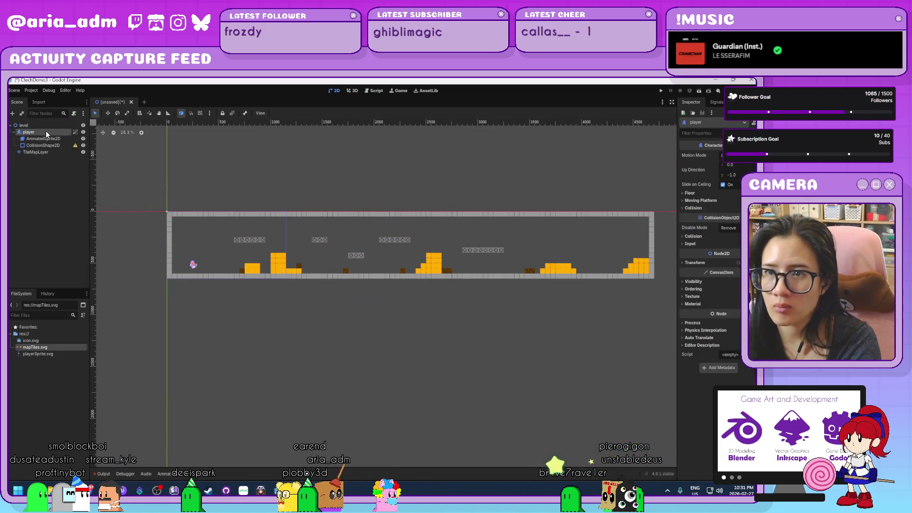
left_click(73, 113)
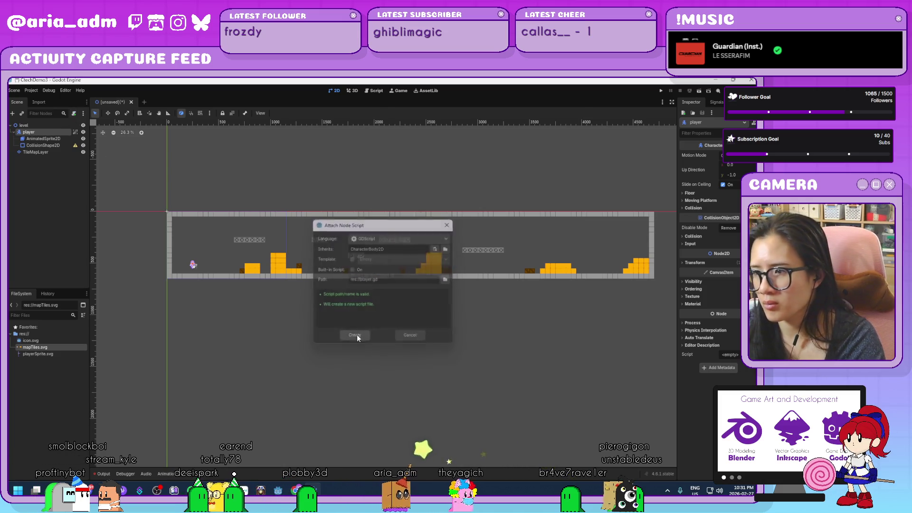
Create player.gd and add jump, left and right actions in the Input Map
left_click(357, 334)
left_click(31, 91)
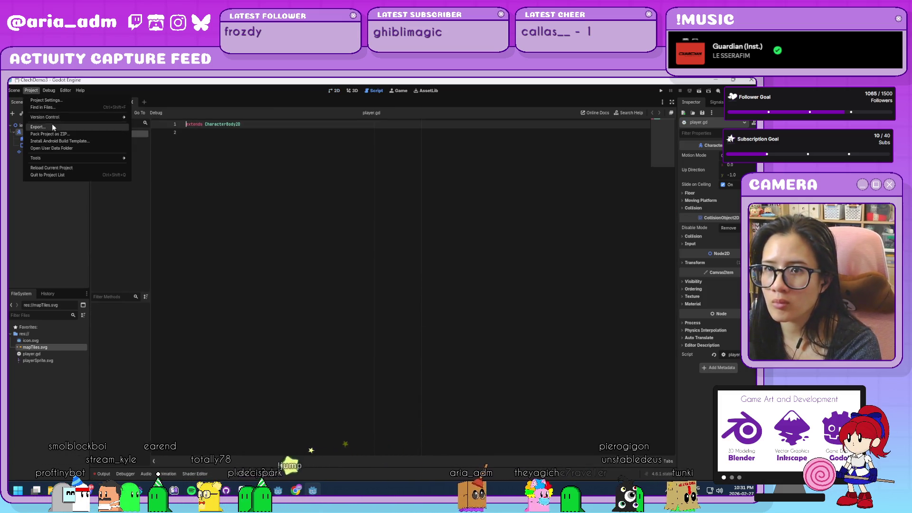
left_click(46, 100)
left_click(248, 192)
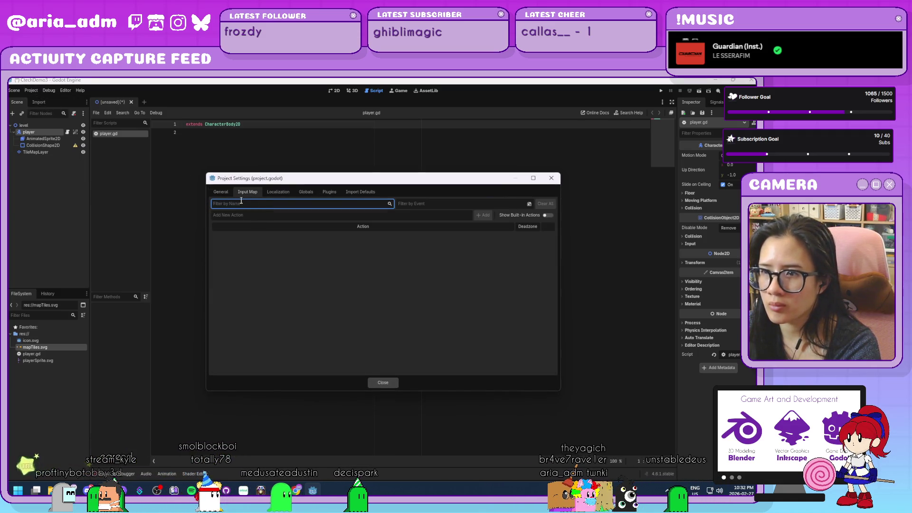
left_click(244, 215)
type("jump")
key("Return")
type("left")
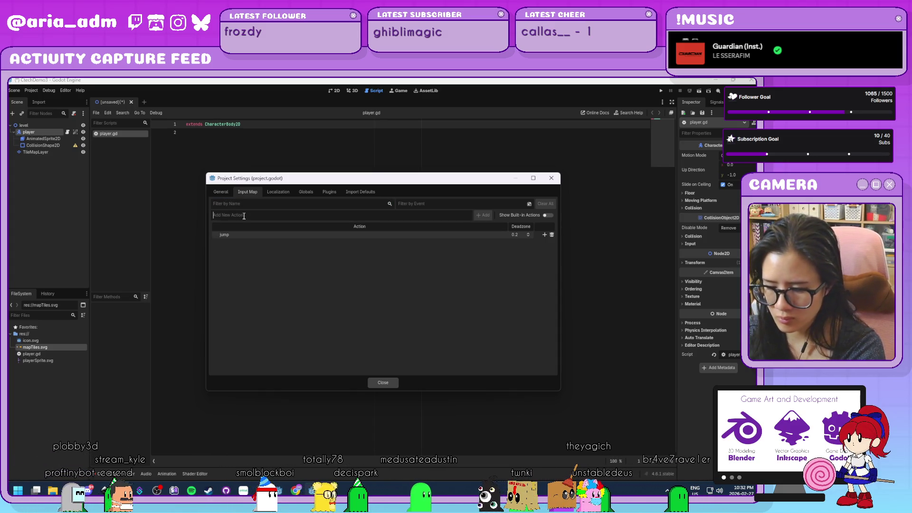
key("Return")
type("right")
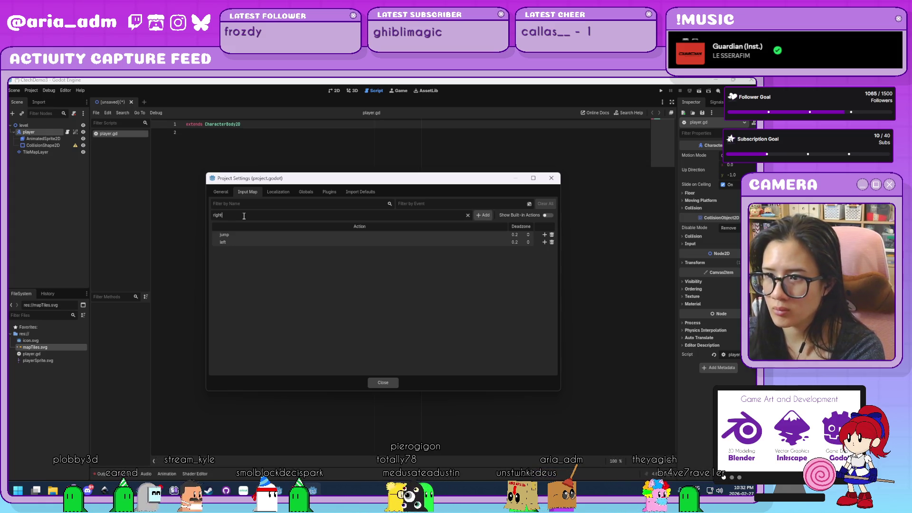
key("Return")
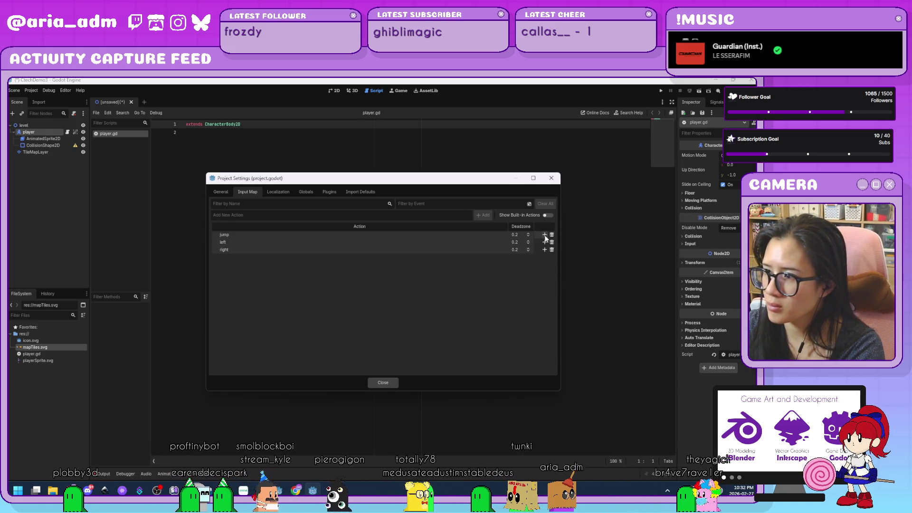
Bind W and Up to the jump action
left_click(545, 235)
key("w")
left_click(360, 342)
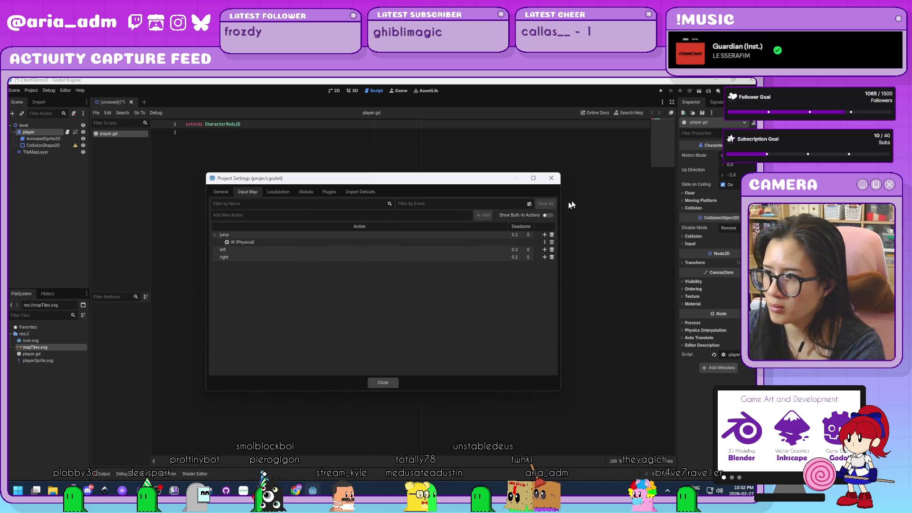
left_click(544, 234)
key("Up")
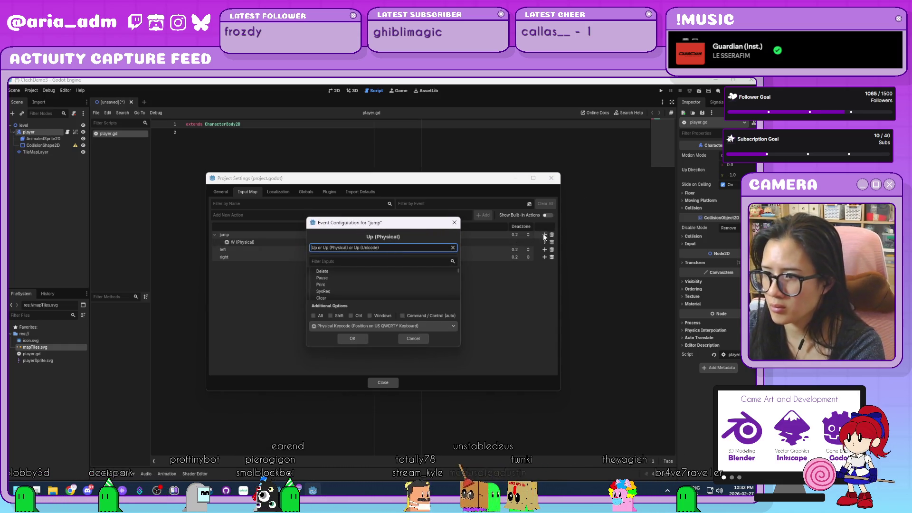
left_click(351, 339)
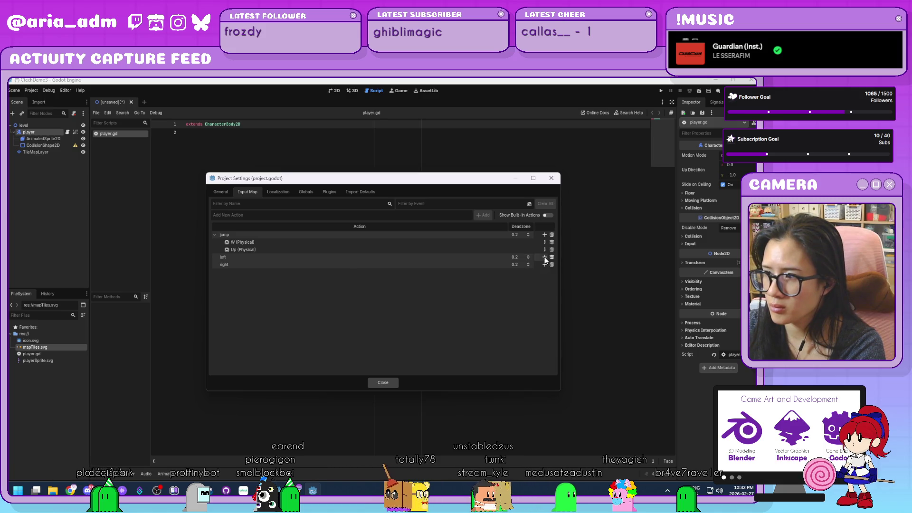
Bind A and the Left arrow to the left action
left_click(544, 257)
key("a")
left_click(355, 339)
left_click(544, 257)
key("Left")
left_click(353, 338)
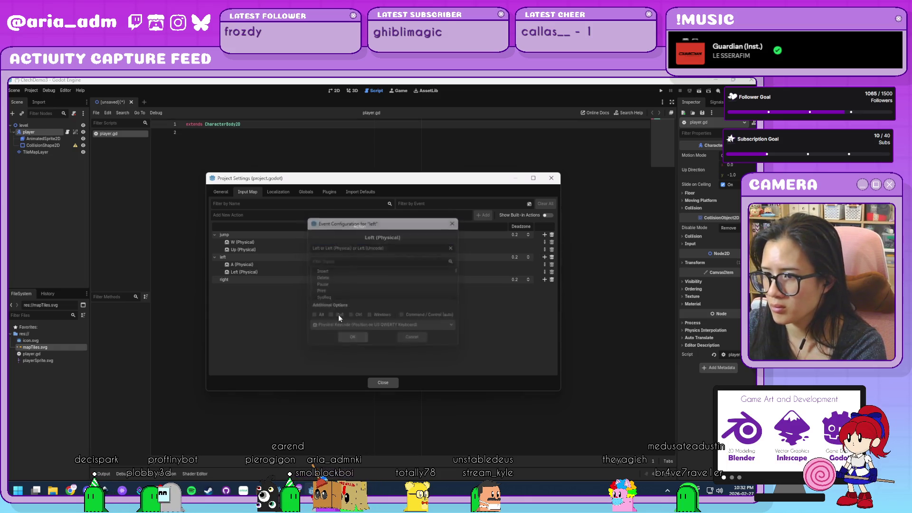
Bind D and the Right arrow to the right action and close Project Settings
left_click(544, 280)
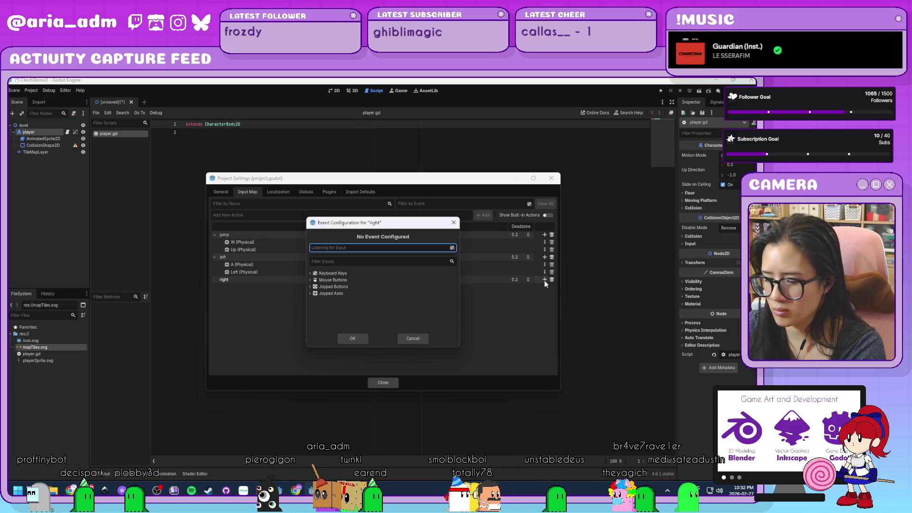
key("d")
left_click(352, 336)
left_click(545, 280)
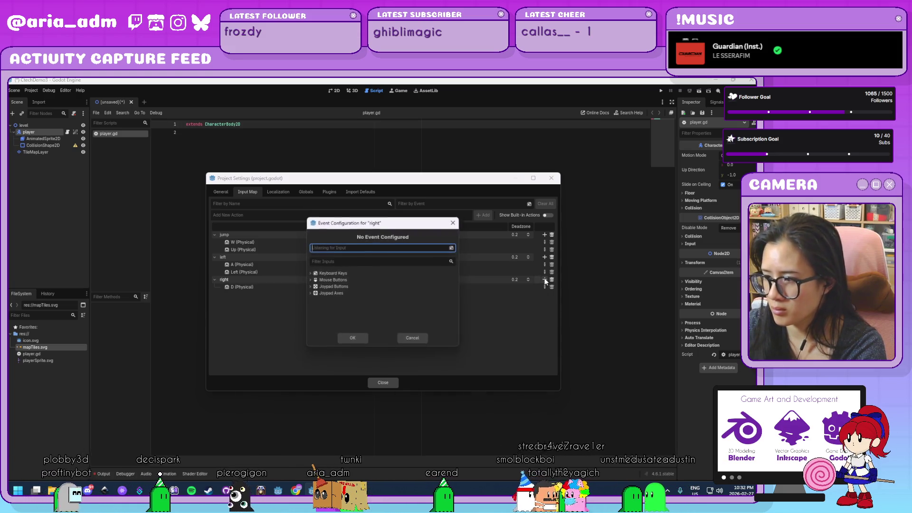
key("Right")
left_click(352, 338)
left_click(381, 384)
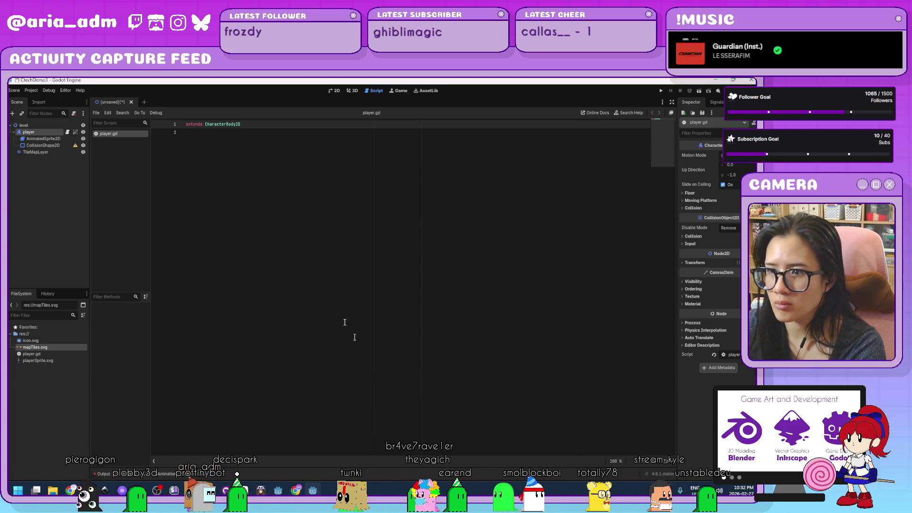
Paste the player movement script into player.gd and select the duck input block
left_click(244, 136)
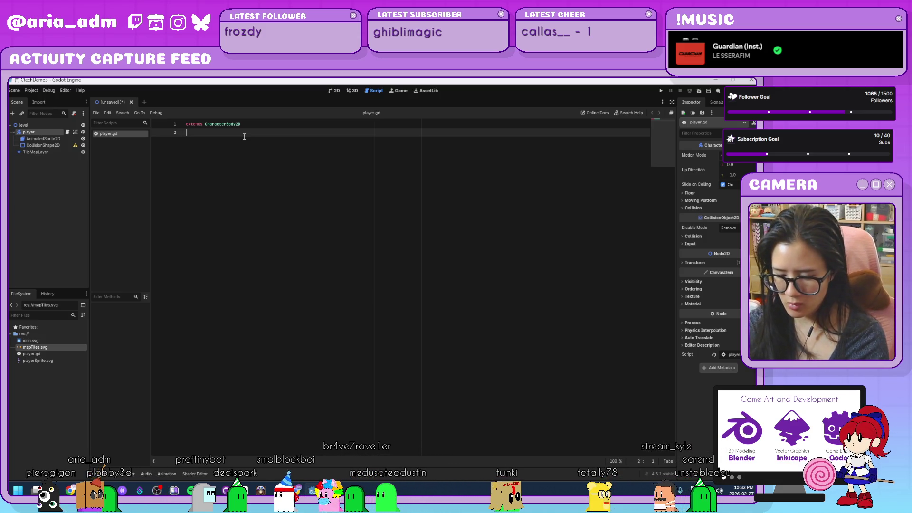
key("Return")
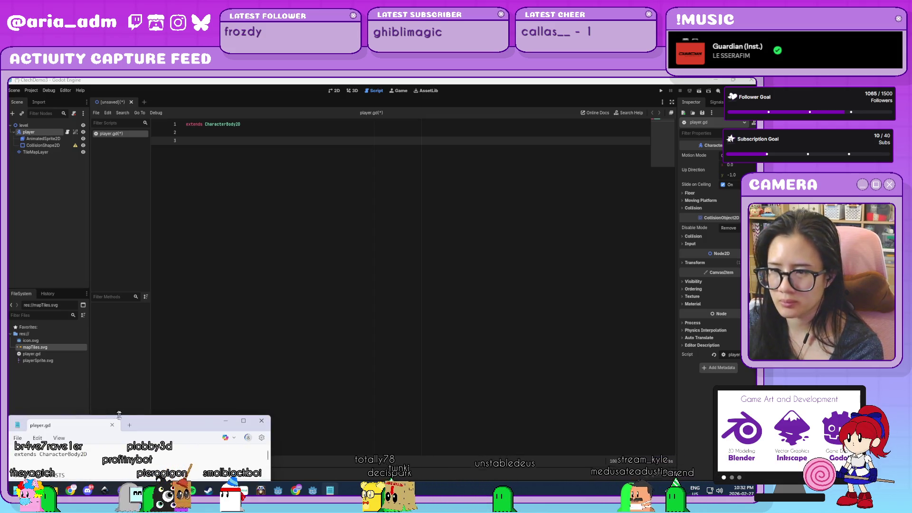
key("alt+Tab")
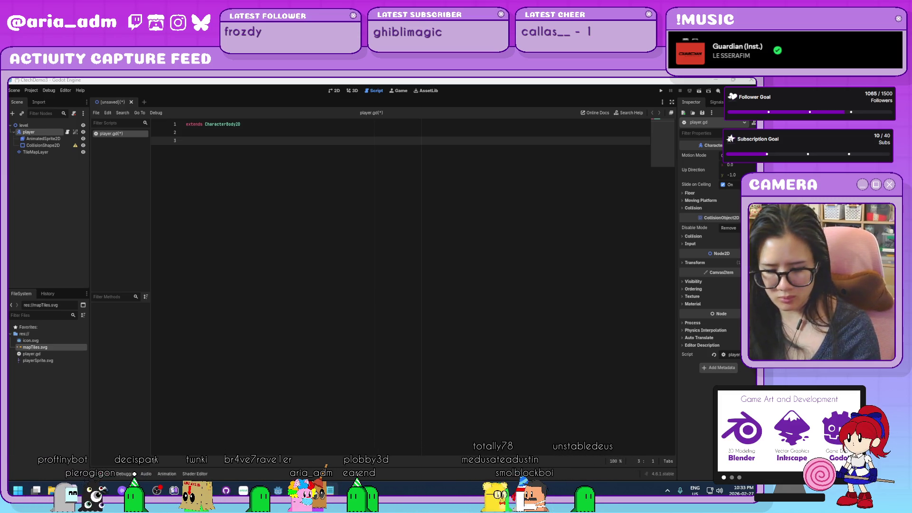
key("ctrl+v")
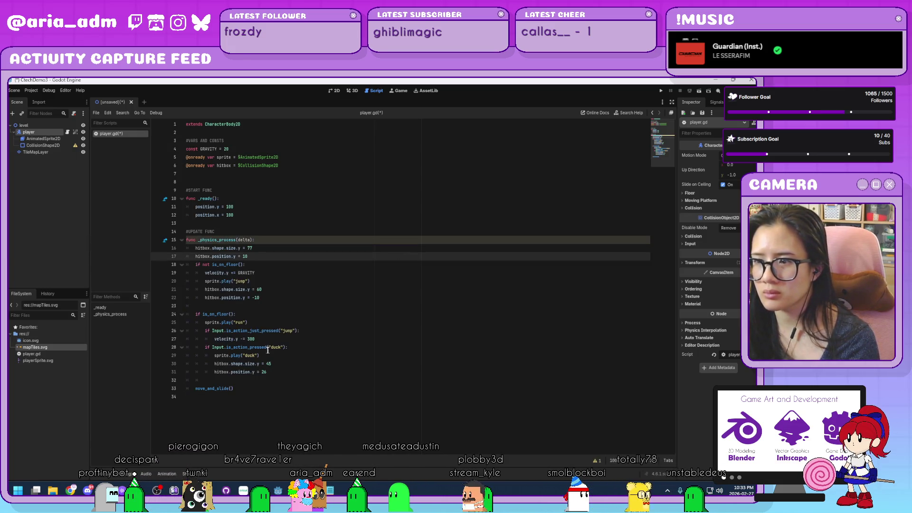
left_click_drag(267, 372, 180, 347)
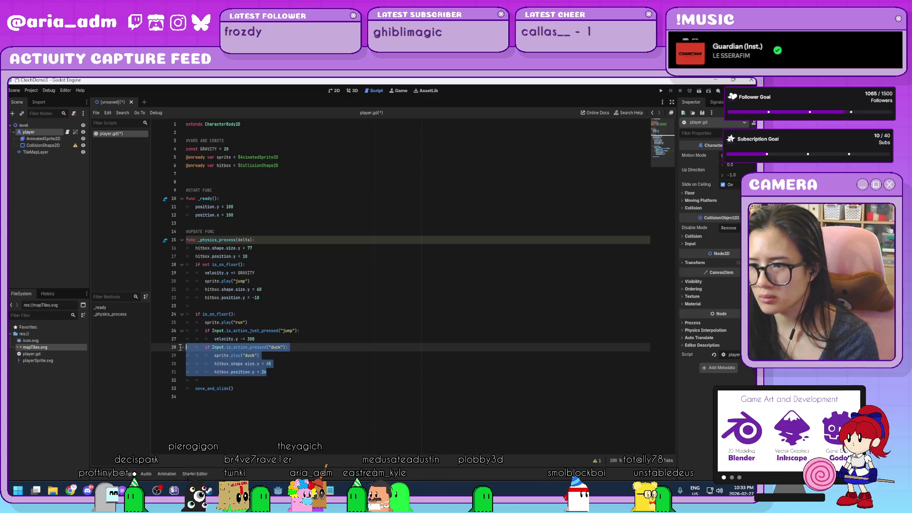
left_click(384, 301)
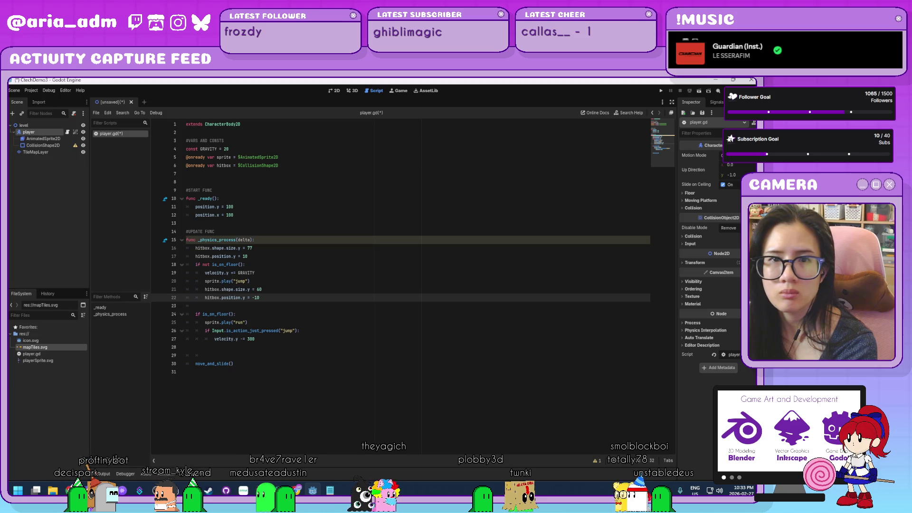
left_click(662, 92)
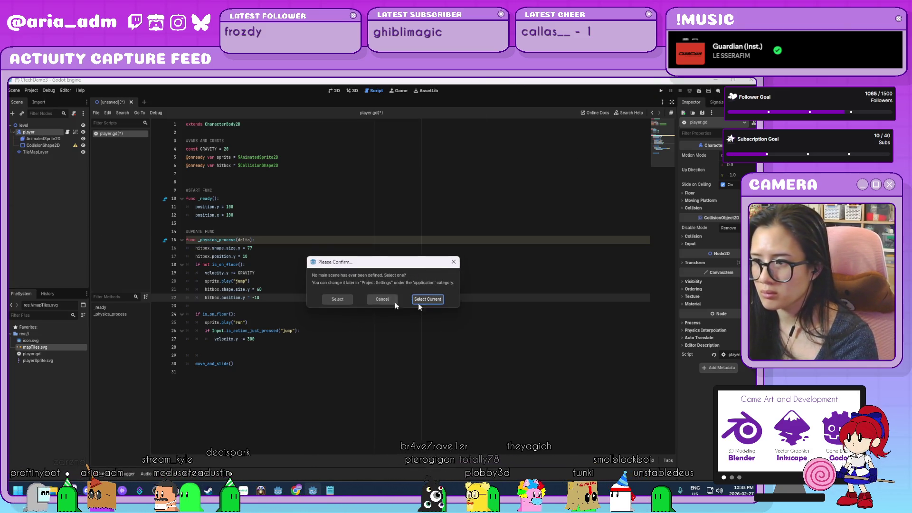
Save the scene as level.tscn as the main scene, run it, and inspect the line 16 error
left_click(438, 301)
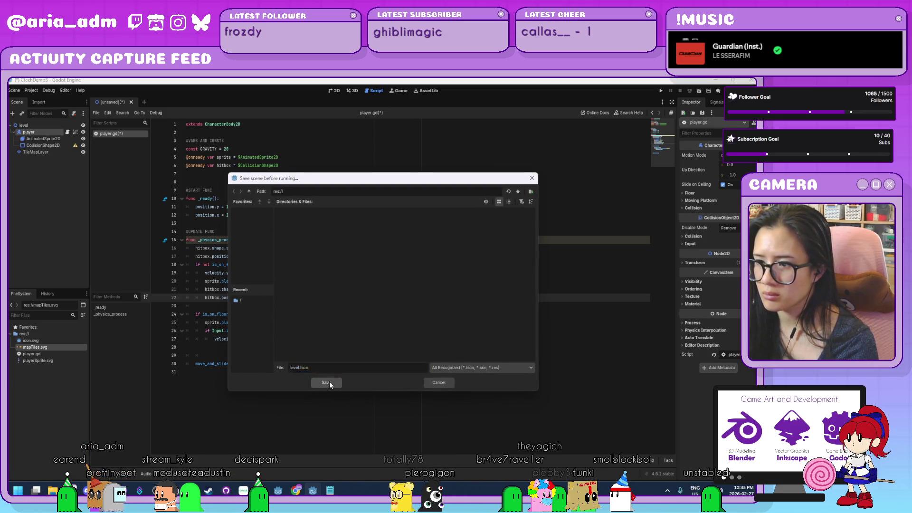
left_click(329, 382)
left_click(297, 322)
left_click(285, 256)
left_click(271, 241)
left_click(269, 248)
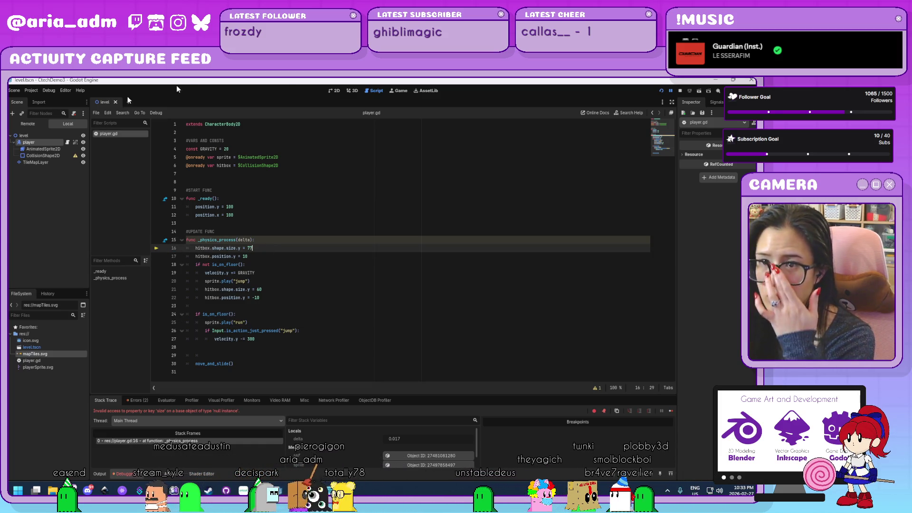
Stretch the player's CollisionShape2D to cover from head to feet
left_click(334, 90)
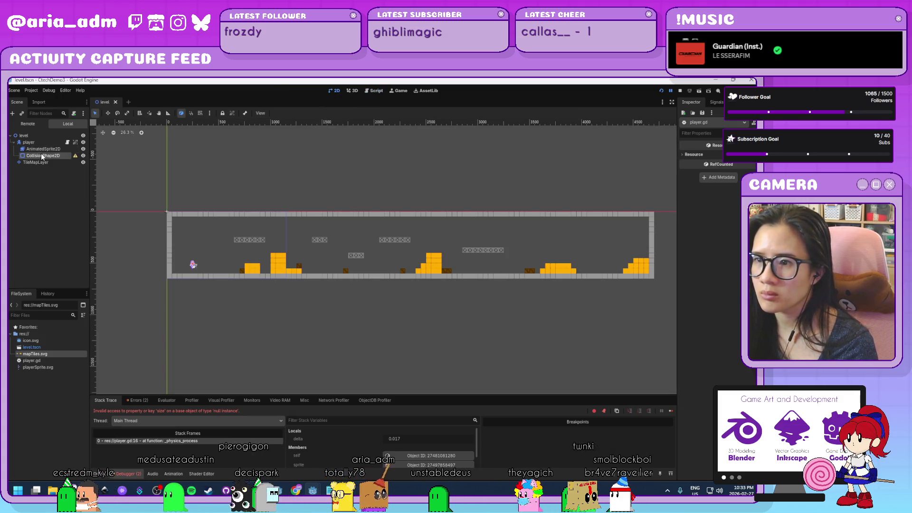
left_click(42, 156)
scroll(238, 301, "up", 10)
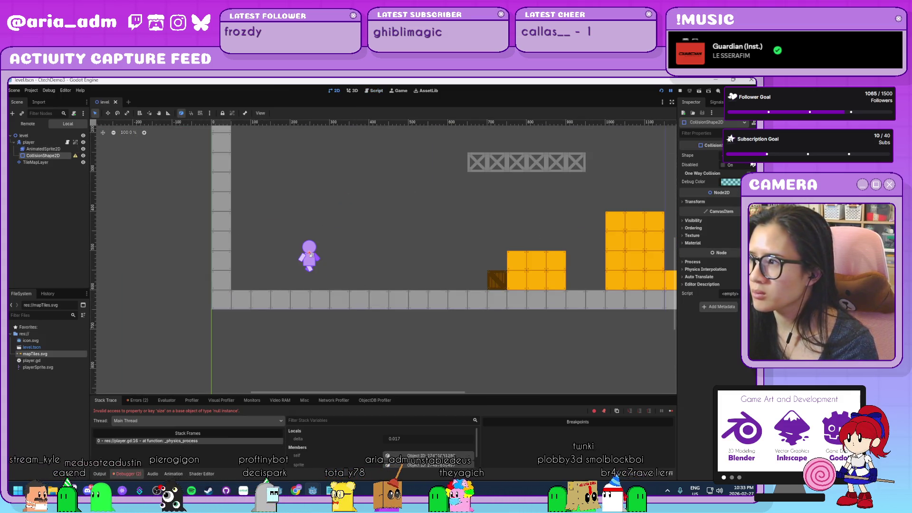
scroll(308, 261, "up", 4)
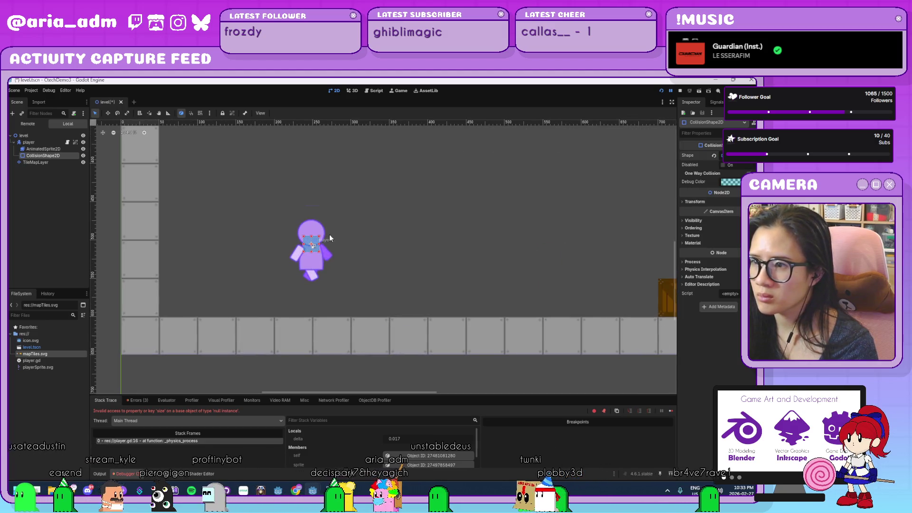
left_click_drag(320, 252, 325, 280)
left_click_drag(304, 237, 296, 218)
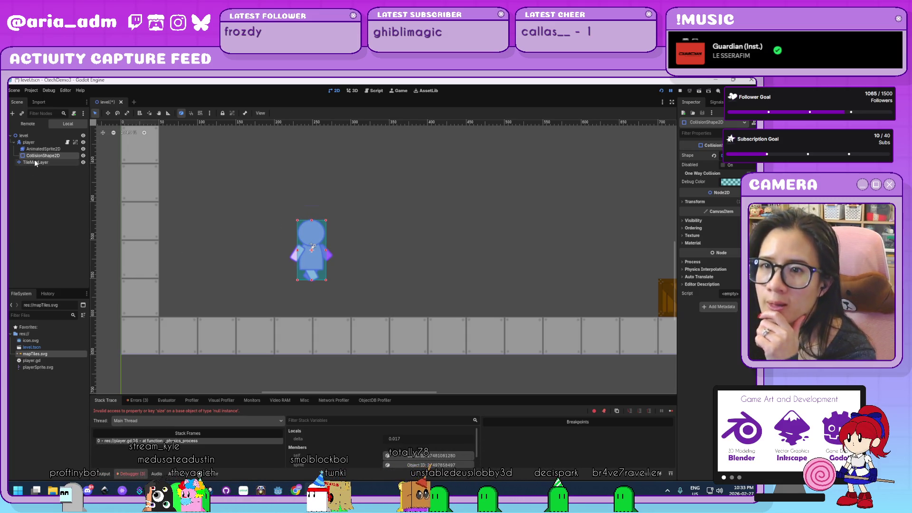
Open player.gd and select the run animation call on line 25
left_click(67, 142)
left_click(259, 265)
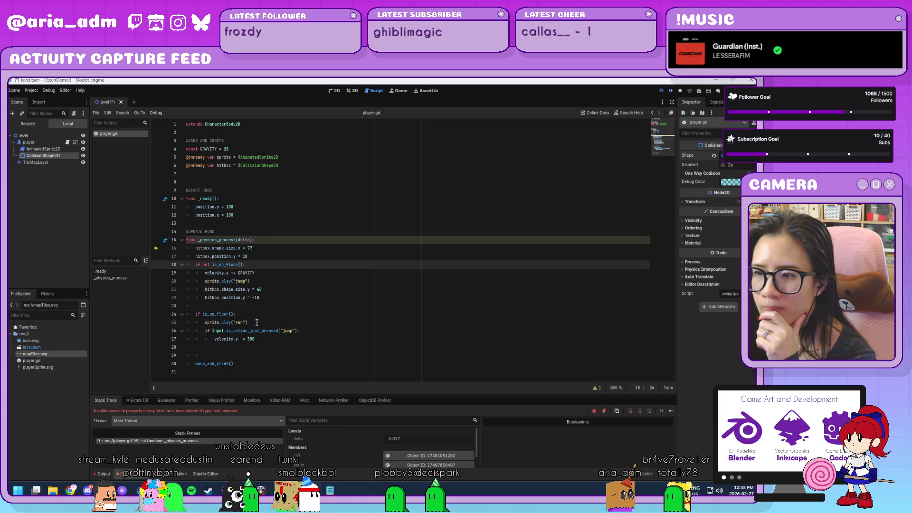
left_click_drag(257, 323, 204, 323)
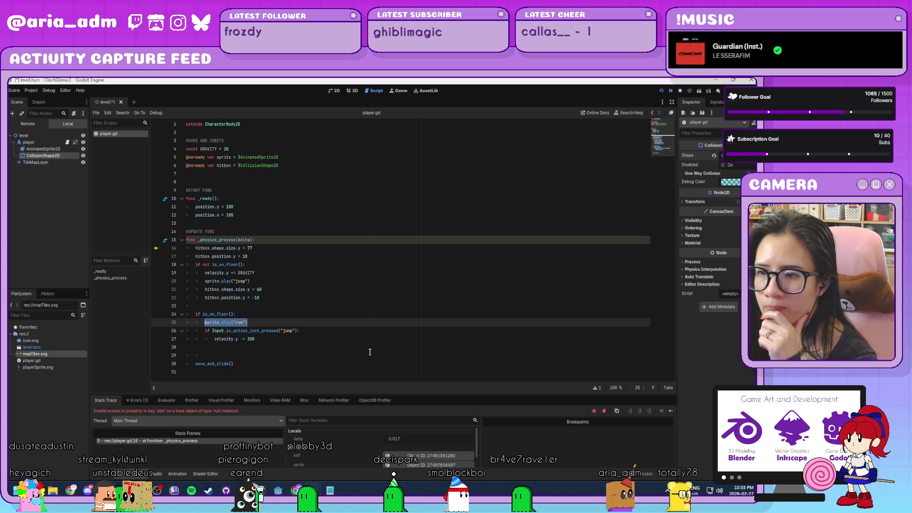
Under the jump code, add an is_action_pressed("left") check that changes velocity.x by SPEED
left_click(246, 323)
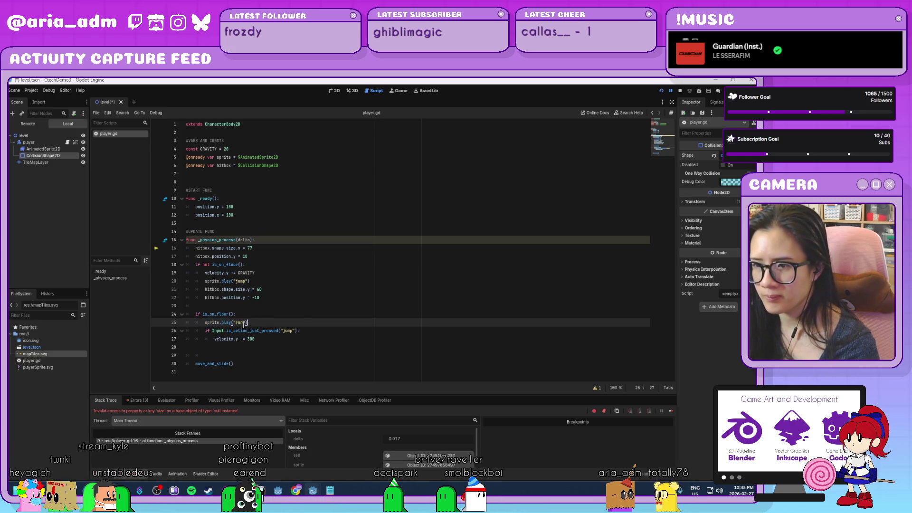
type("ult")
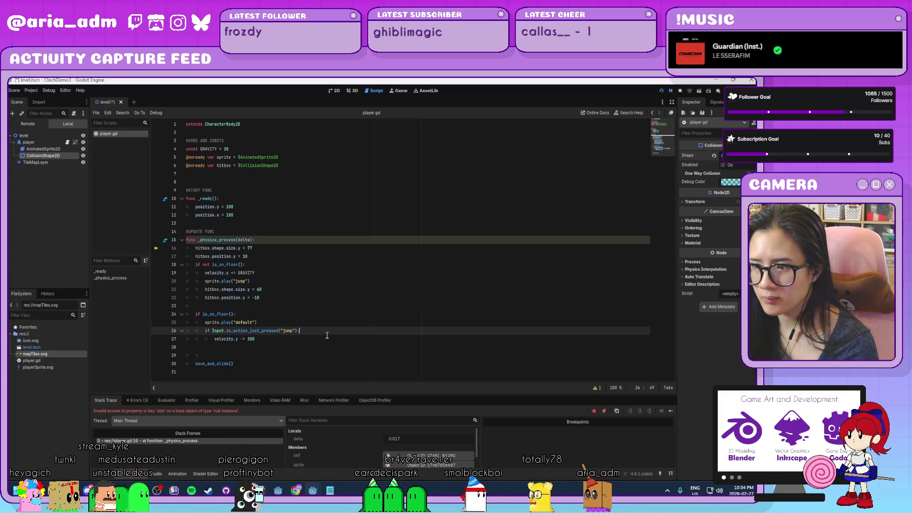
left_click(313, 340)
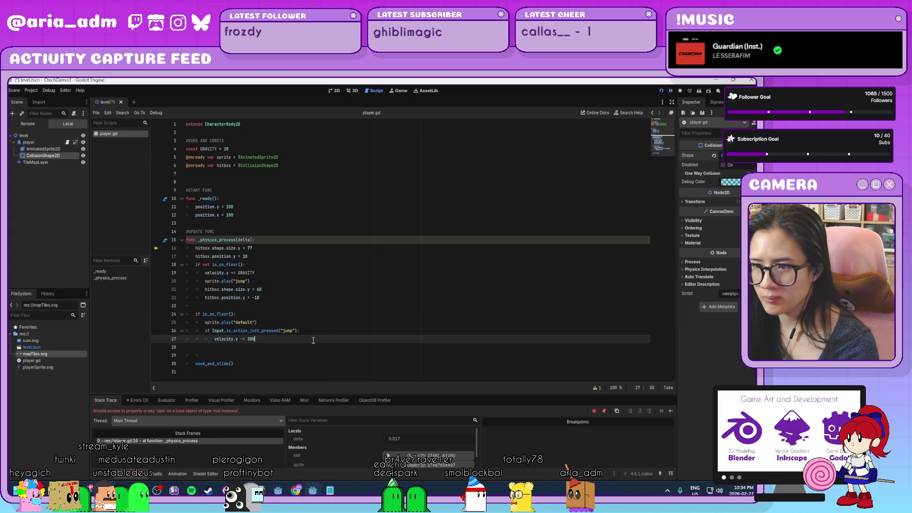
key("Return")
type("if Inpu")
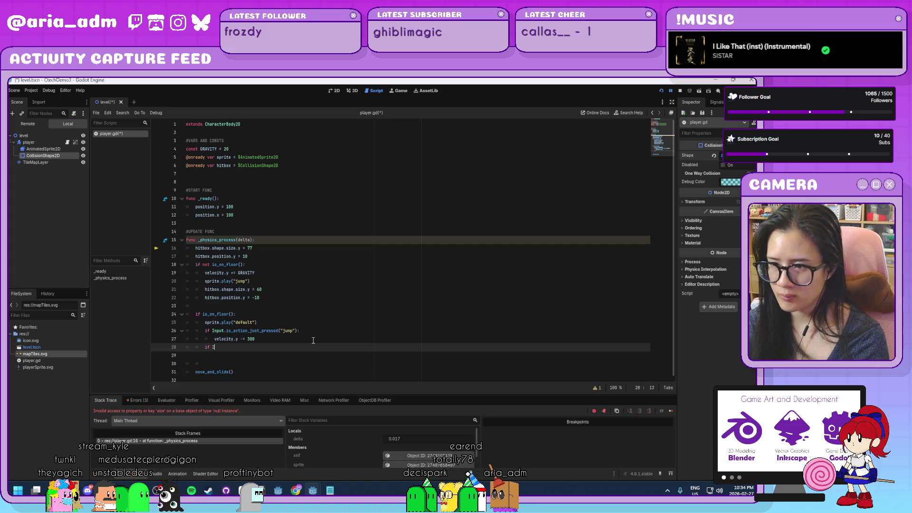
type("t.is_action")
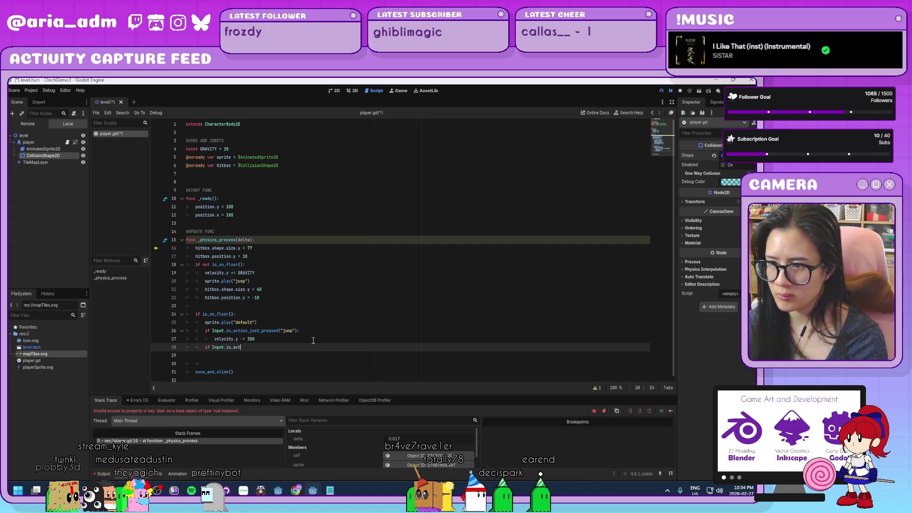
type("_pres")
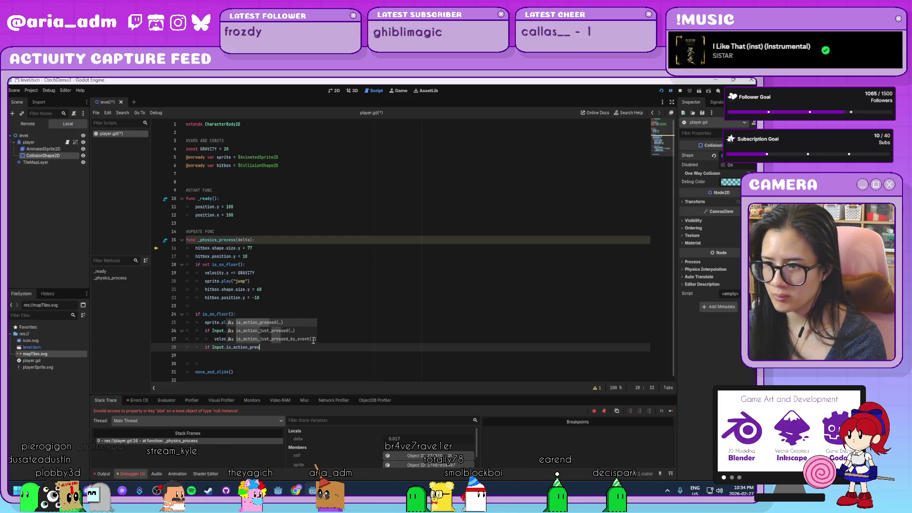
key("Return")
type("\"")
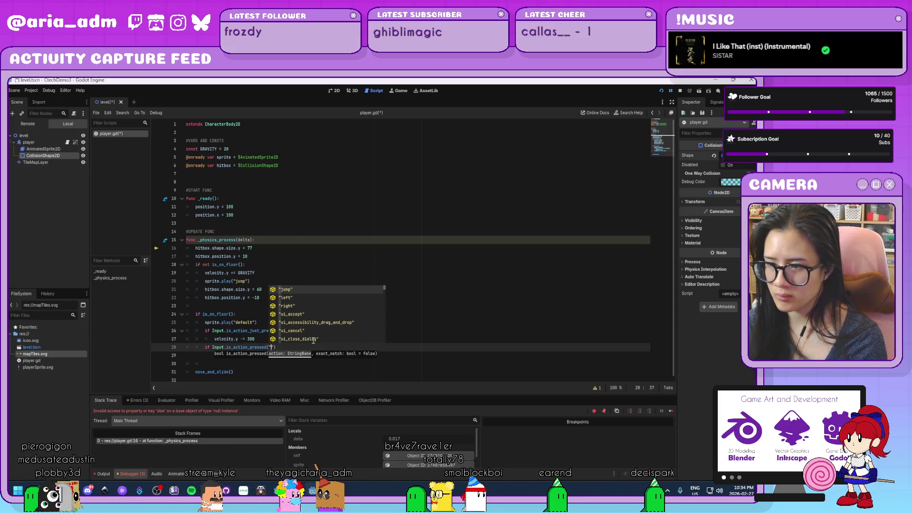
key("Down")
key("Return")
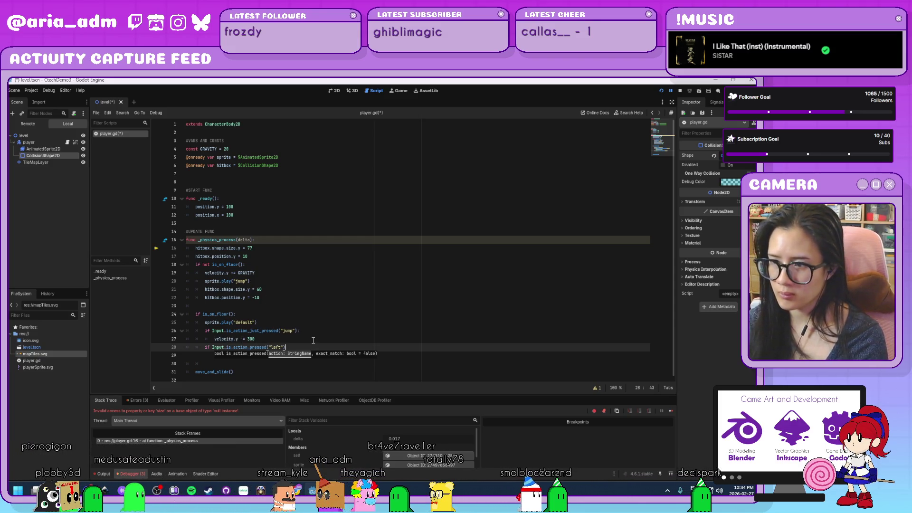
type(":")
key("Return")
scroll(325, 308, "down", 1)
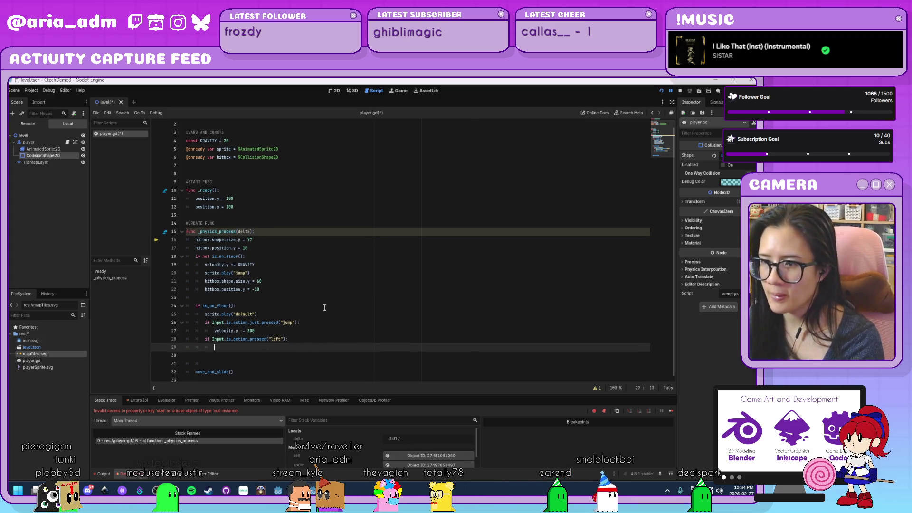
type("velocity.x ")
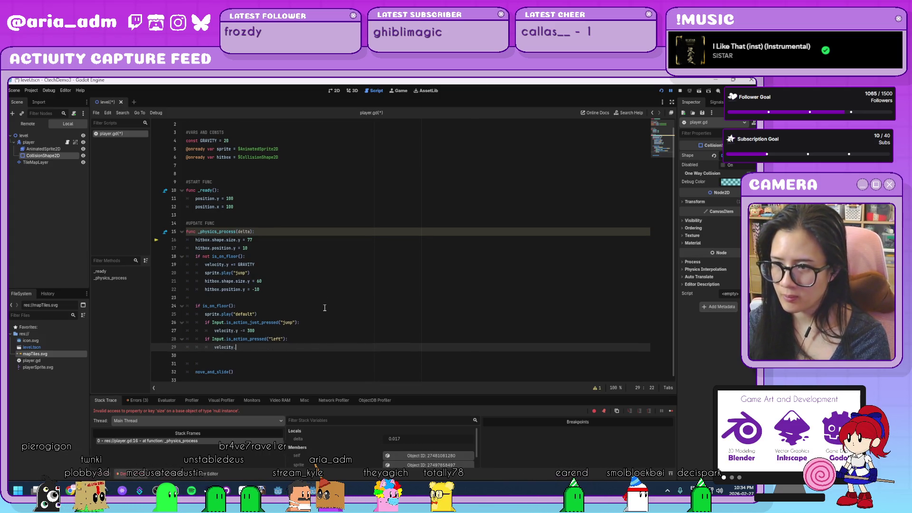
type("+= ")
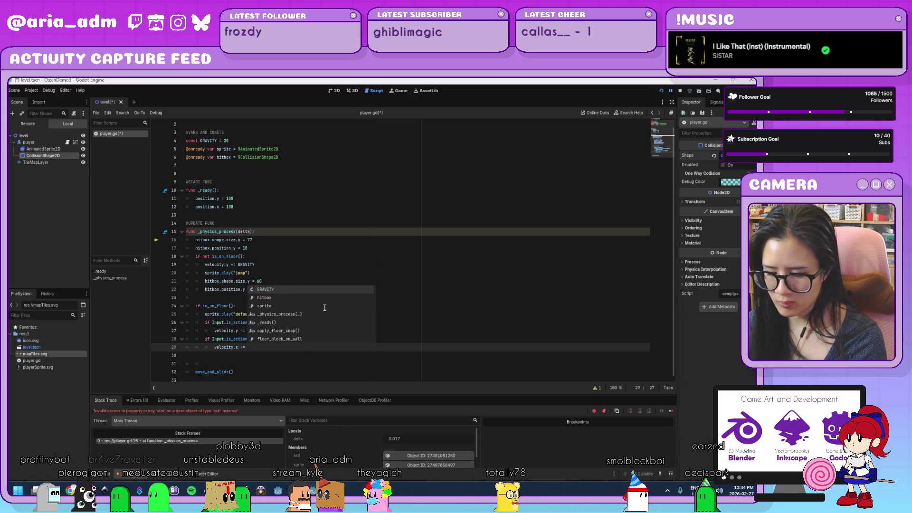
type("SPEED")
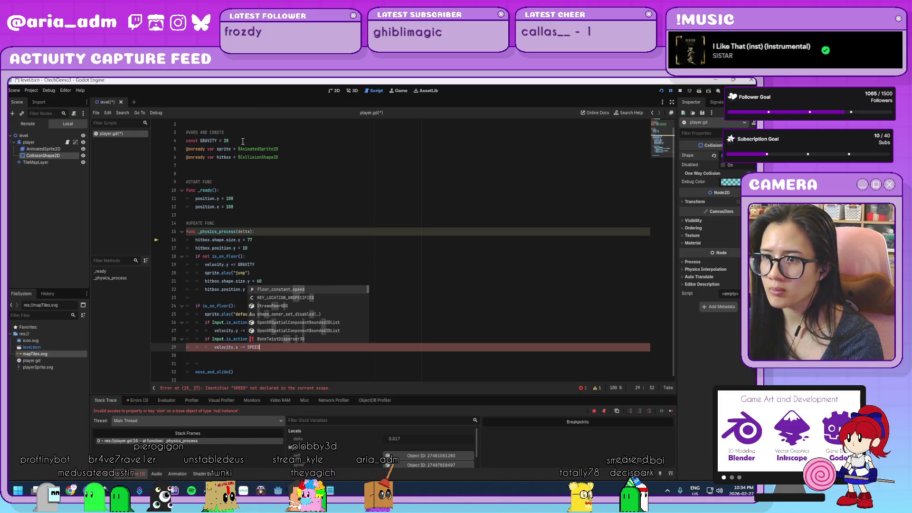
Declare const SPEED = 20 below the GRAVITY constant
left_click(242, 141)
key("Return")
type("cpo")
key("BackSpace")
key("BackSpace")
key("BackSpace")
type("const SPEED = ")
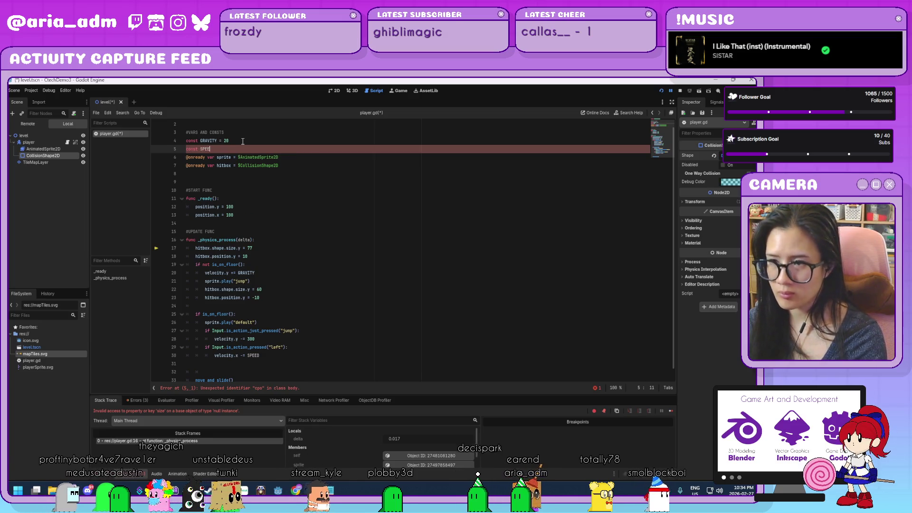
type("20")
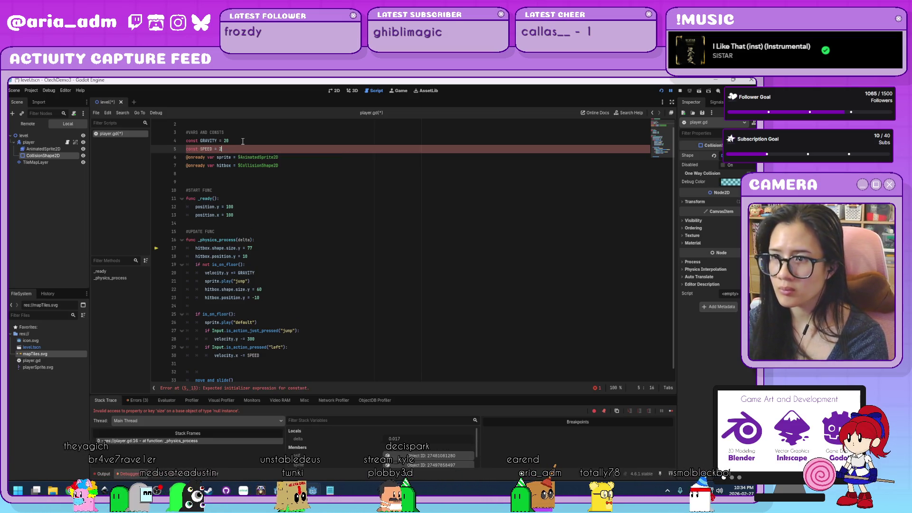
Add an elif is_action_pressed("right") branch that changes velocity.x by SPEED
left_click(264, 357)
key("Return")
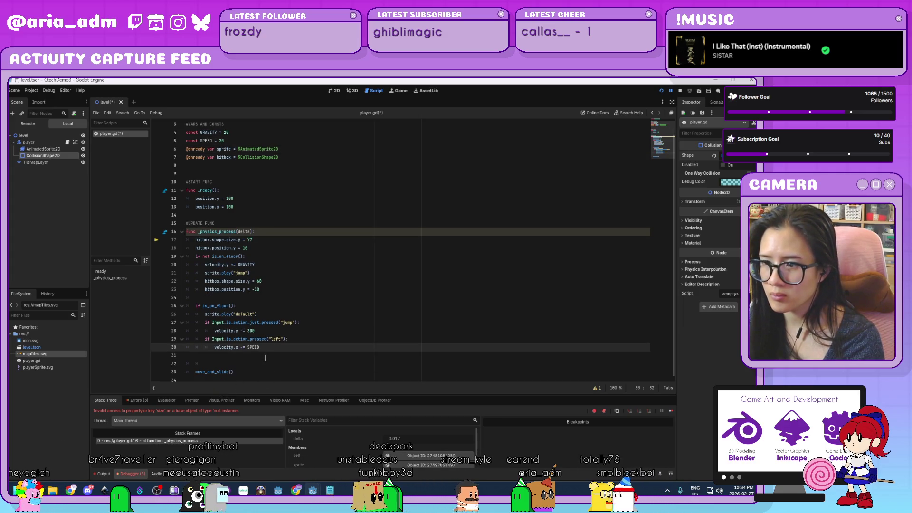
key("BackSpace")
type("elif ")
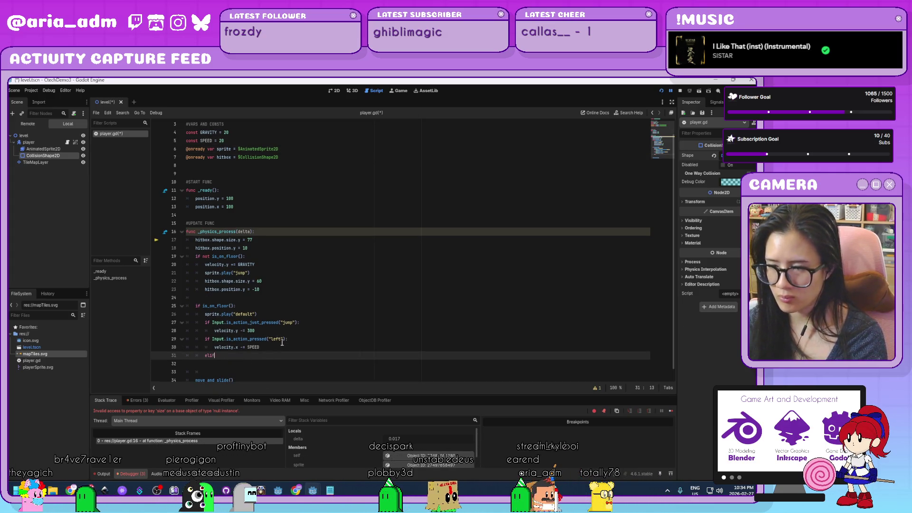
type("Input.is_ac")
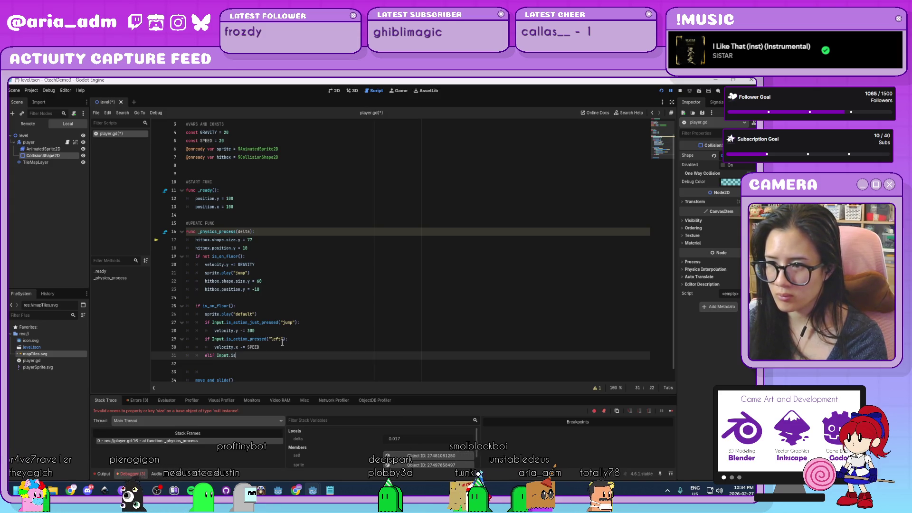
type("tion_pressed(")
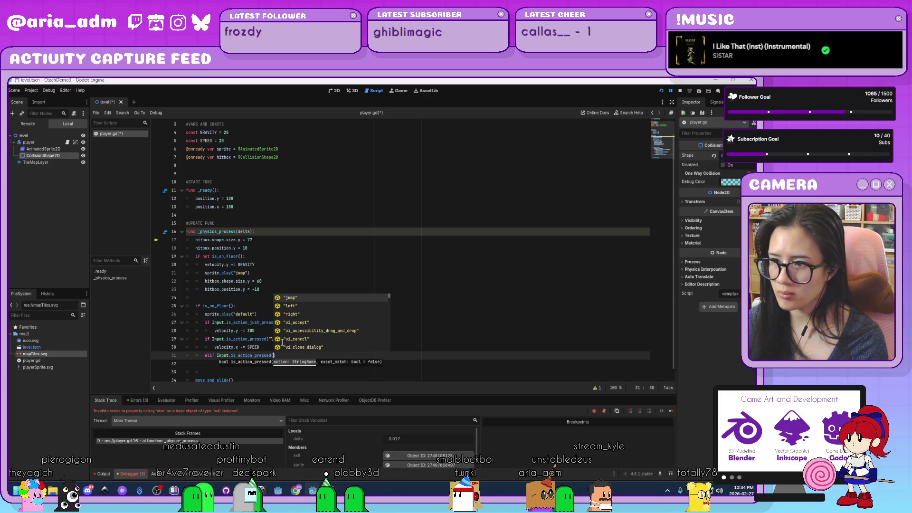
type("\"right\")")
key("Return")
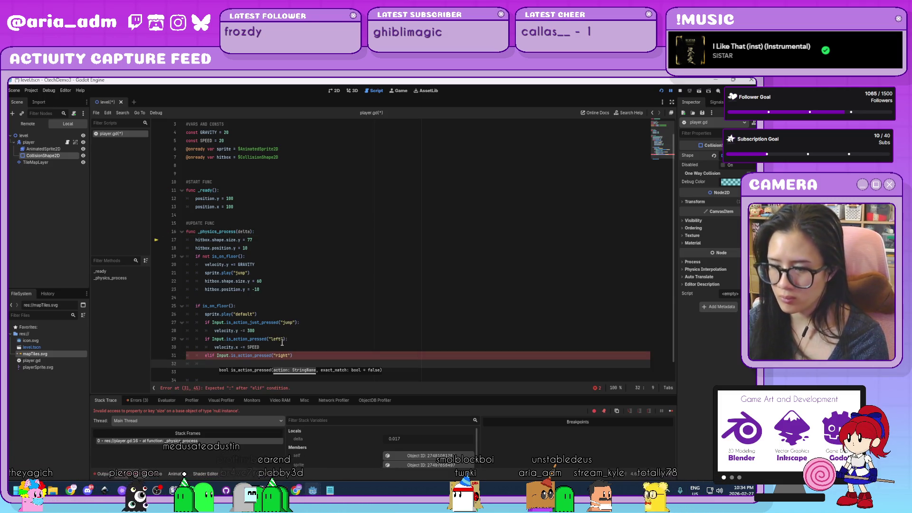
type("velocity.x ")
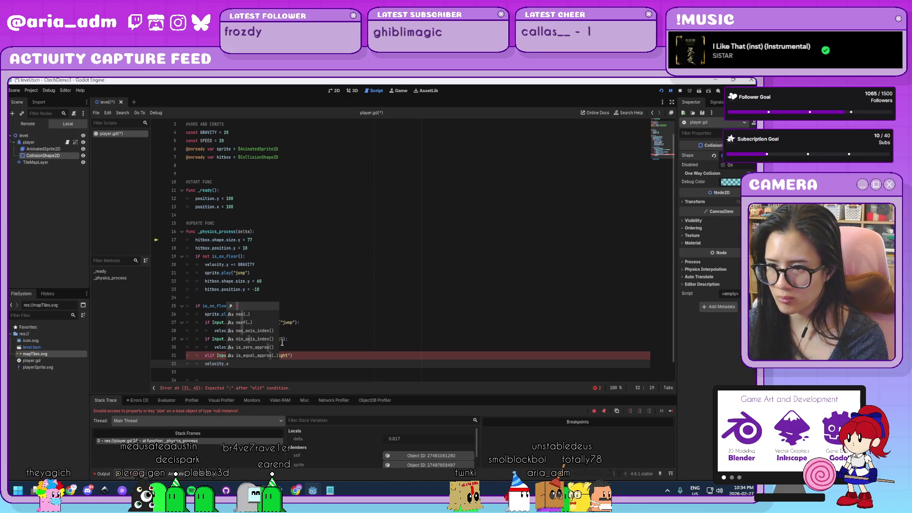
type("+= SPE")
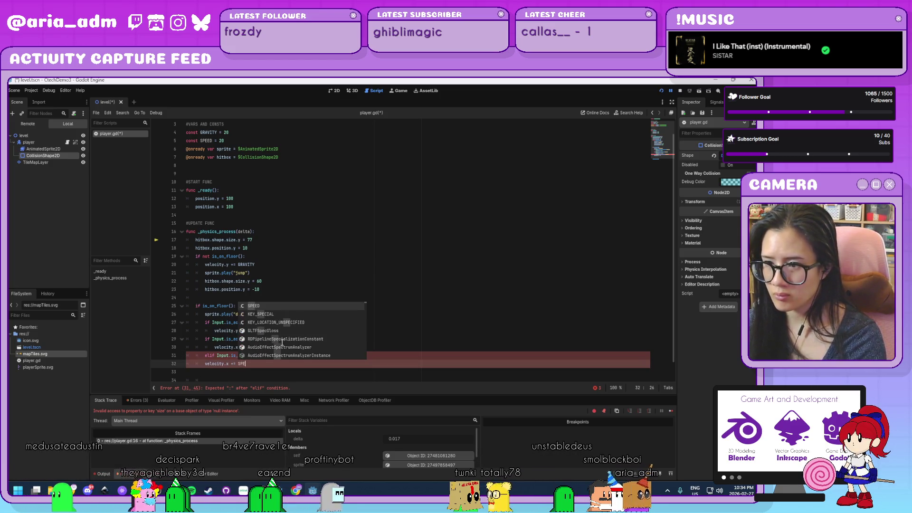
key("Return")
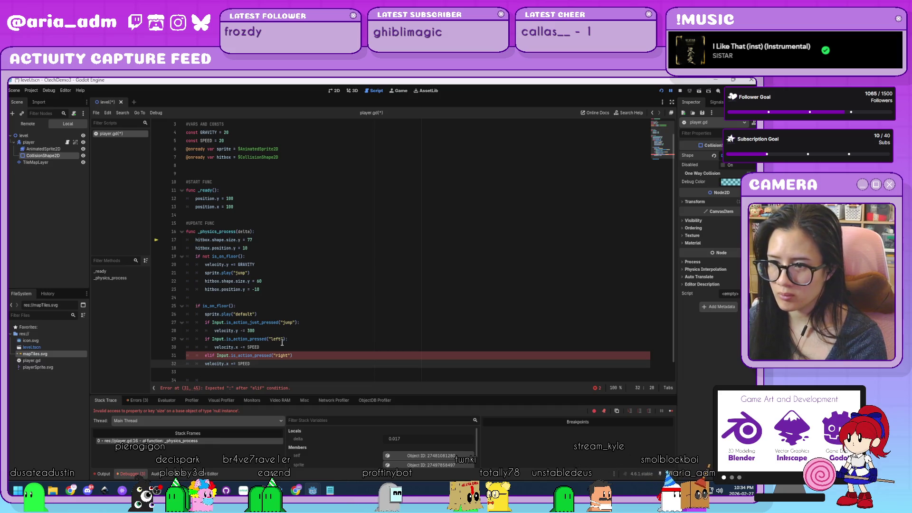
left_click(201, 362)
key("Tab")
scroll(304, 346, "down", 1)
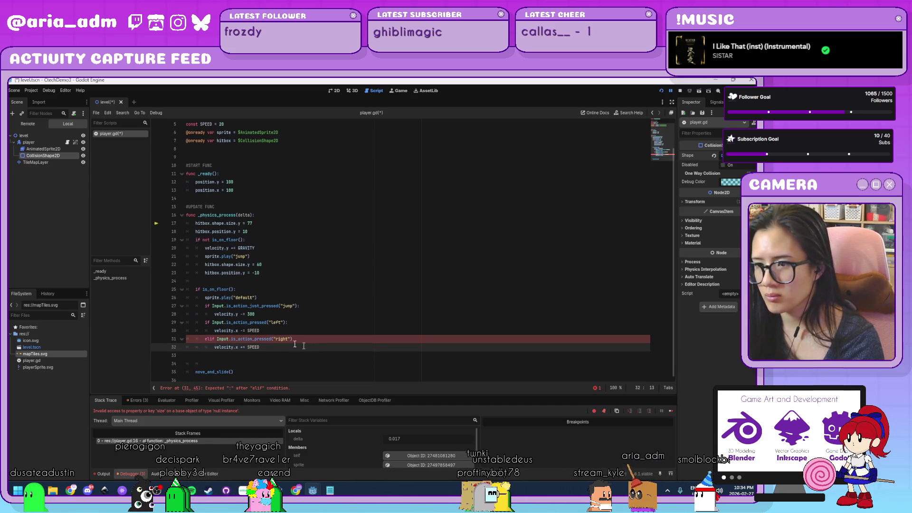
Delete the on-floor sprite.play("default") line
triple_click(267, 298)
key("BackSpace")
left_click(274, 334)
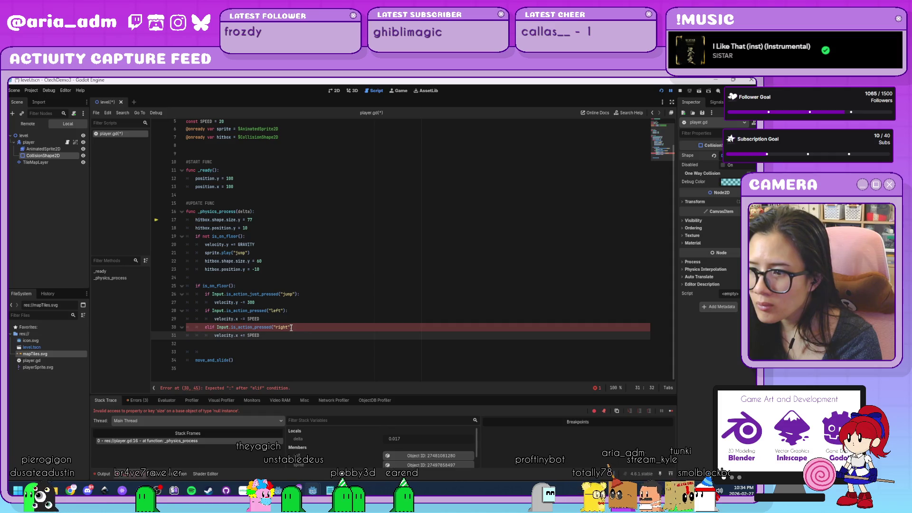
type(":")
key("Return")
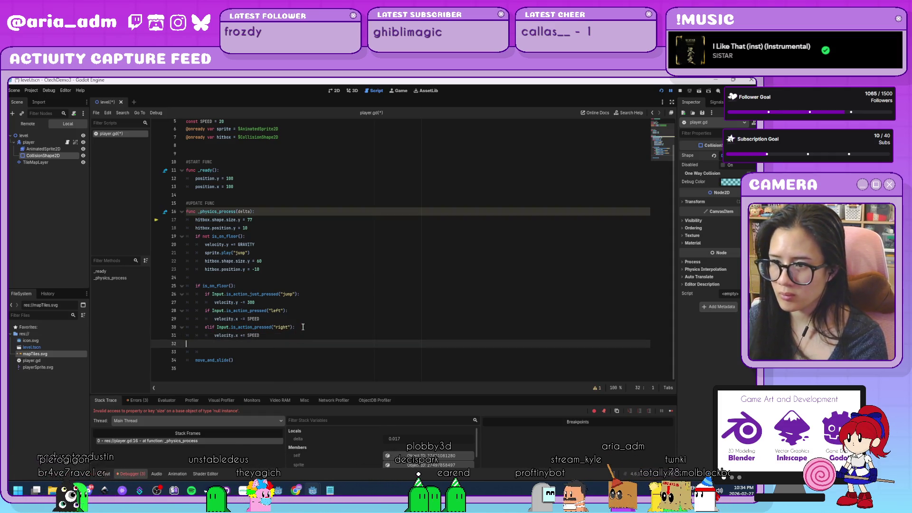
Add an else branch that calls sprite.play("default"), then save
type("else:")
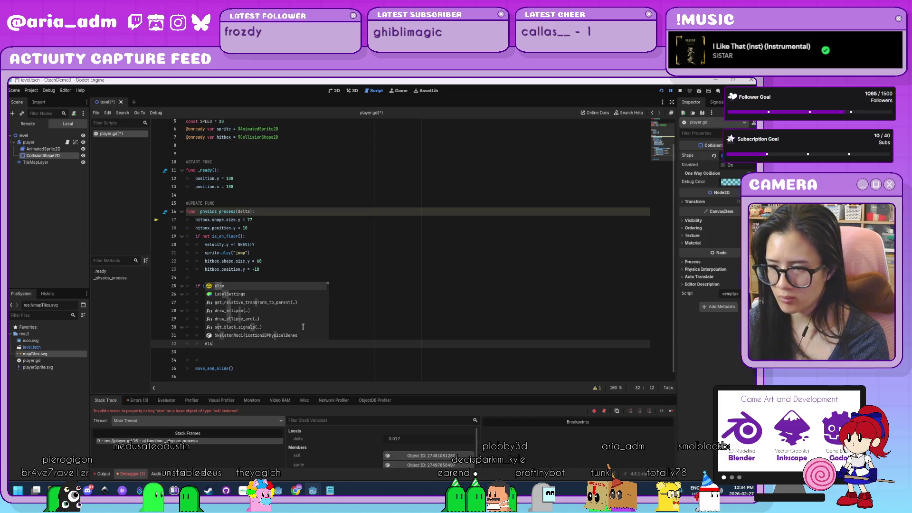
key("Return")
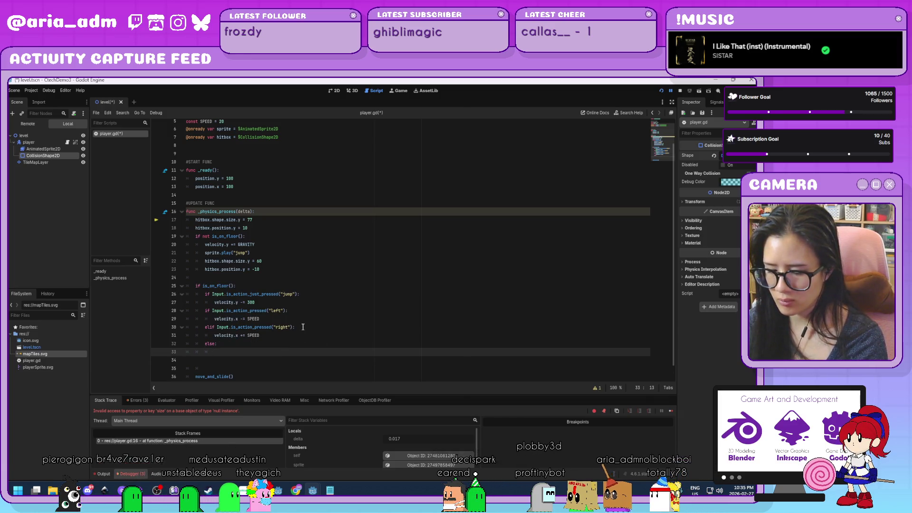
type("sprite.is_m")
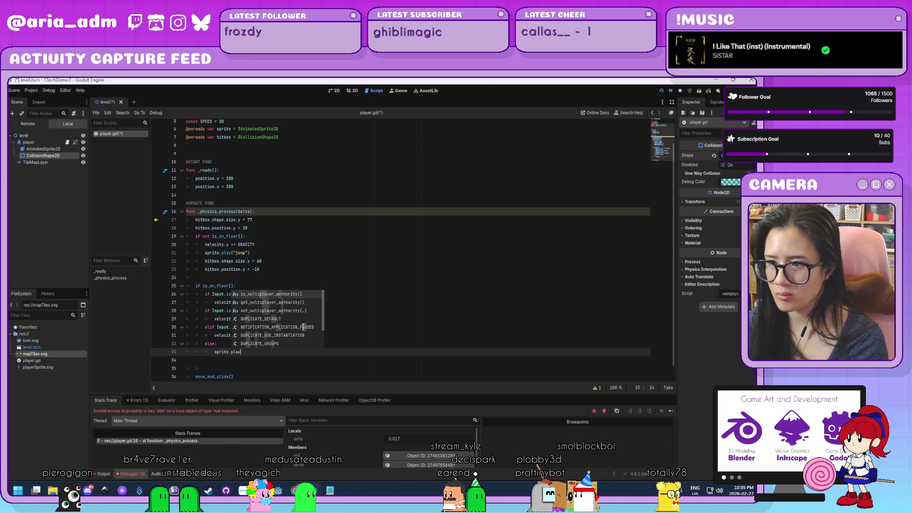
key("Return")
key("BackSpace")
type("y")
key("Return")
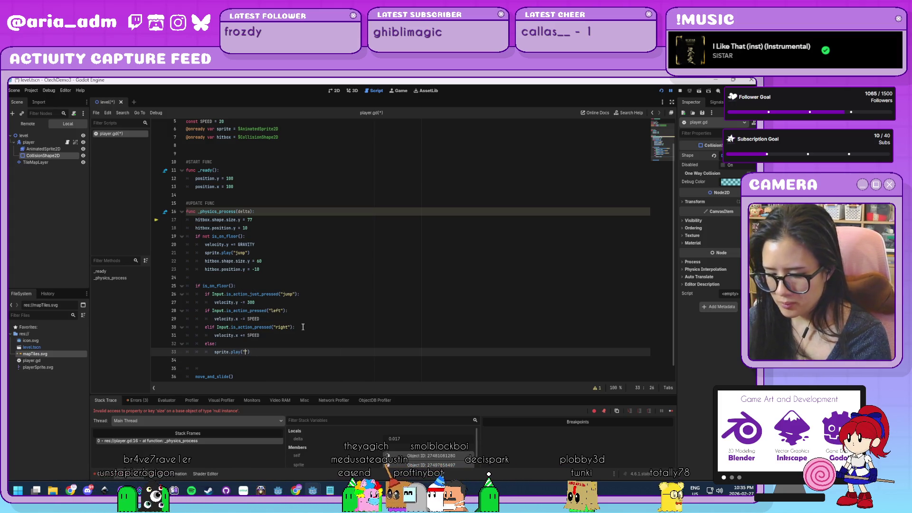
type("\"default\"")
key("ctrl+s")
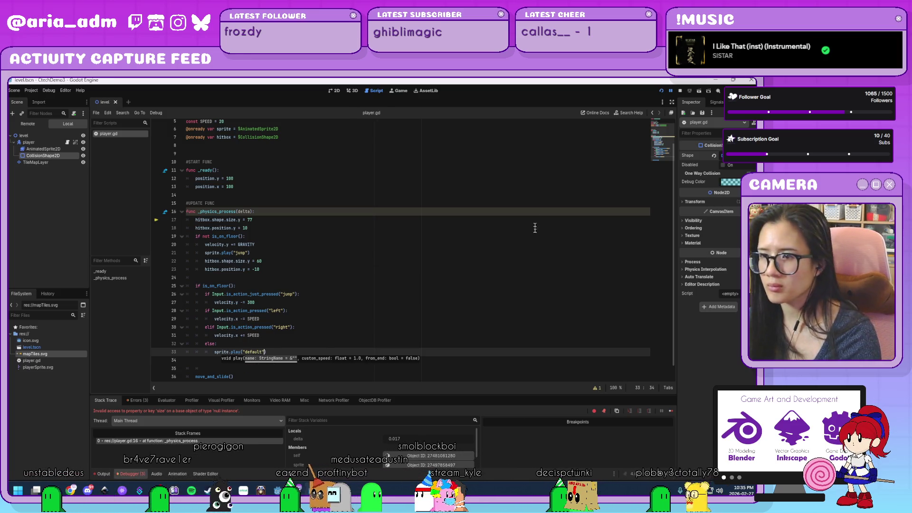
Set velocity.x = 0 in the else branch so the player stops when idle
key("End")
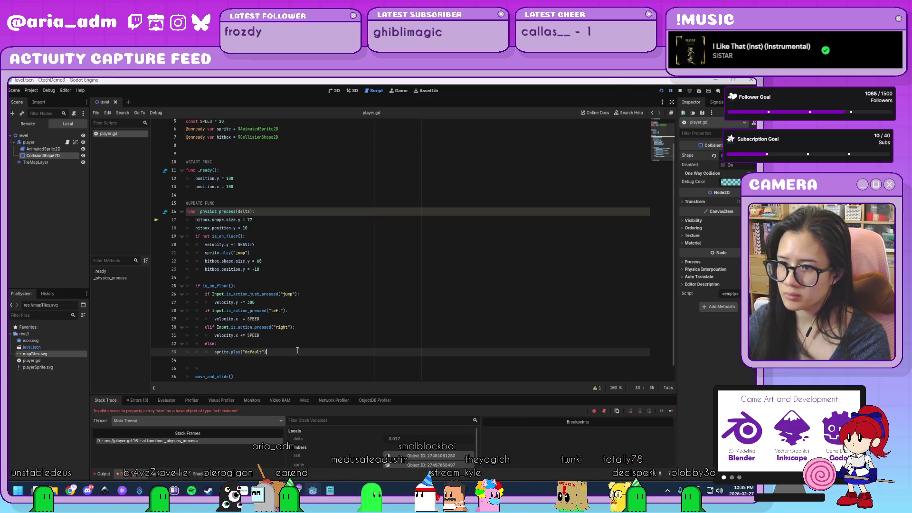
key("Return")
type("velocity.spee")
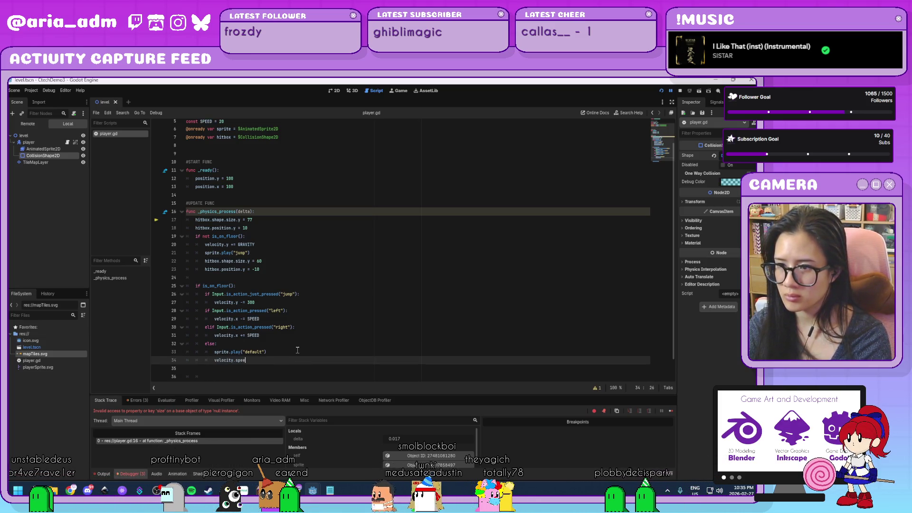
key("BackSpace")
key("BackSpace")
key("BackSpace")
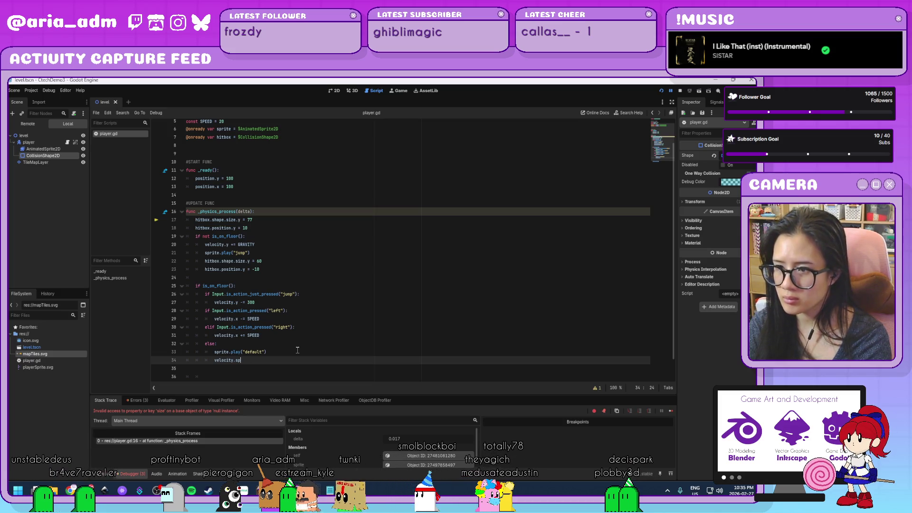
key("BackSpace")
type("x = 0")
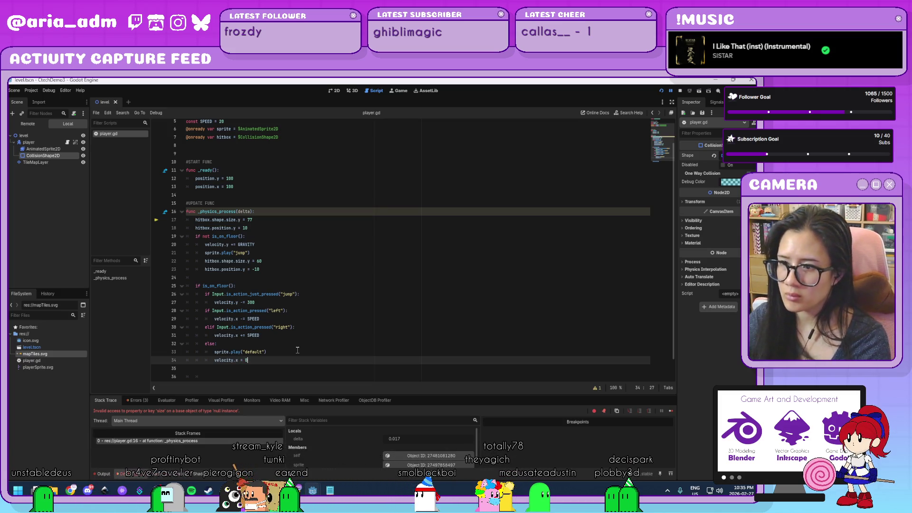
Copy the play call into the right branch and change its animation to "run"
left_click_drag(272, 352, 227, 350)
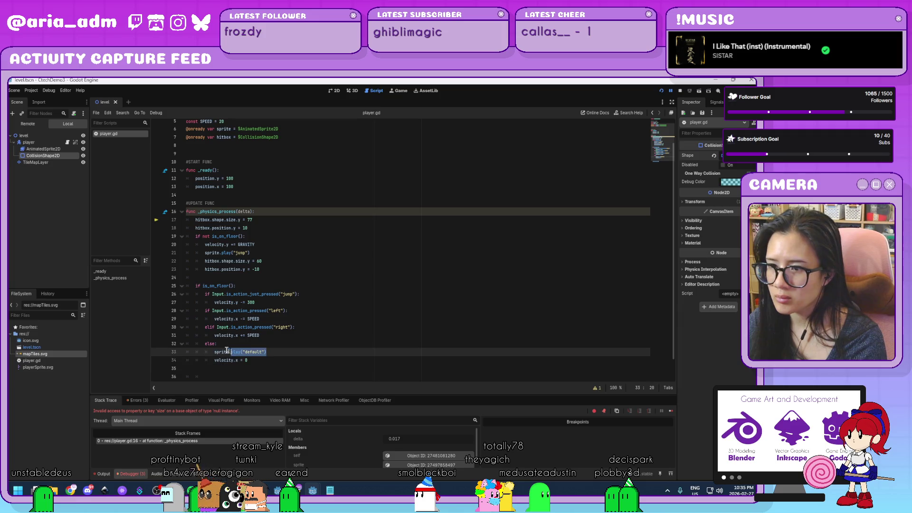
key("ctrl+c")
left_click(307, 331)
key("Return")
key("ctrl+v")
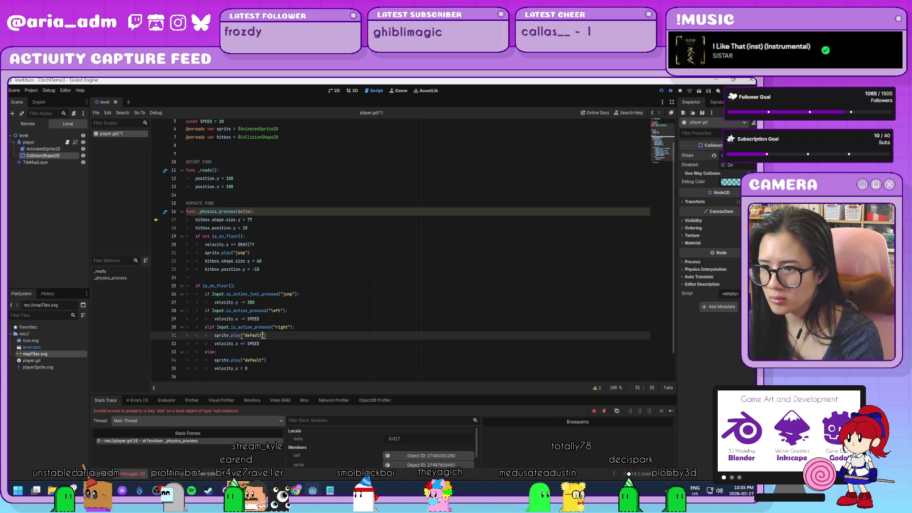
left_click_drag(262, 335, 248, 335)
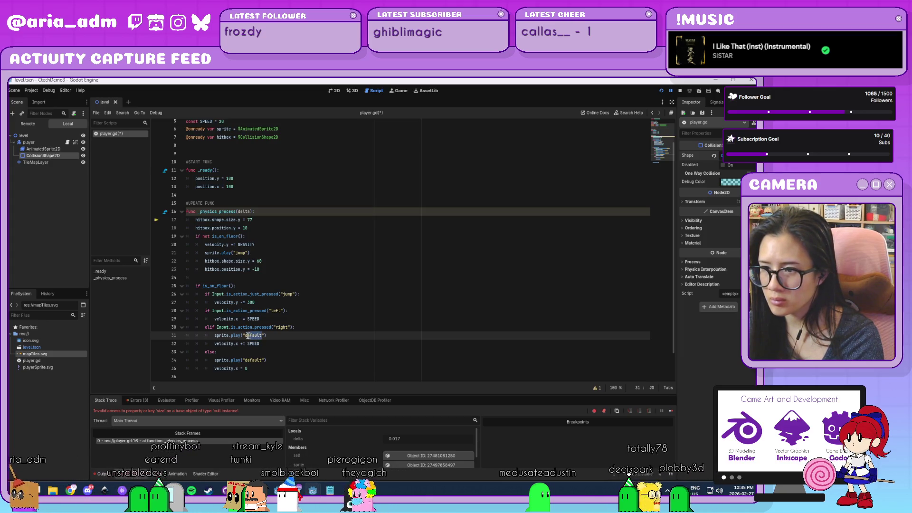
type("run")
Paste the sprite.play("run") call into the left branch and launch the game
key("Down")
key("Down")
key("Down")
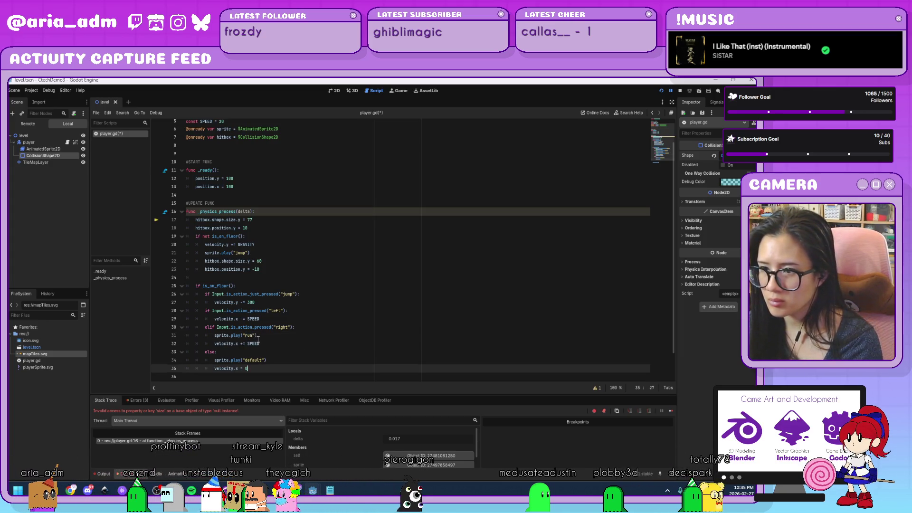
left_click_drag(264, 338, 216, 336)
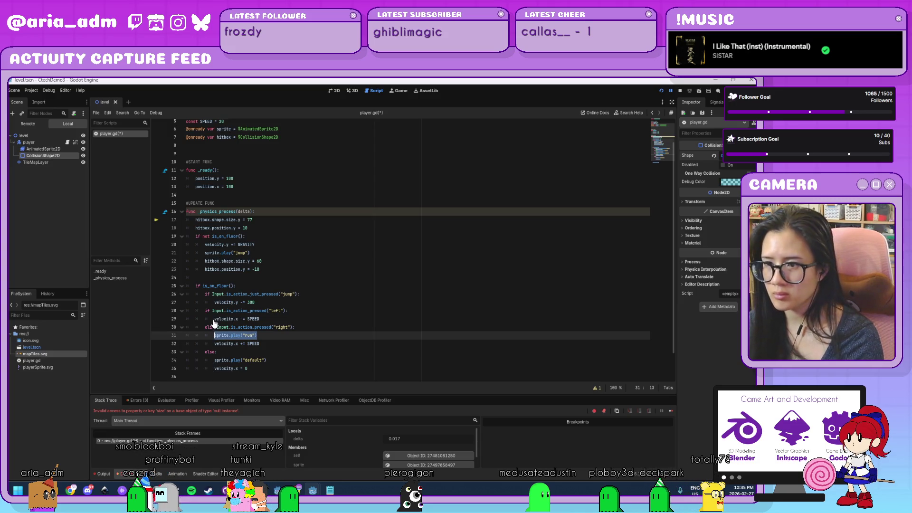
key("ctrl+c")
left_click(211, 322)
key("Return")
key("Up")
key("ctrl+v")
key("F5")
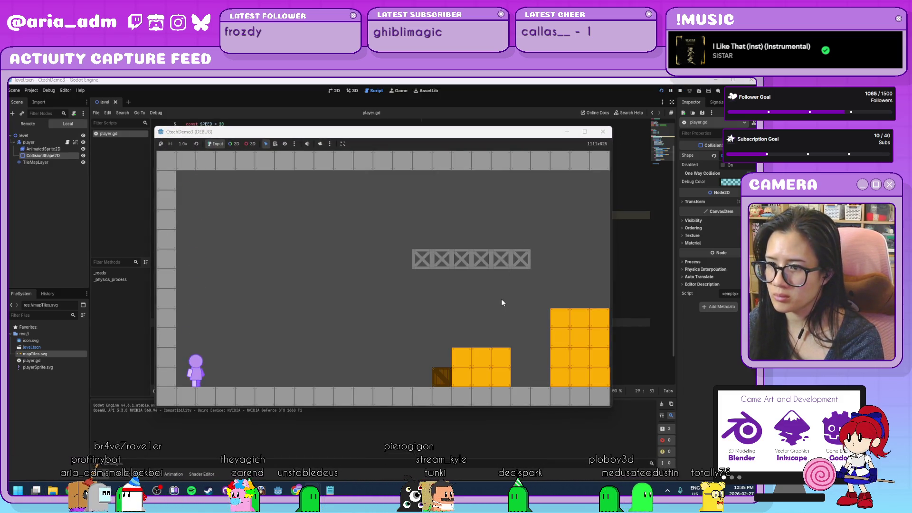
Run the player left and right, jump over the yellow blocks, then stop the game
key("Right")
key("Left")
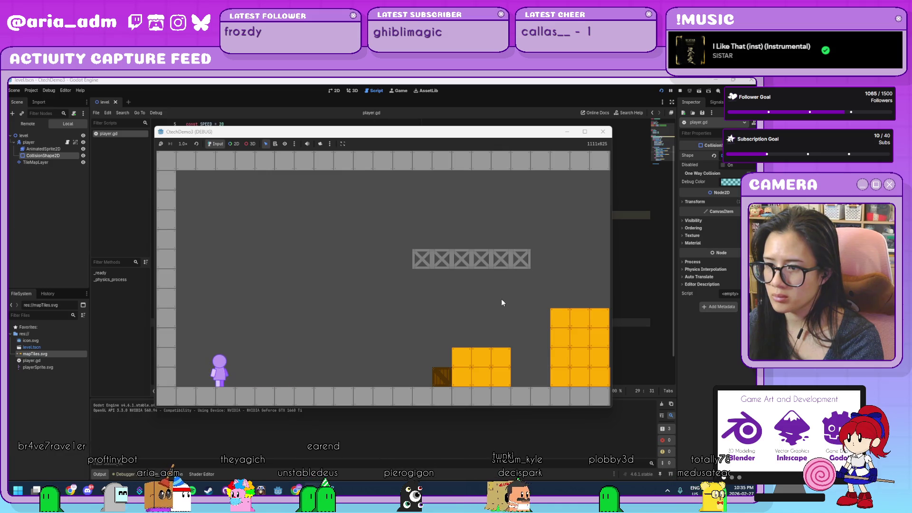
key("Right")
key("space")
key("Left")
key("space")
key("space")
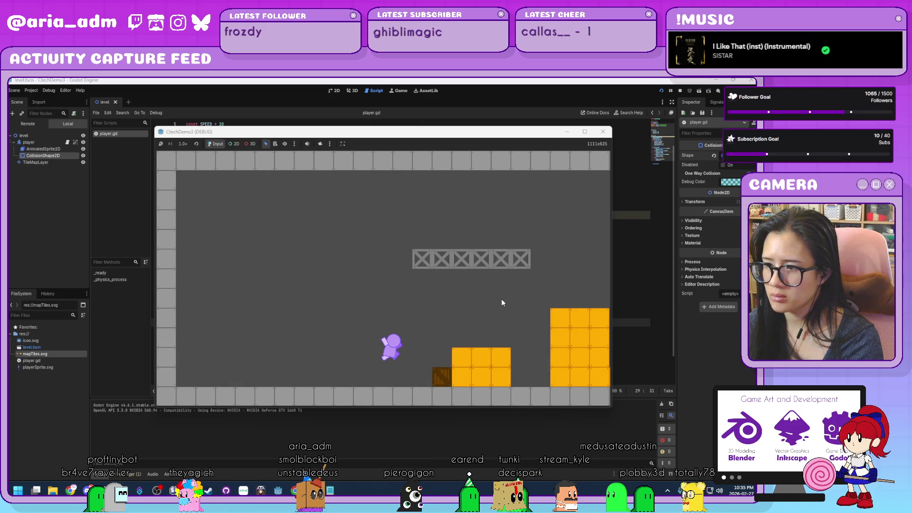
left_click(603, 132)
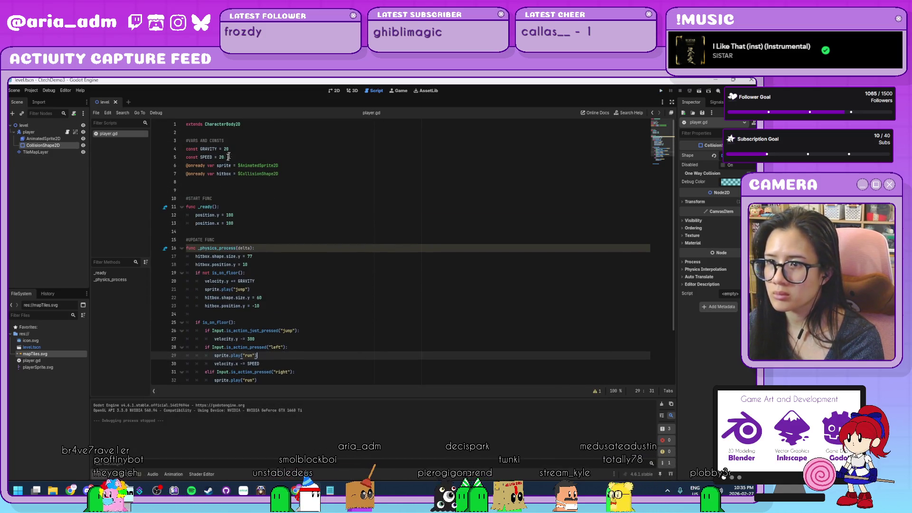
Raise the jump velocity to -500 and add sprite.flip_h = true in the left branch
scroll(258, 179, "down", 1)
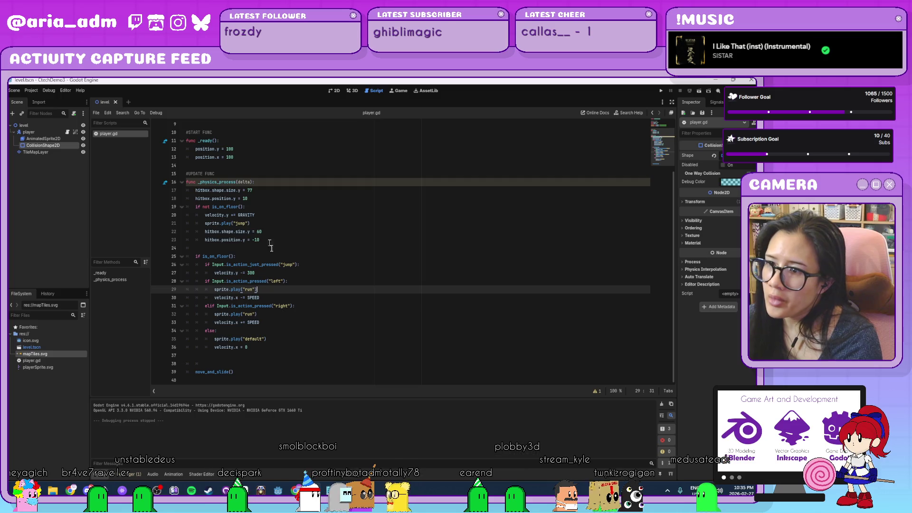
double_click(251, 274)
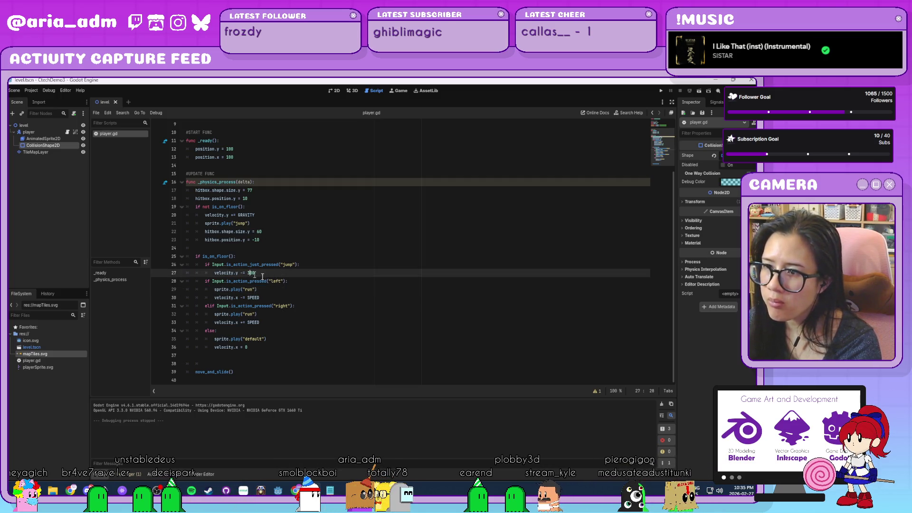
left_click(306, 338)
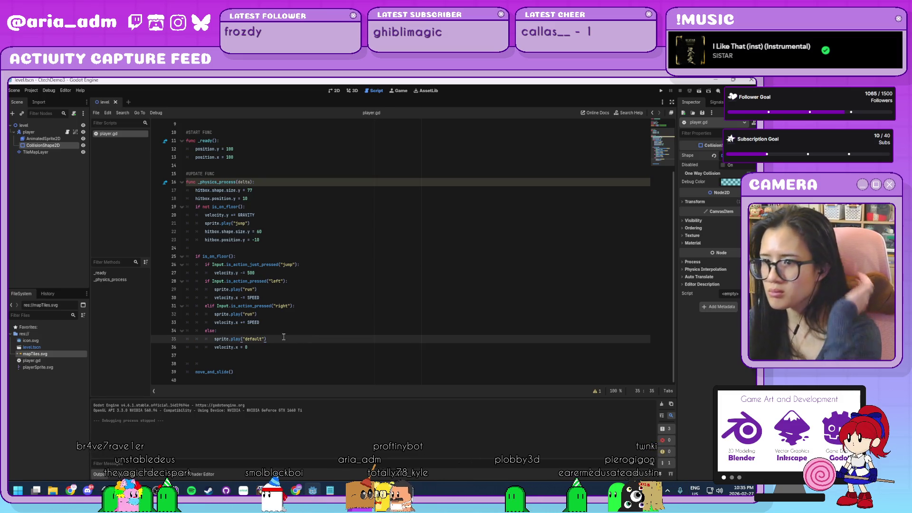
left_click(285, 315)
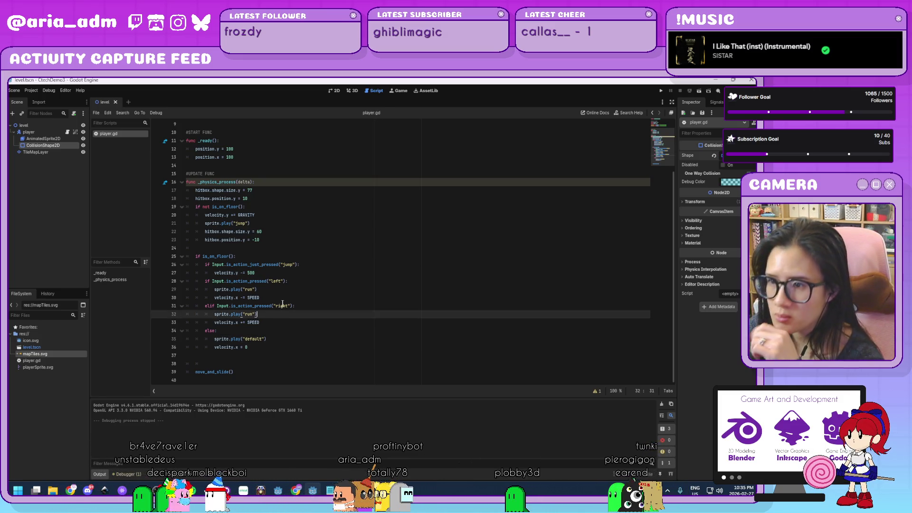
left_click(274, 290)
key("Return")
type("sprite.")
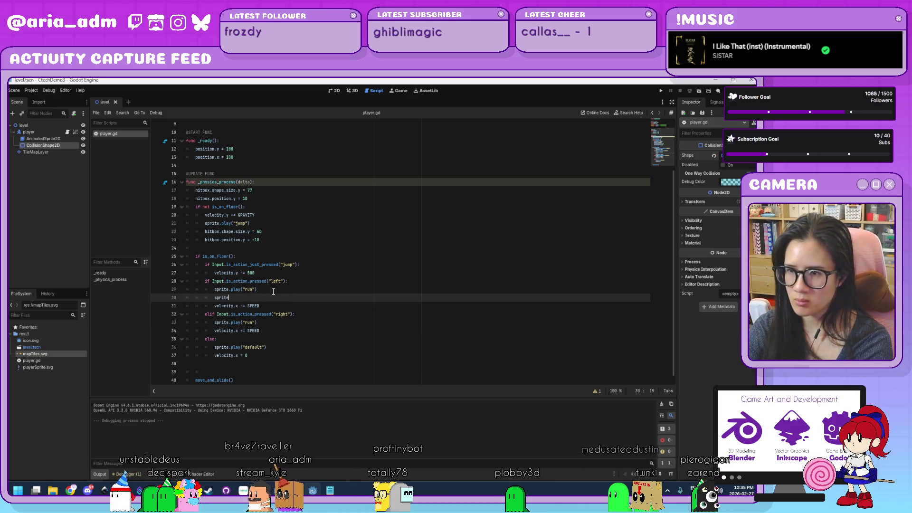
type("flip_h")
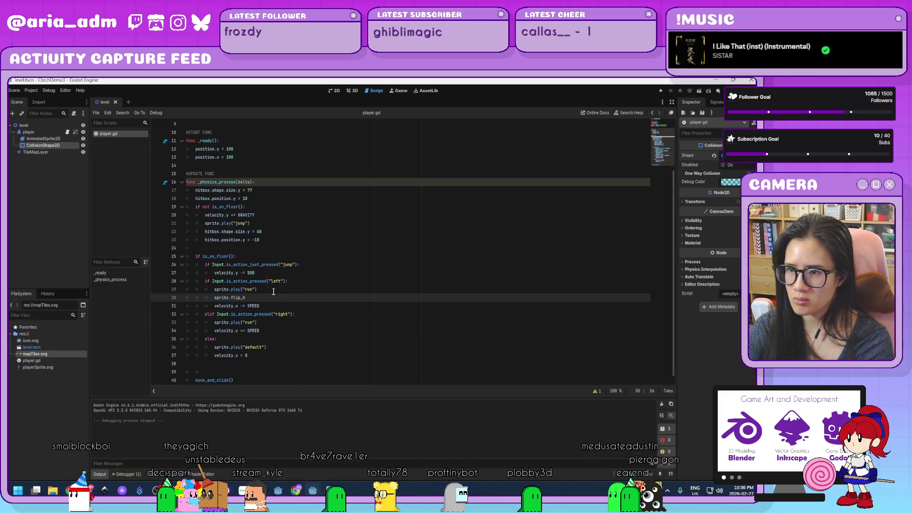
type(" = true")
Add sprite.flip_h = false to the right branch and save player.gd
left_click_drag(254, 298, 215, 299)
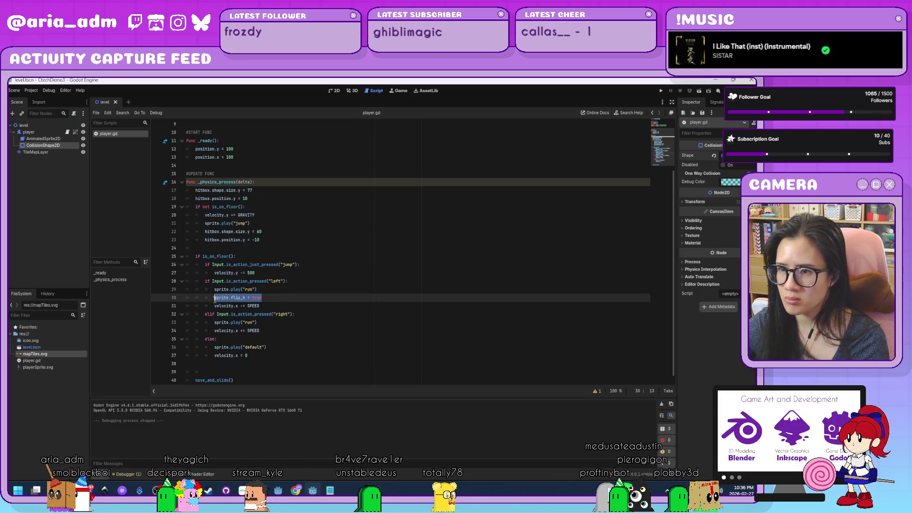
left_click(278, 325)
key("Return")
key("ctrl+v")
left_click_drag(267, 329, 252, 330)
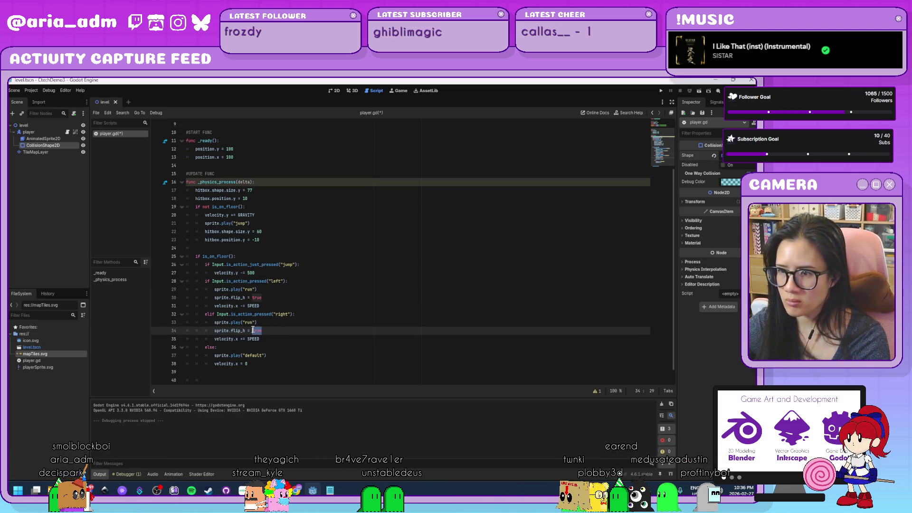
type("fals")
key("ctrl+s")
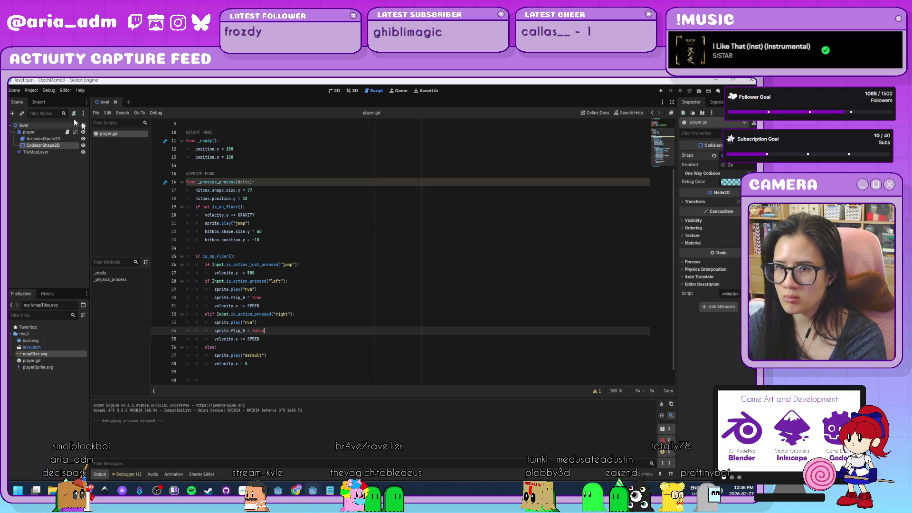
Paint Physics Layer 0 collision onto all four tiles of the TileMapLayer's tileset
left_click(47, 151)
left_click(334, 90)
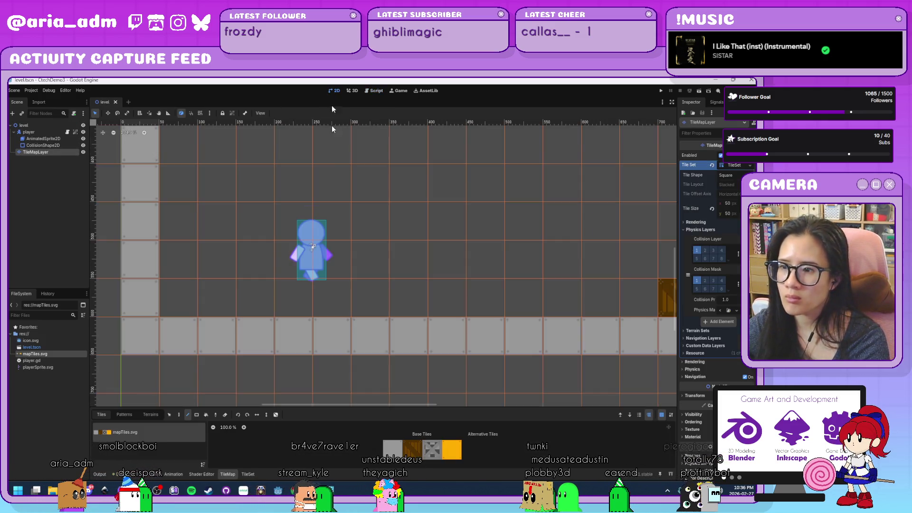
left_click(247, 474)
left_click(228, 474)
left_click(247, 474)
left_click(264, 375)
left_click_drag(414, 428, 496, 432)
Test-play with the player running, jumping and flipping, then stop and return to player.gd
key("F5")
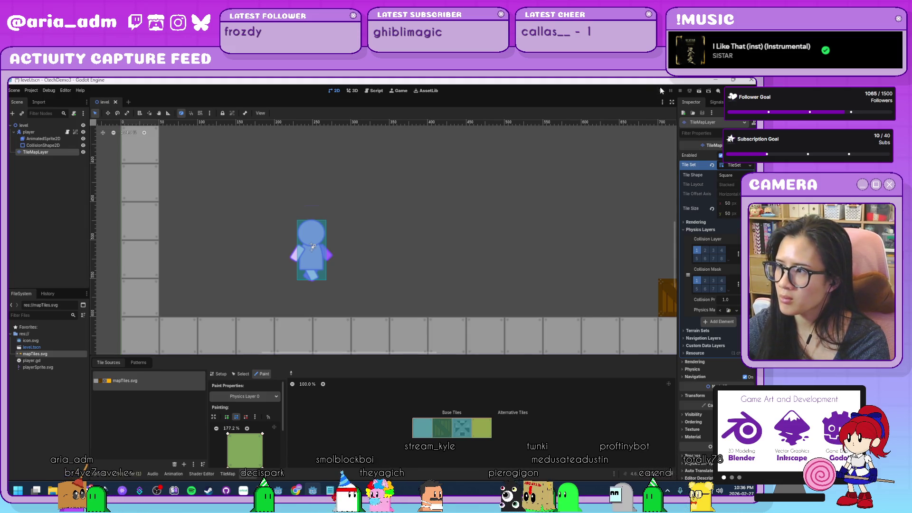
key("Right")
key("space")
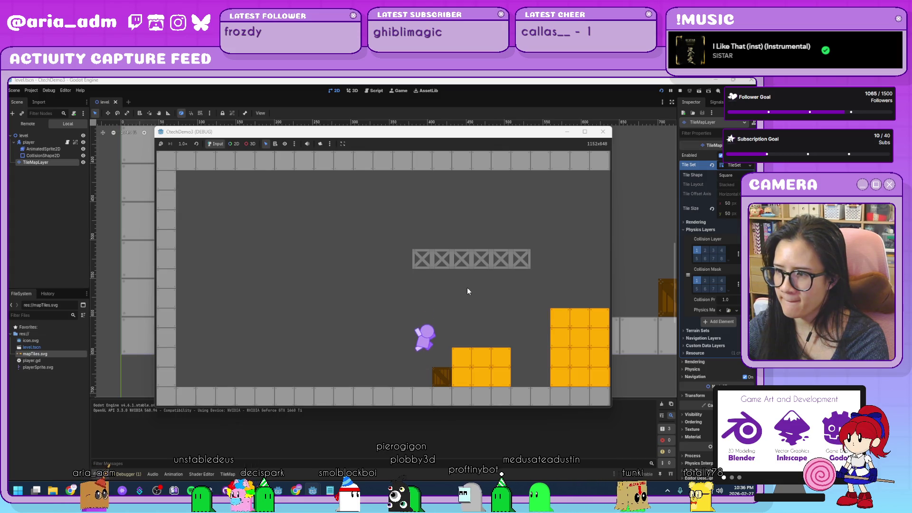
key("space")
key("Left")
key("space")
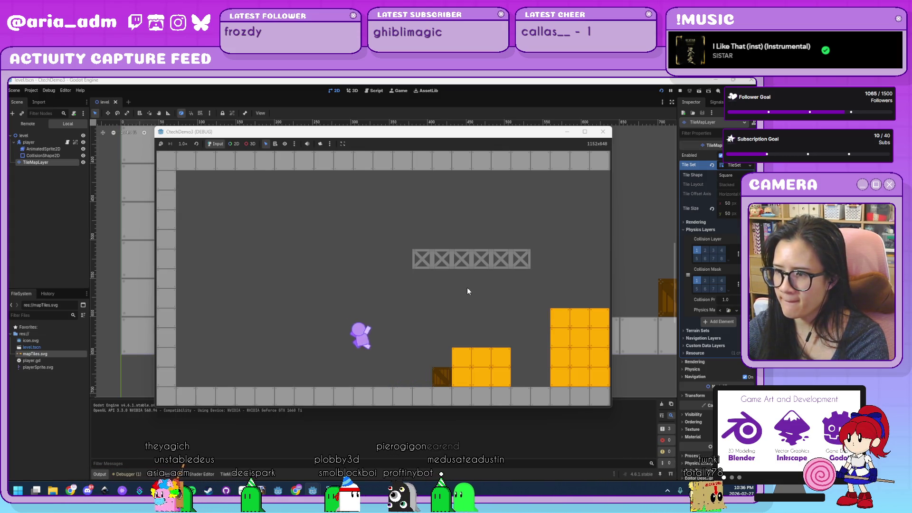
key("Right")
key("space")
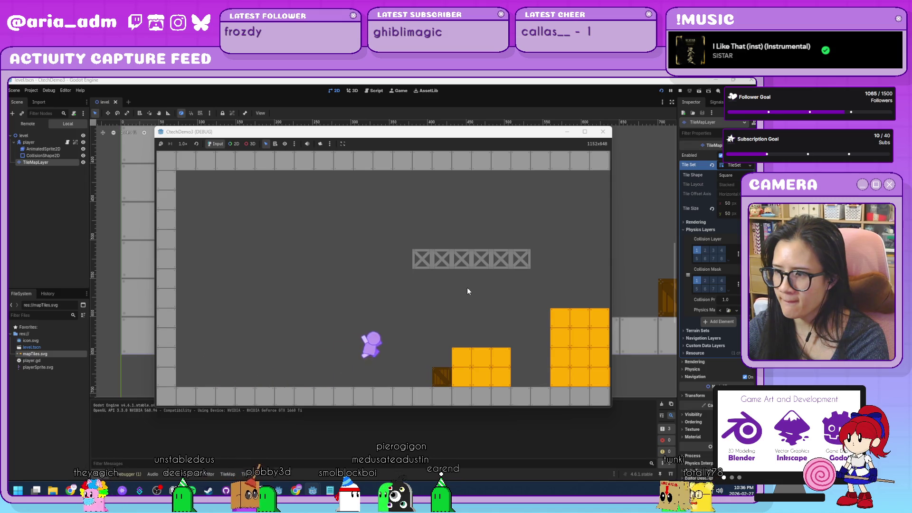
key("Left")
key("space")
key("Right")
key("space")
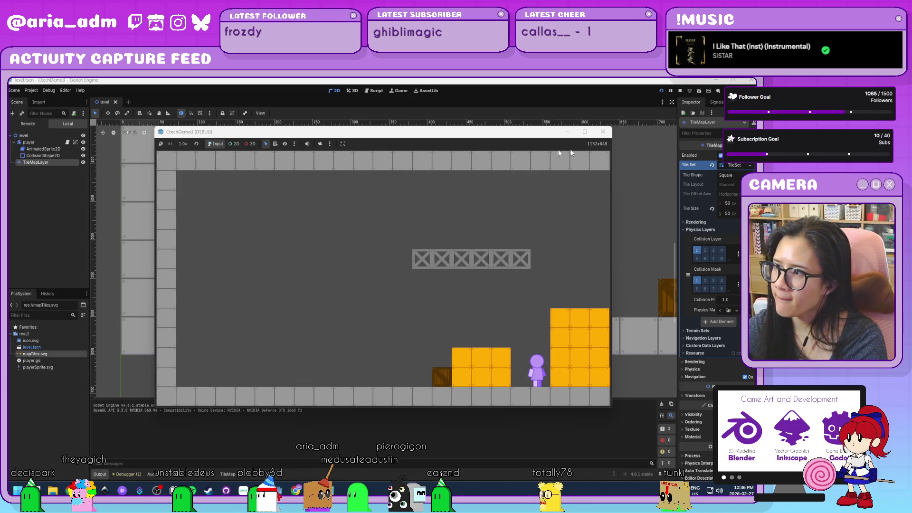
left_click(606, 138)
left_click(375, 89)
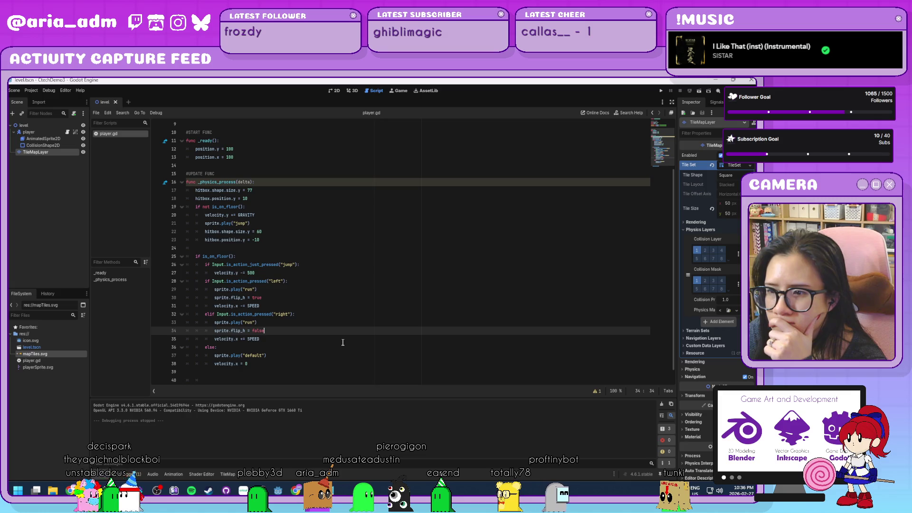
scroll(343, 342, "down", 1)
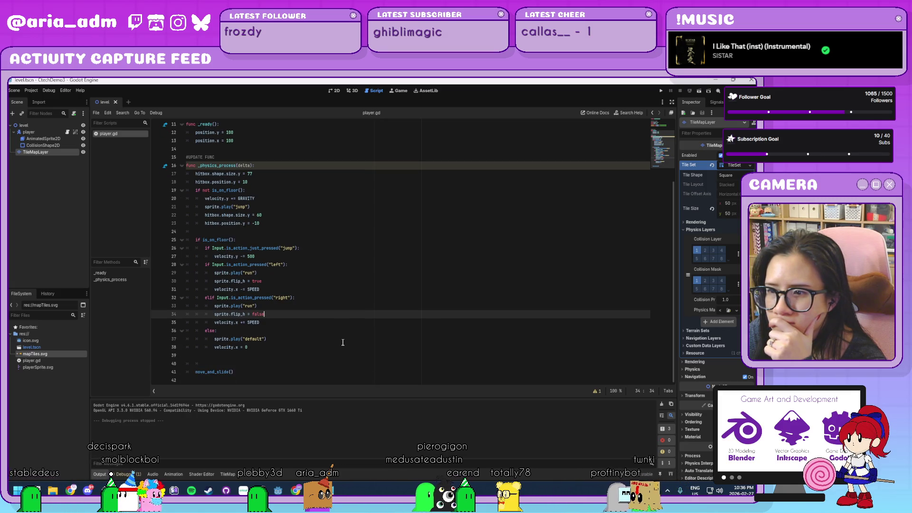
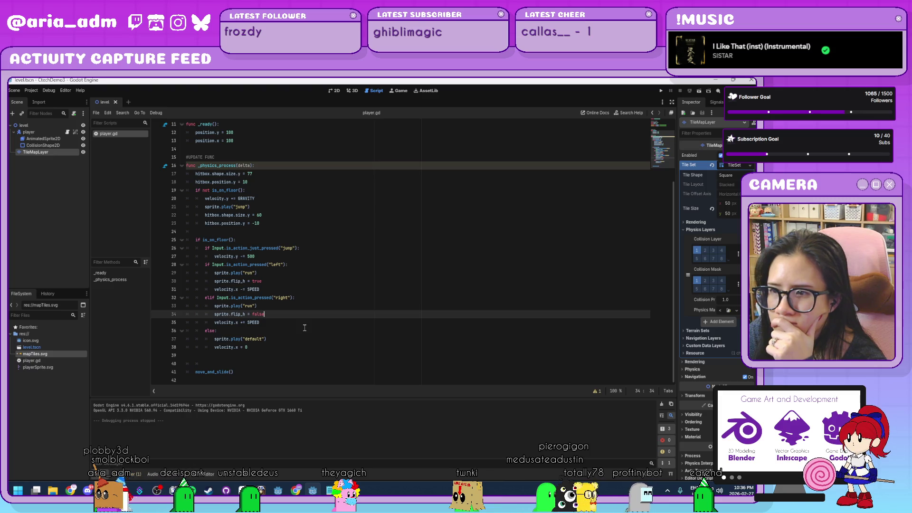
Insert blank lines after the hitbox setup on line 18 of player.gd
scroll(327, 285, "up", 1)
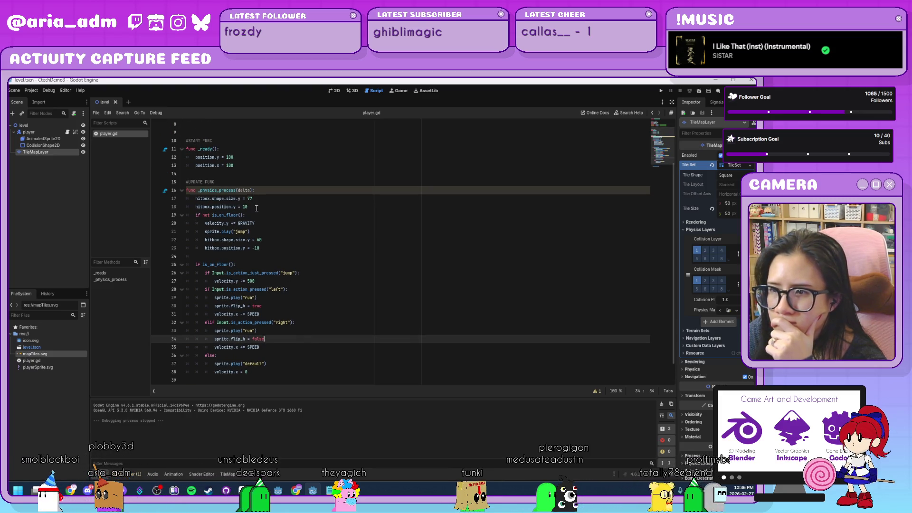
left_click(352, 207)
key("Return")
key("Return")
key("Return")
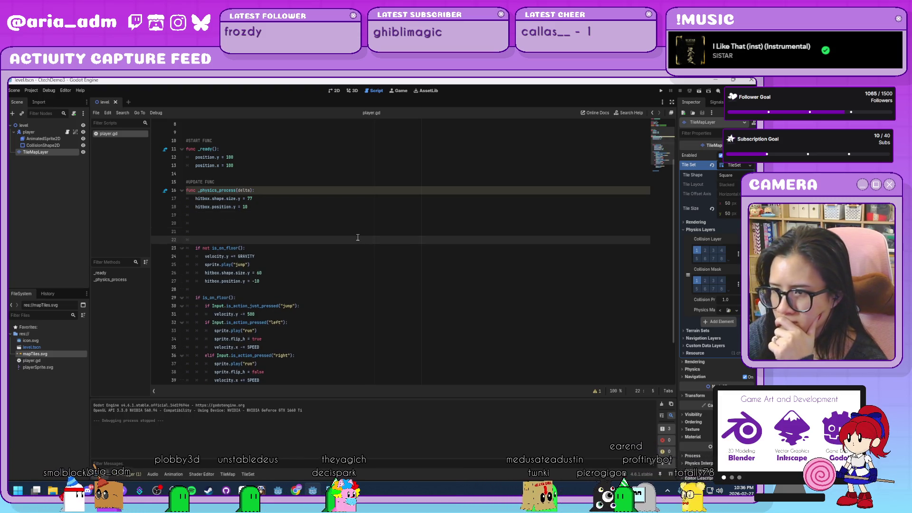
left_click(311, 223)
scroll(311, 221, "down", 2)
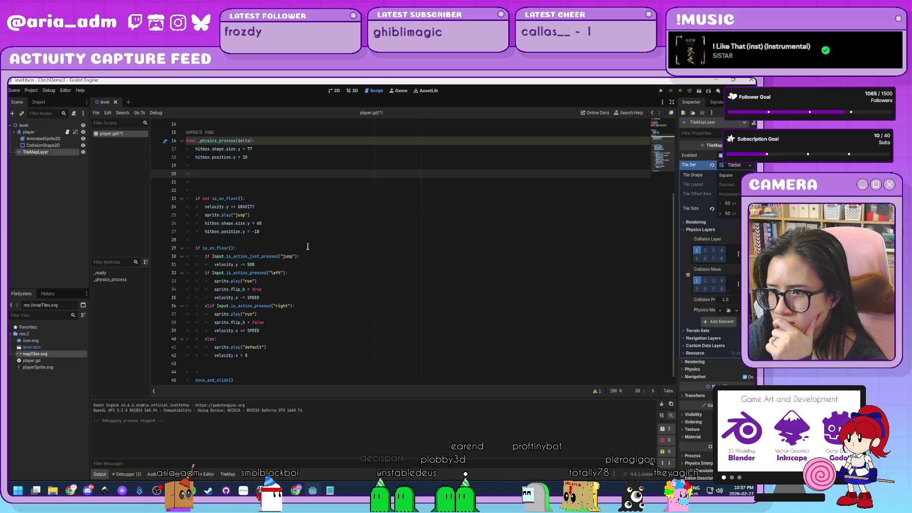
Copy the left/right input block (lines 32–39) into the airborne branch after line 27
left_click(284, 224)
left_click(283, 218)
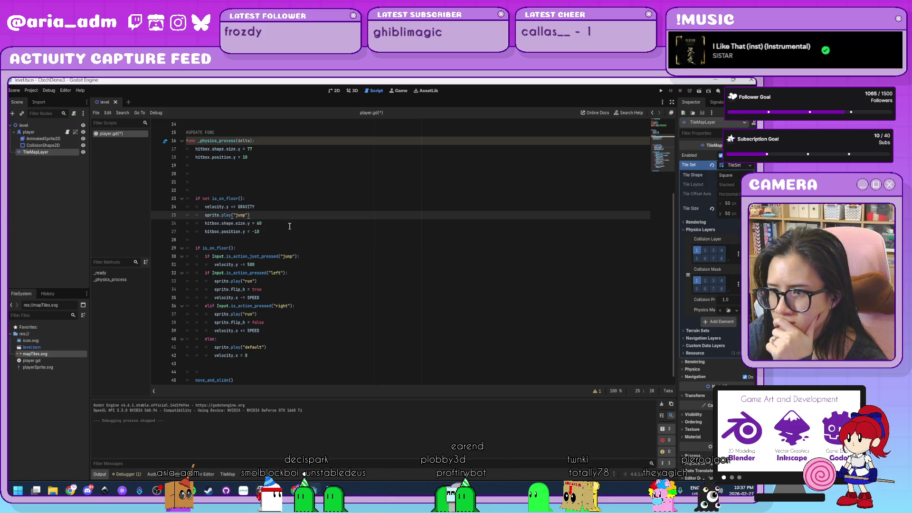
left_click(290, 226)
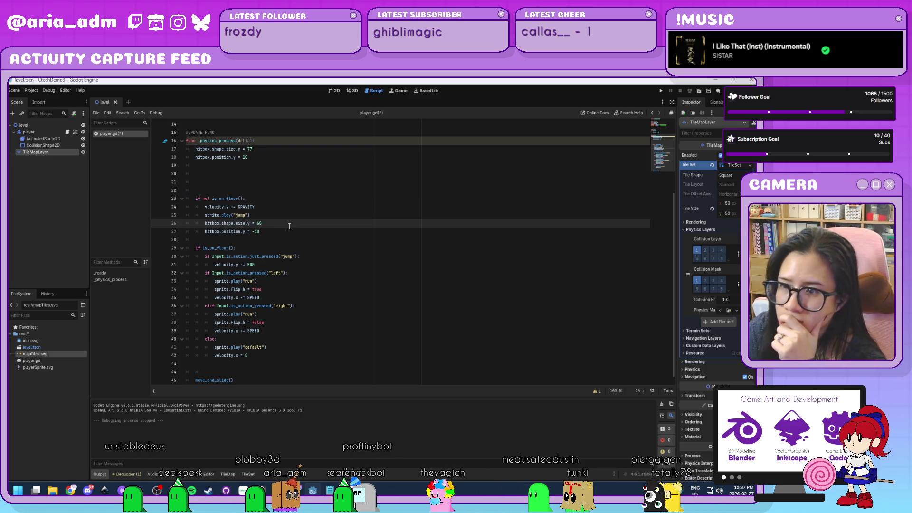
left_click(281, 249)
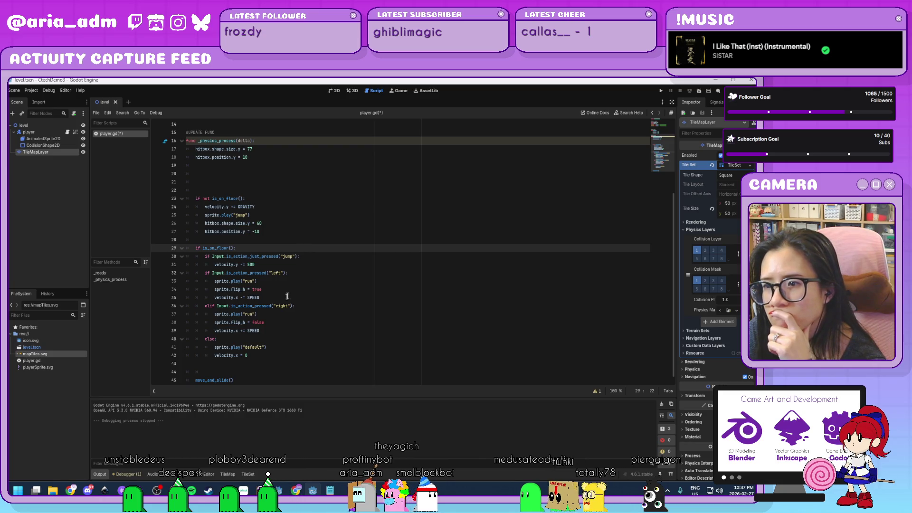
left_click(285, 330)
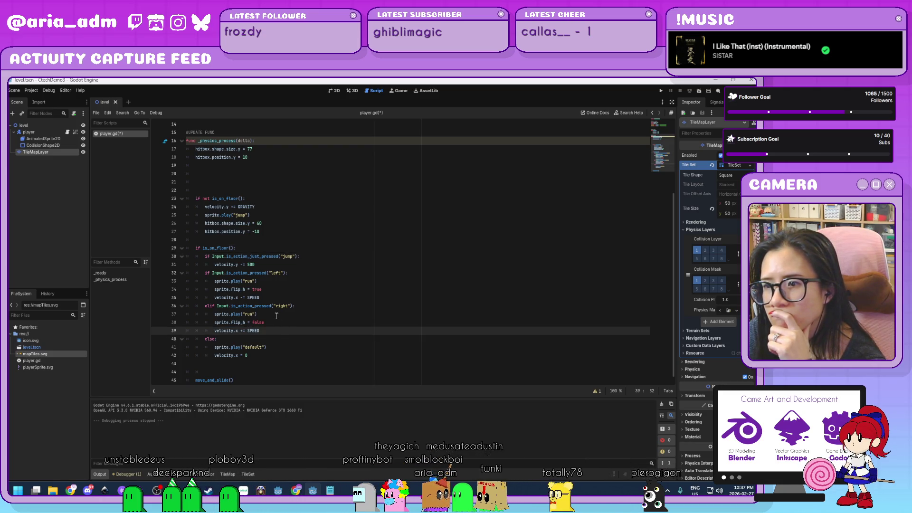
left_click(277, 314)
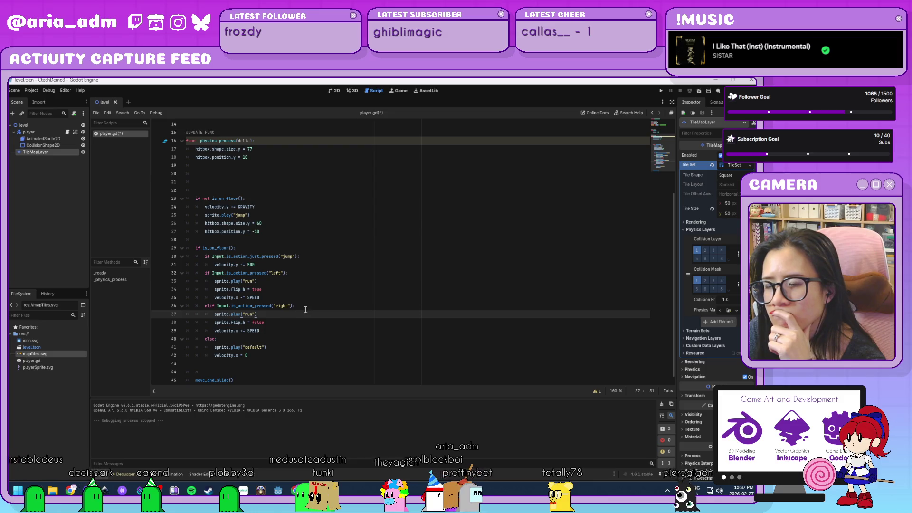
left_click_drag(265, 329, 203, 276)
key("ctrl+c")
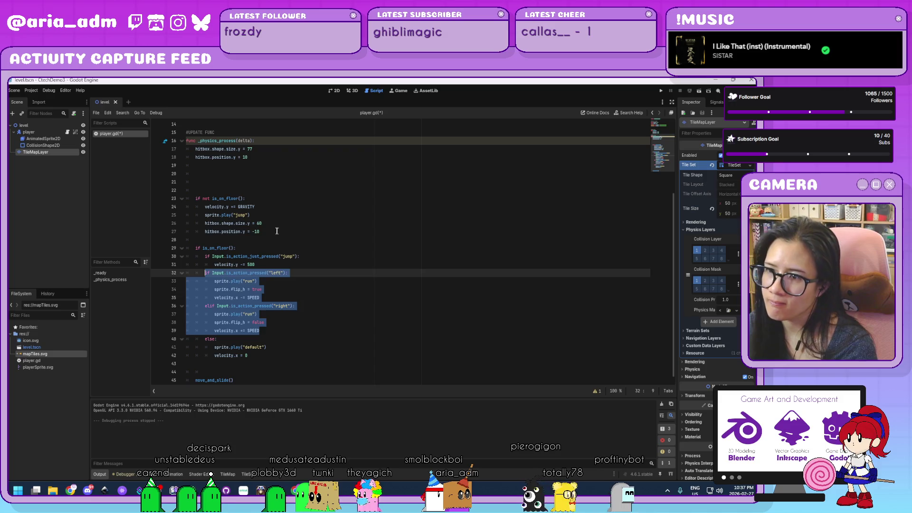
left_click(276, 232)
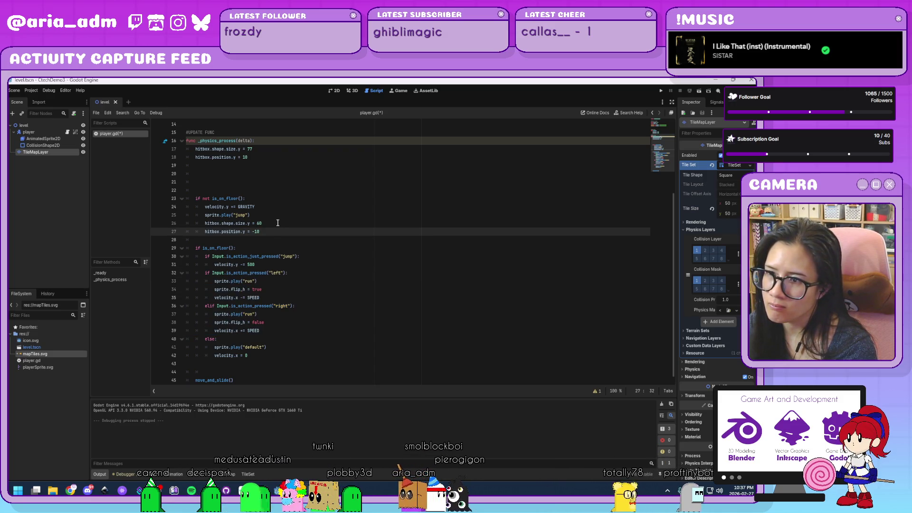
key("Return")
key("ctrl+v")
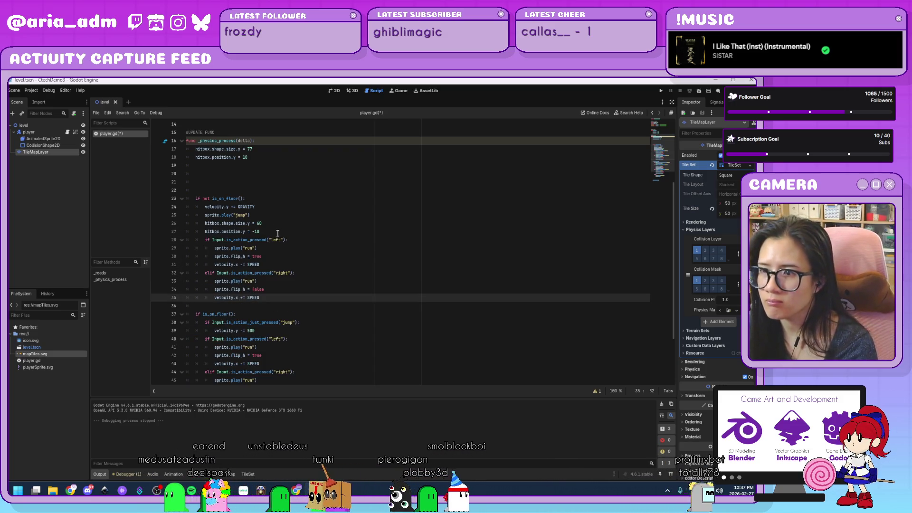
Delete both sprite.play("run") calls from the pasted airborne steering code
left_click_drag(257, 248, 162, 251)
key("BackSpace")
key("BackSpace")
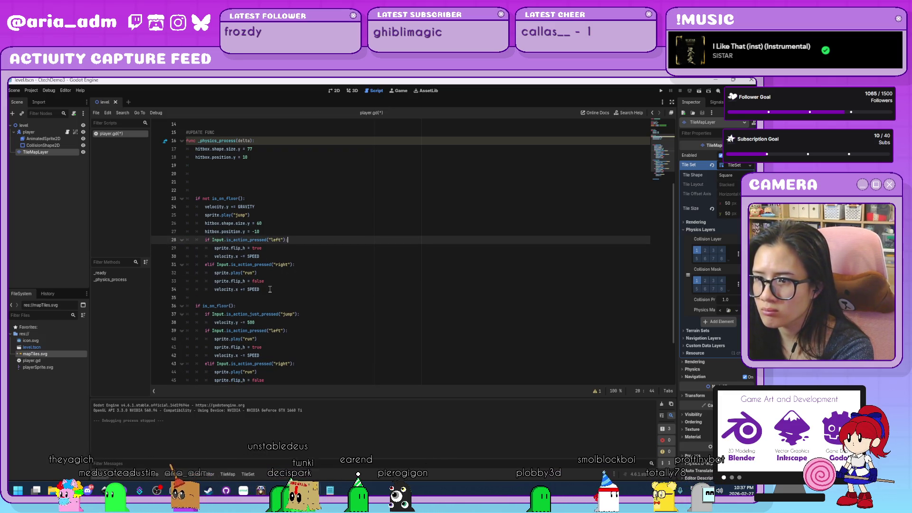
left_click_drag(259, 273, 221, 272)
key("BackSpace")
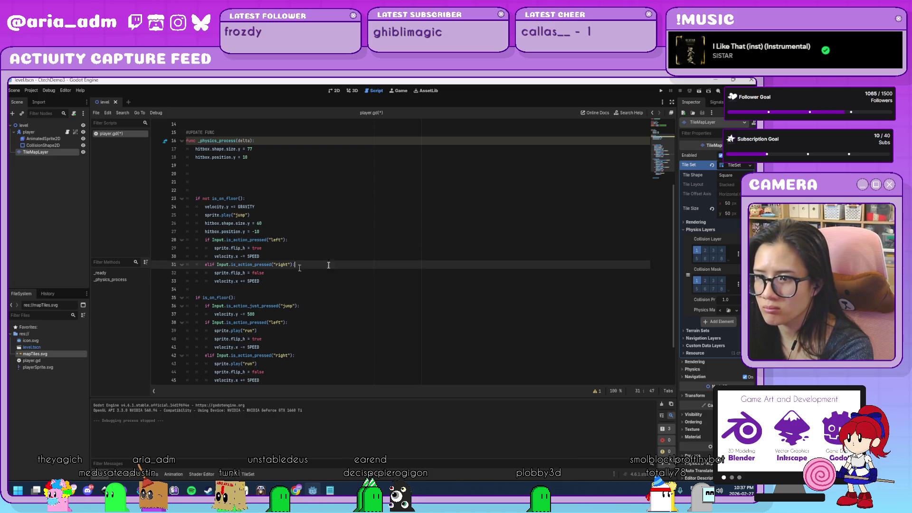
key("Down")
key("Down")
key("End")
scroll(427, 213, "up", 4)
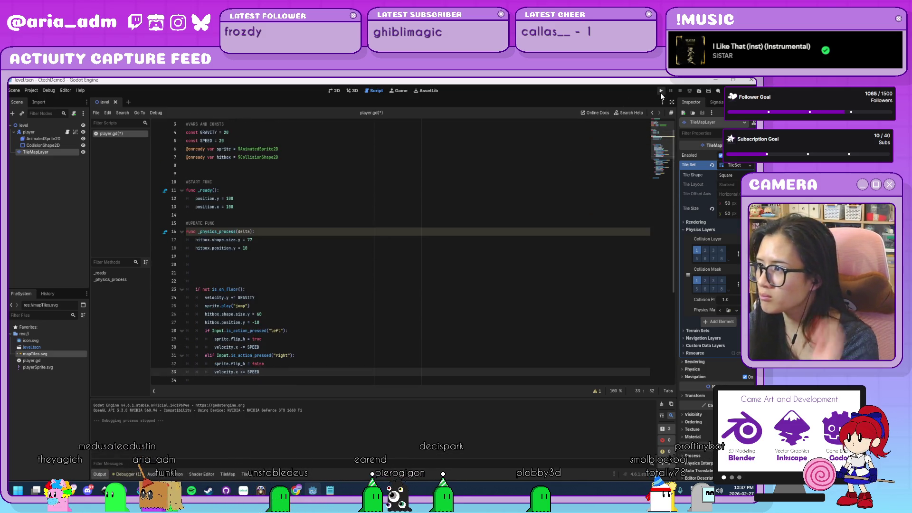
Run the game and test moving left and right while jumping, then stop it
left_click(661, 91)
key("Right")
key("Left")
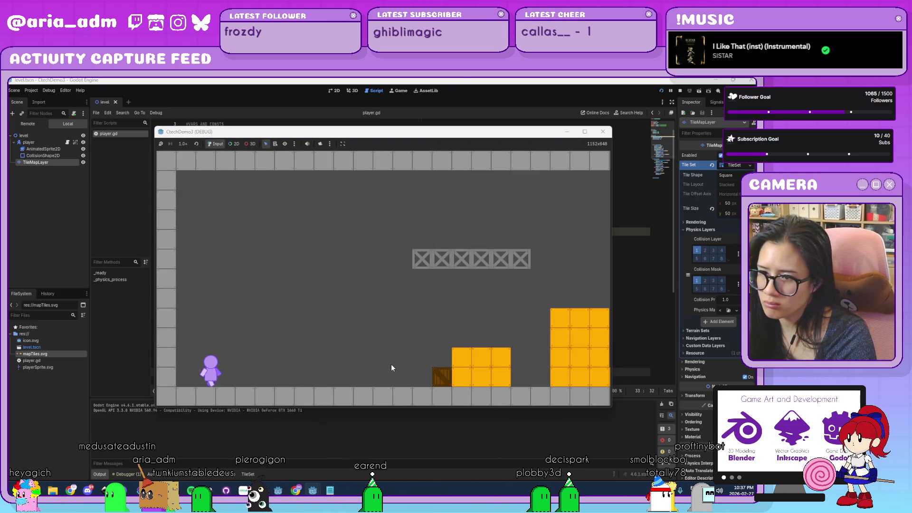
key("Right")
key("space")
key("Left")
key("space")
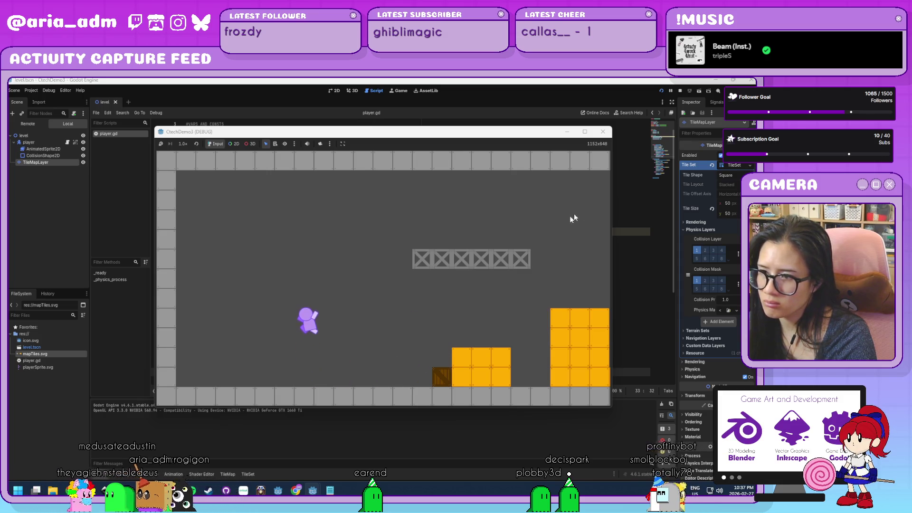
key("F8")
Select the SPEED value 20 on line 5, then rerun and jump onto the crate
double_click(223, 157)
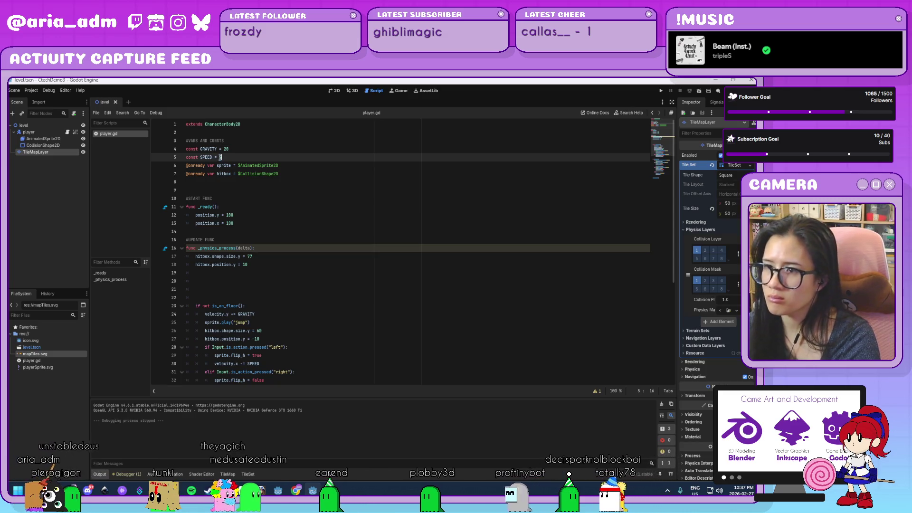
key("F5")
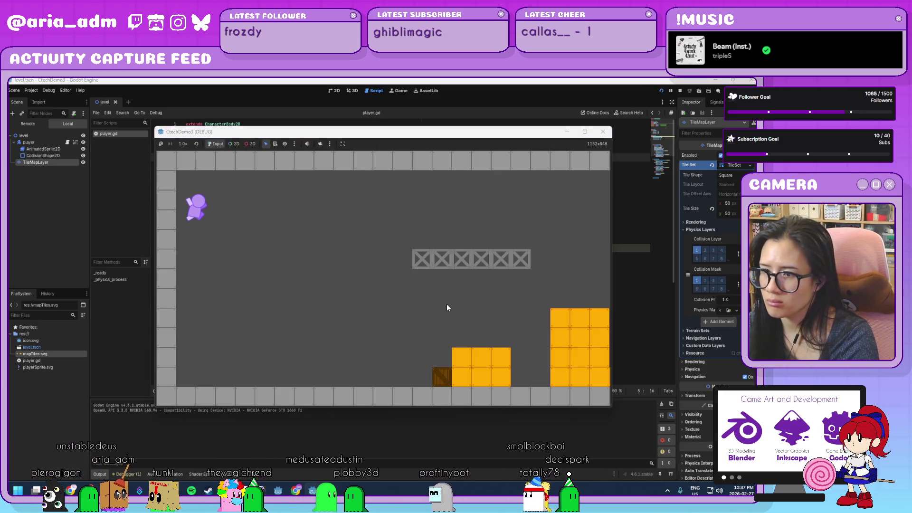
key("Right")
key("space")
key("Right")
key("space")
key("Right")
key("space")
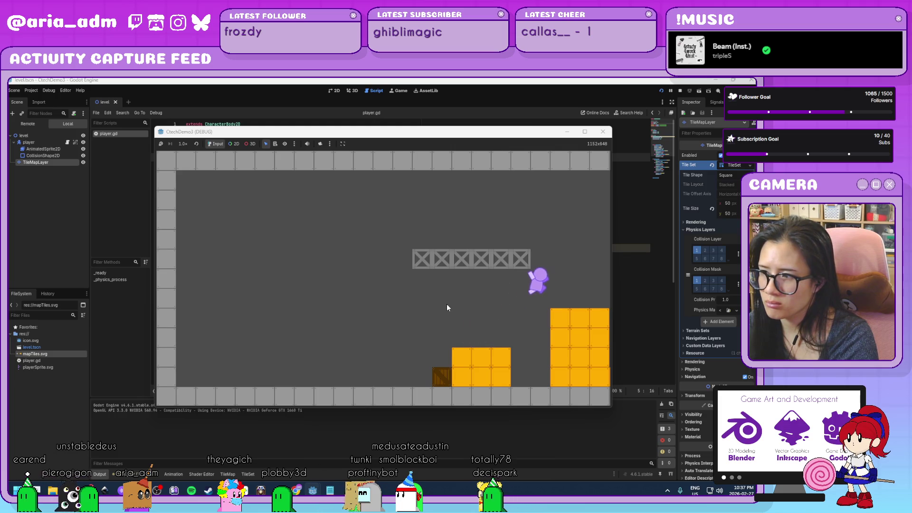
Test steering left and right midair across the yellow blocks, then close the game
key("space")
key("Left")
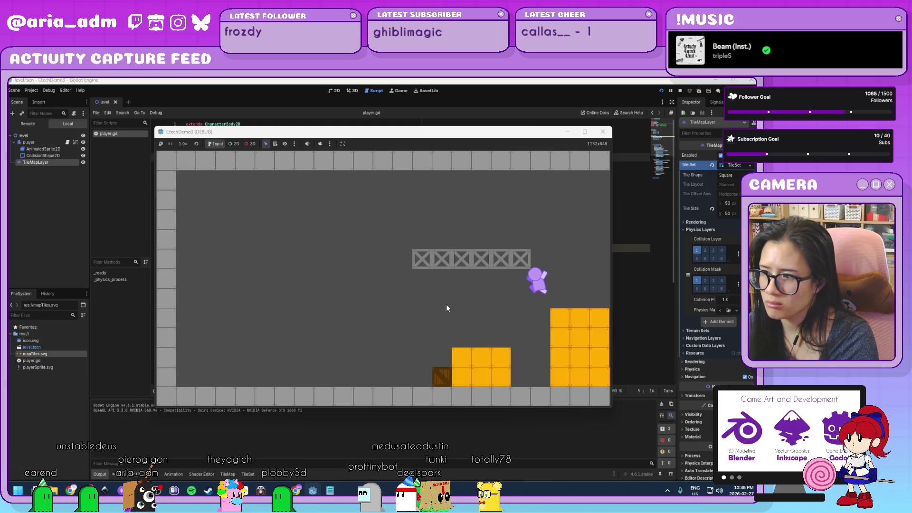
key("space")
key("space")
key("Right")
key("space")
key("Left")
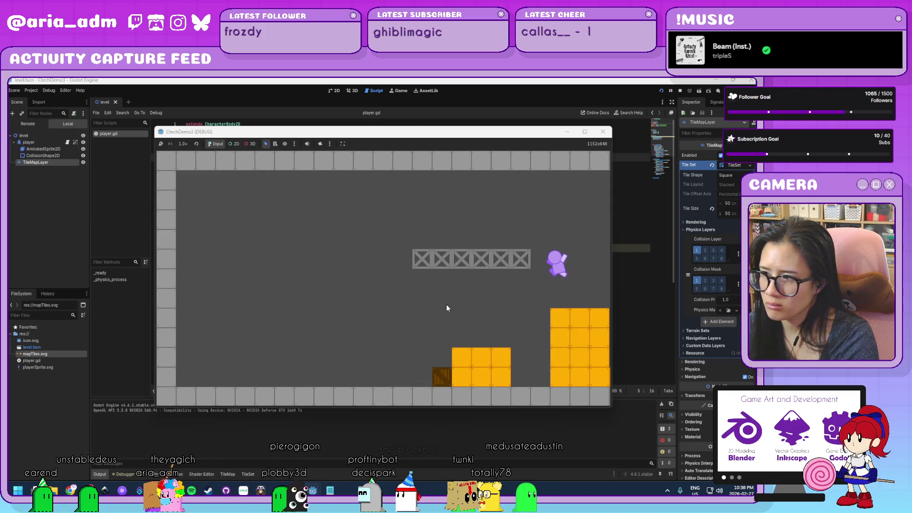
key("space")
key("Left")
left_click(603, 132)
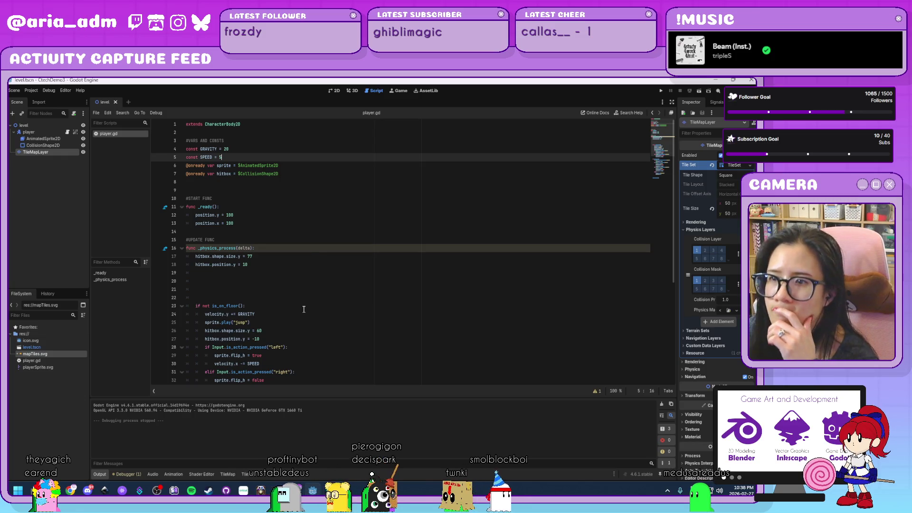
Change SPEED to 10, rerun and test walking and jumping, then close the game
key("BackSpace")
type("10")
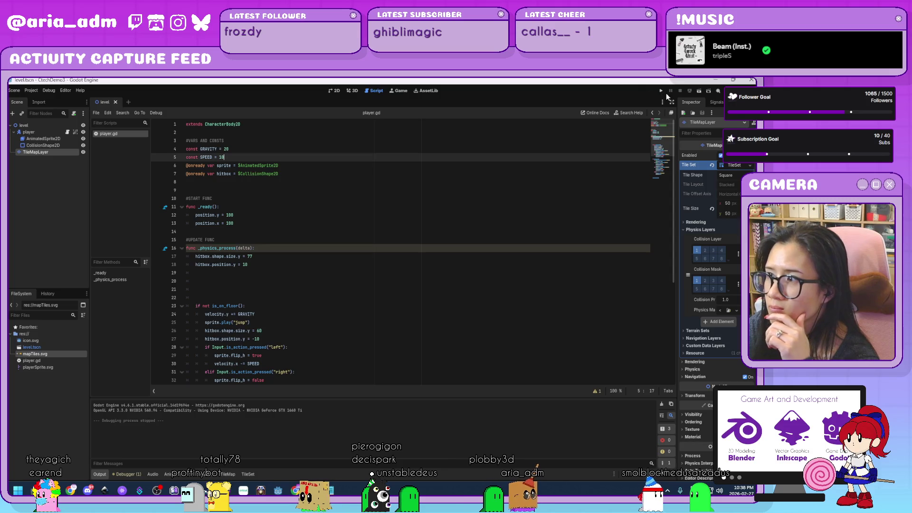
left_click(661, 91)
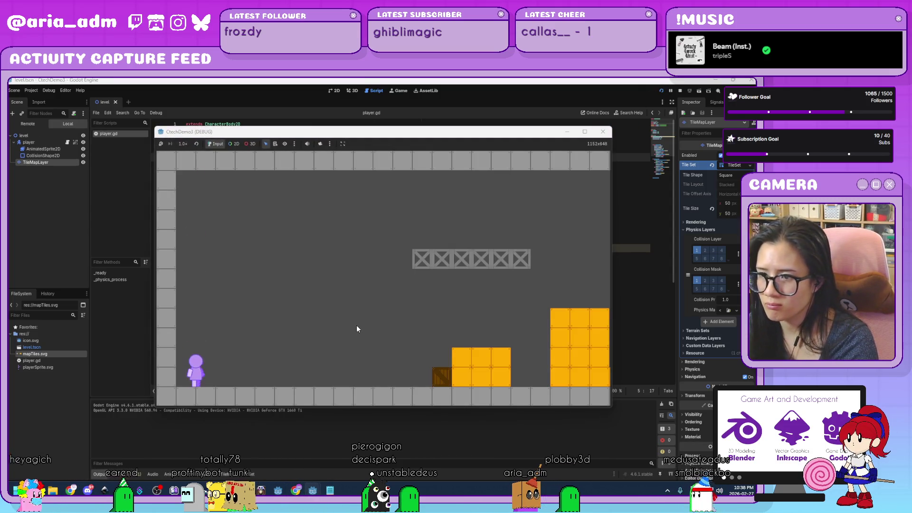
key("Right")
key("Right")
key("space")
key("Left")
key("Right")
key("space")
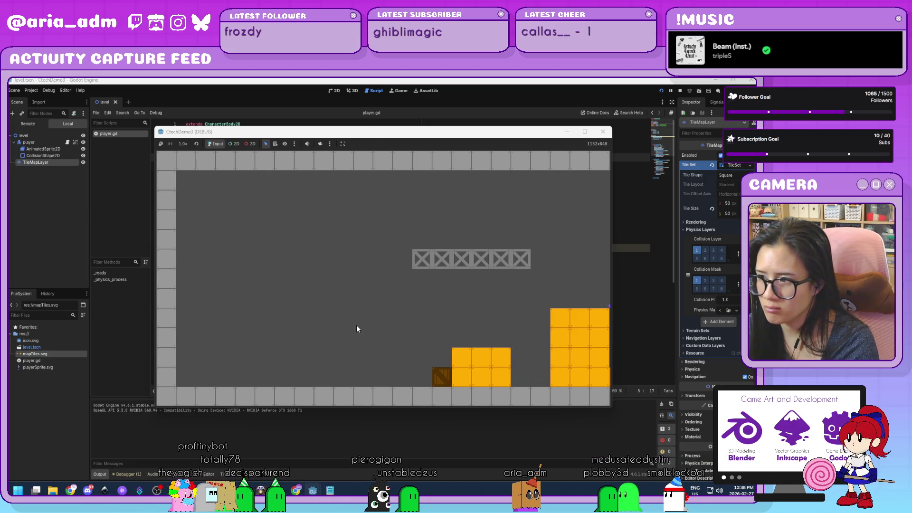
left_click(601, 132)
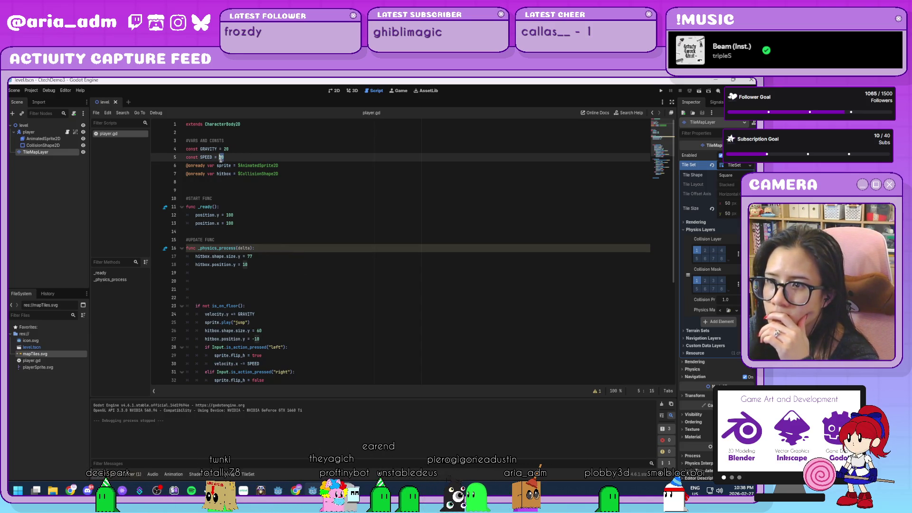
left_click(325, 288)
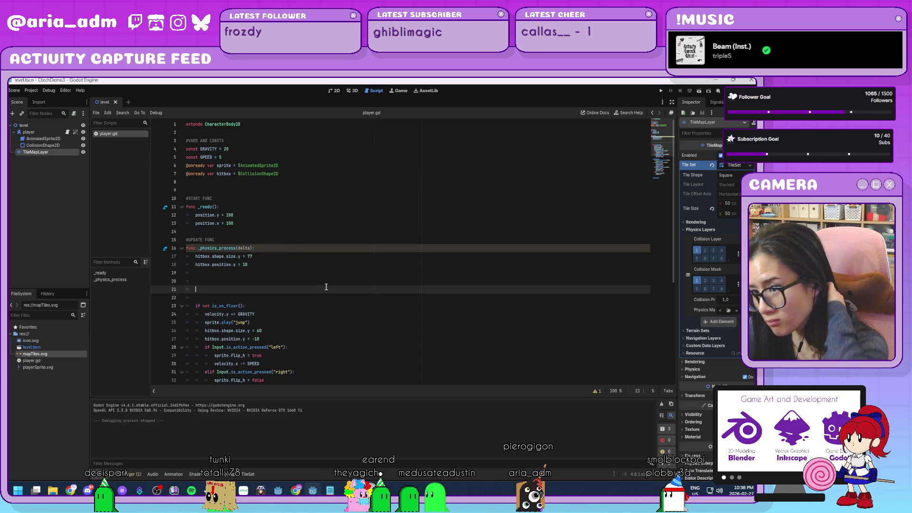
Add a Camera2D child node under the player node
scroll(326, 285, "down", 5)
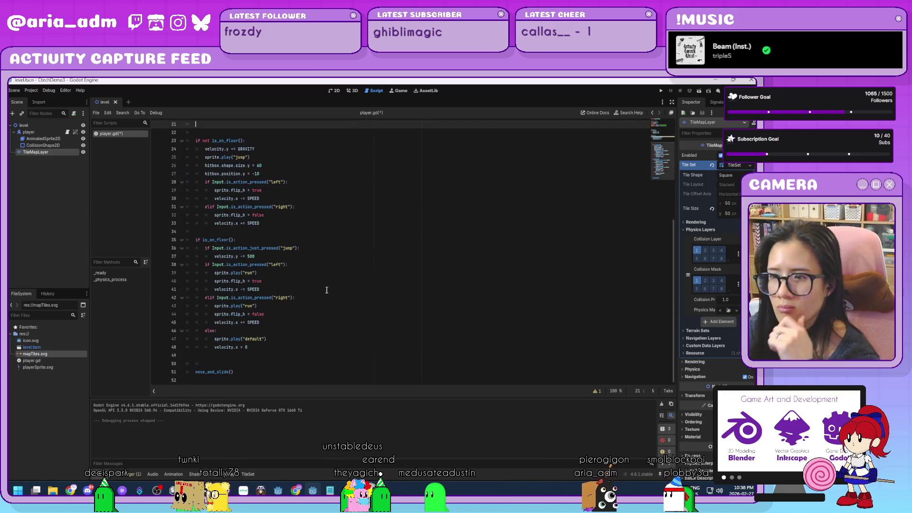
scroll(326, 288, "up", 5)
left_click(37, 134)
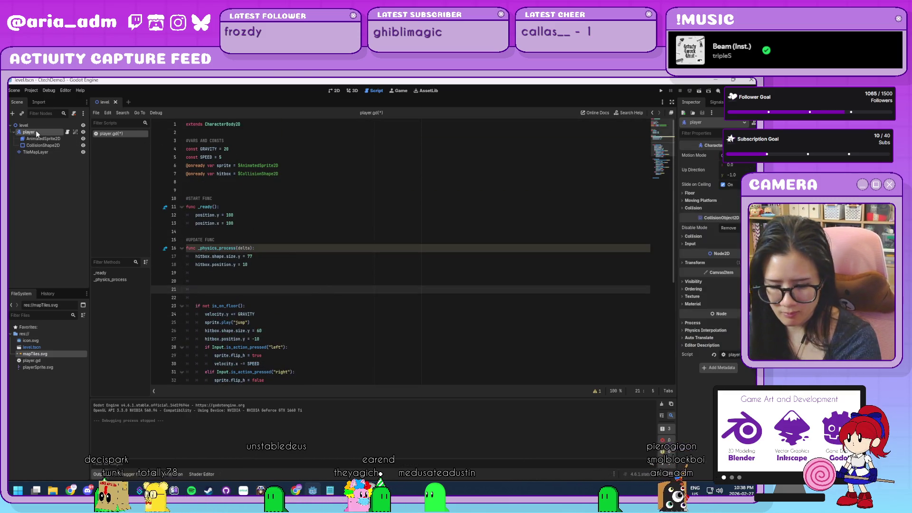
key("ctrl+a")
type("cam")
key("Return")
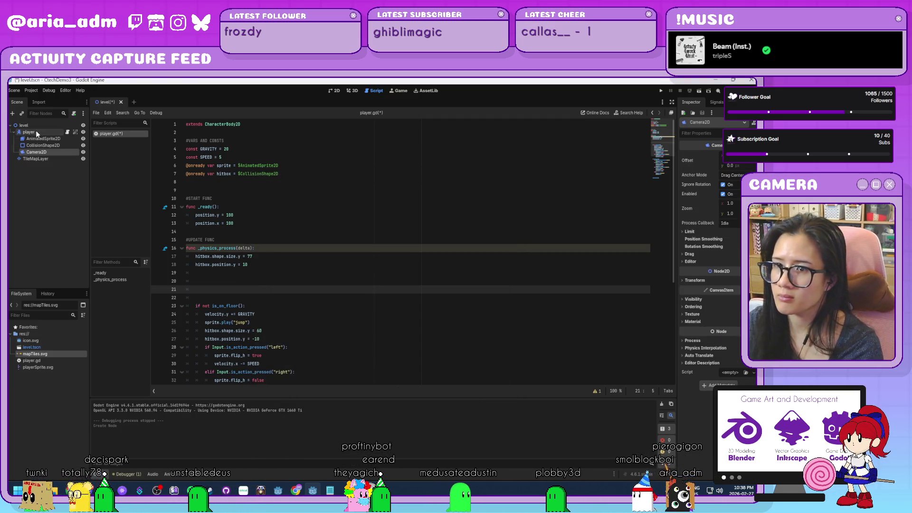
In the 2D view, set the camera's Limit Left and Limit Top to 0
left_click(333, 90)
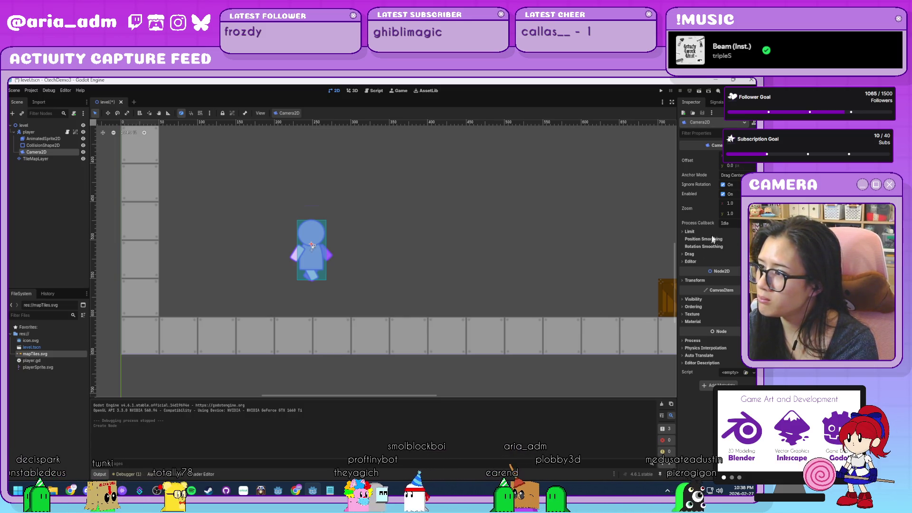
left_click(684, 233)
left_click(738, 240)
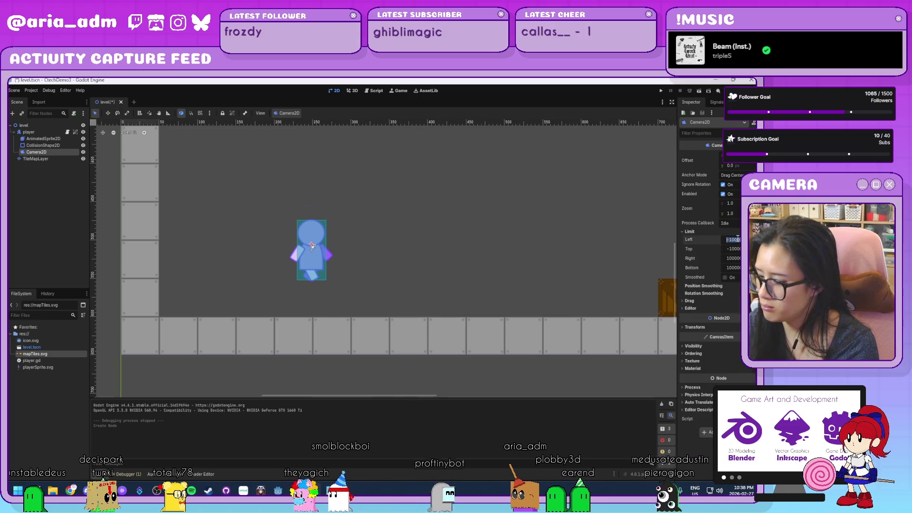
type("0")
key("Return")
type("0")
key("Return")
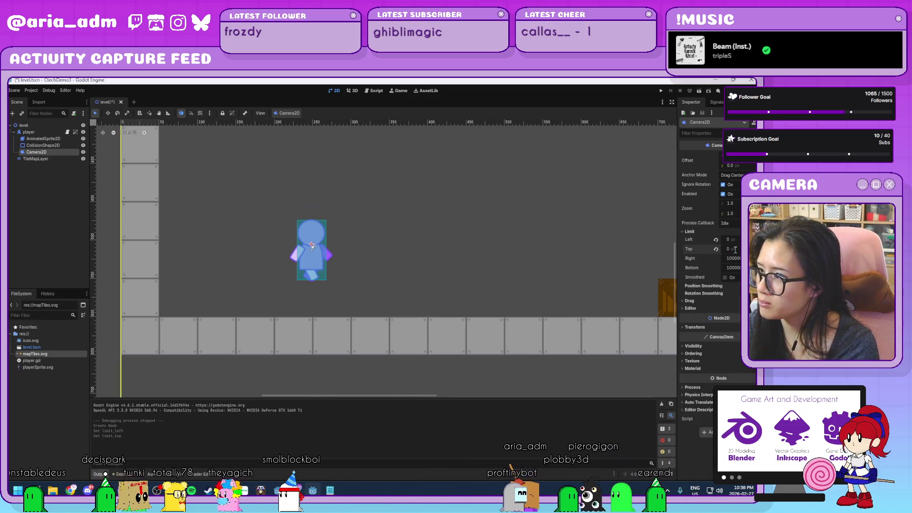
scroll(390, 261, "down", 10)
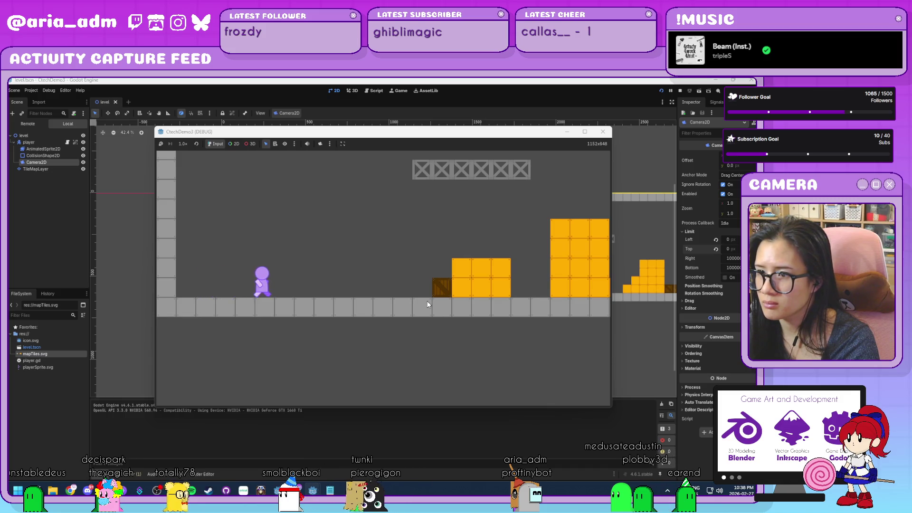
Run right and jump onto the orange boxes, then close the game
key("Right")
key("space")
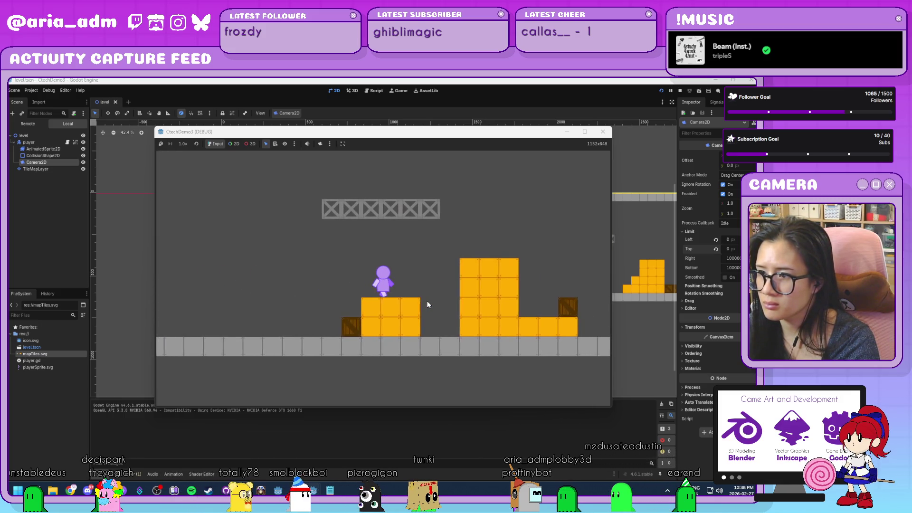
key("space")
key("space")
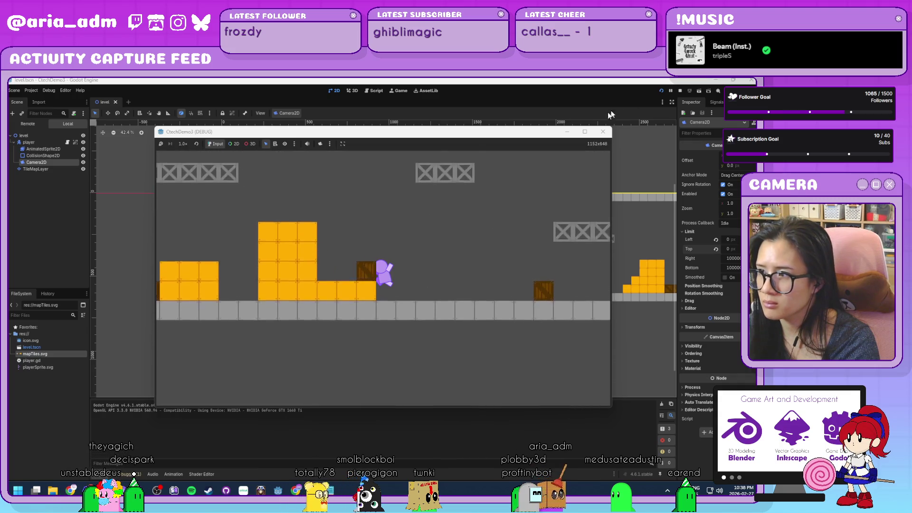
left_click(603, 132)
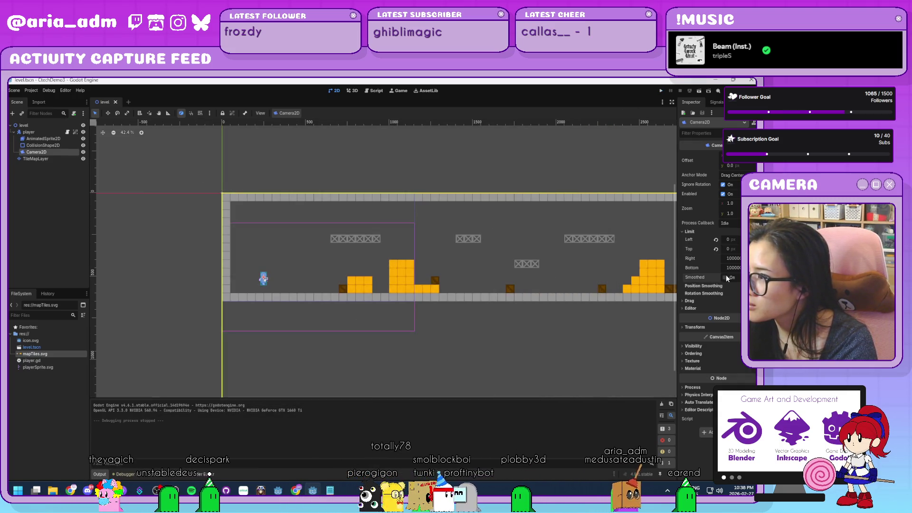
Save and rerun, jumping around the crate and tall orange blocks, then close the game window
left_click(660, 90)
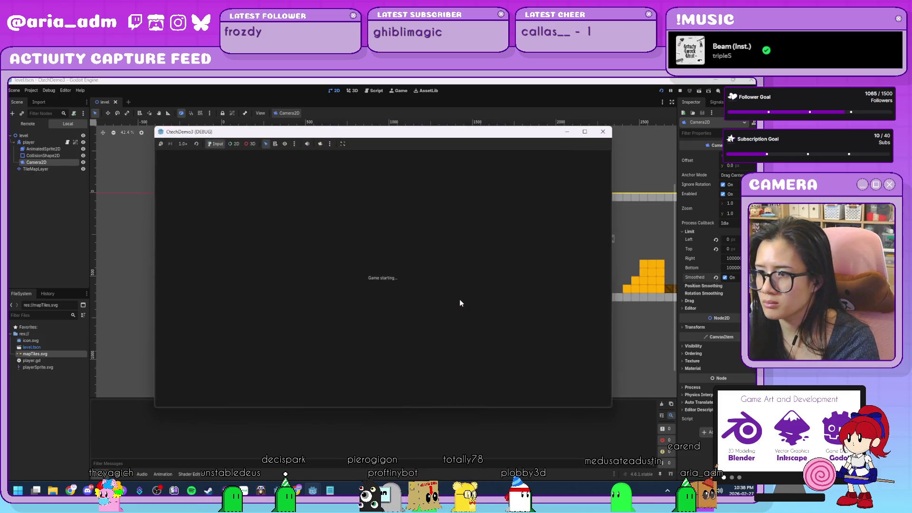
key("Right")
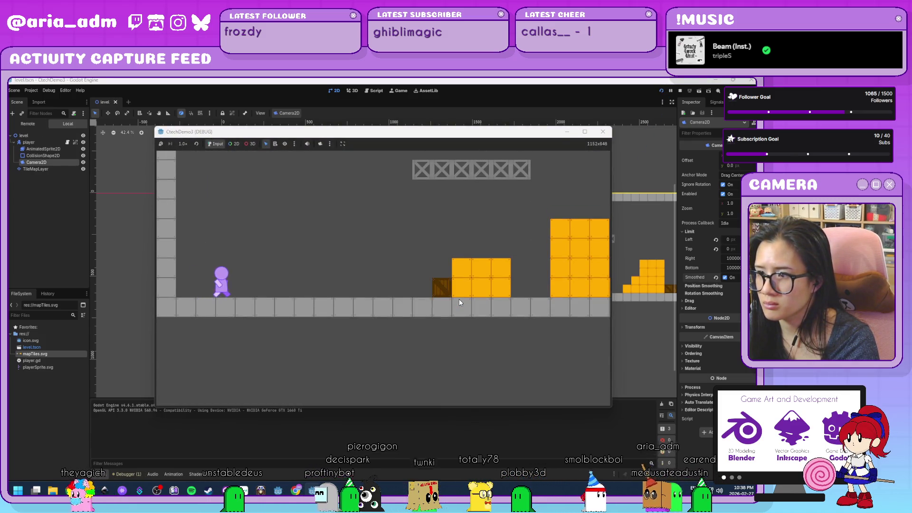
key("Right")
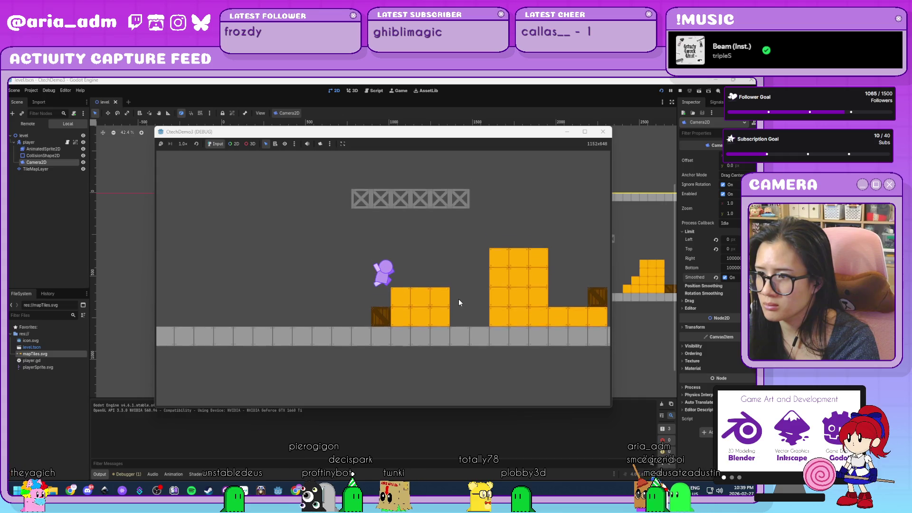
key("Right")
key("space")
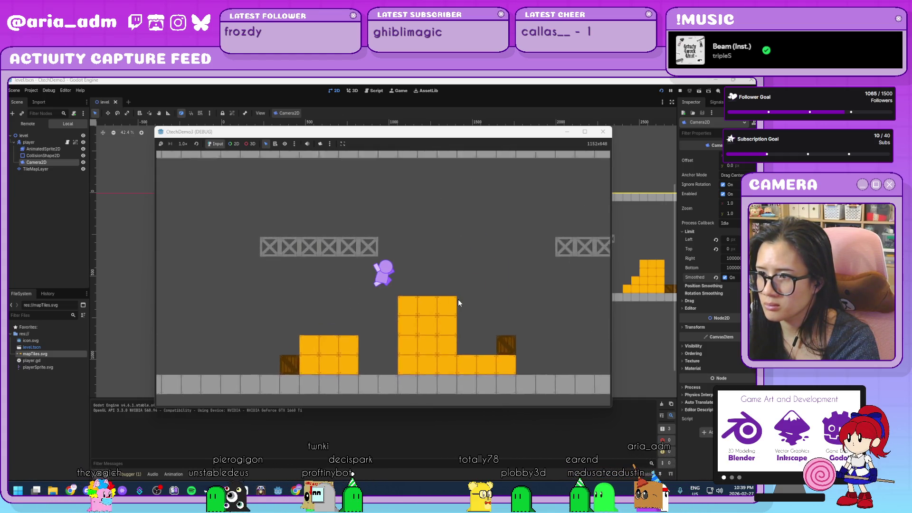
key("Left")
key("space")
key("Right")
key("space")
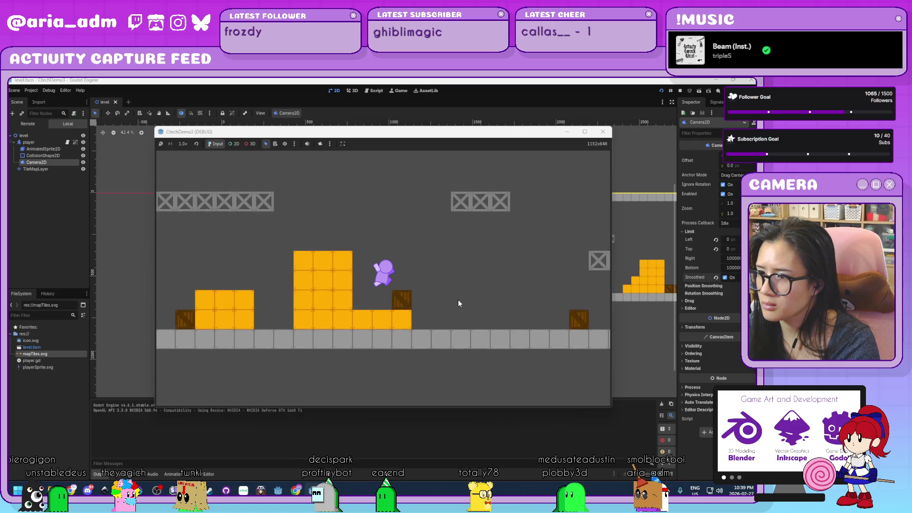
key("Right")
key("space")
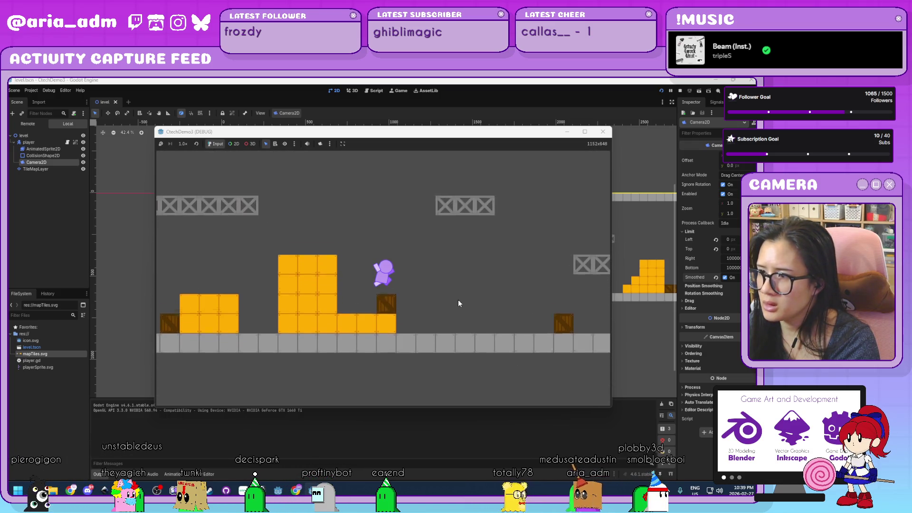
key("space")
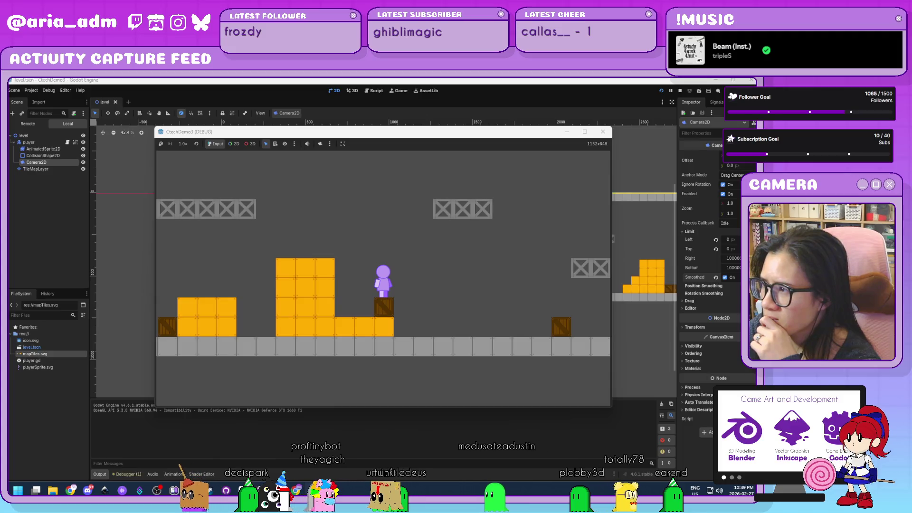
left_click(605, 134)
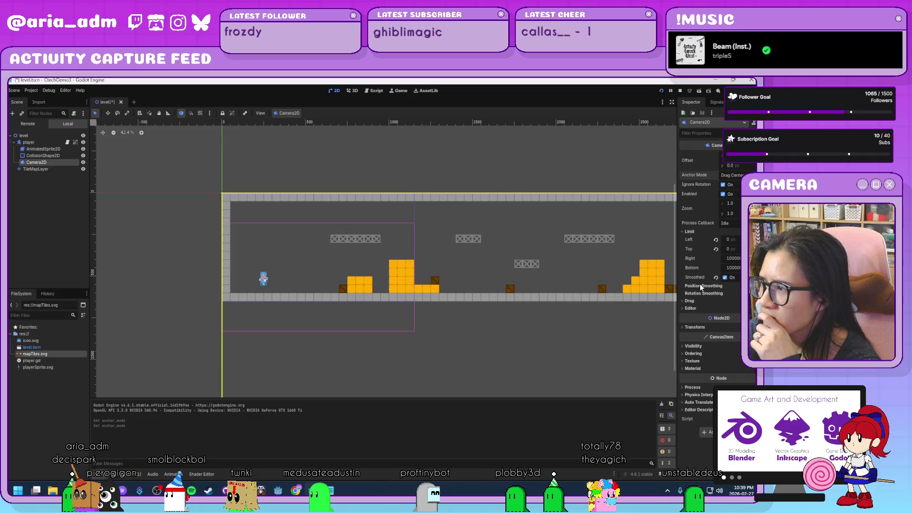
Enable Camera2D position smoothing at speed 5.0 and run the game
mouse_move(700, 284)
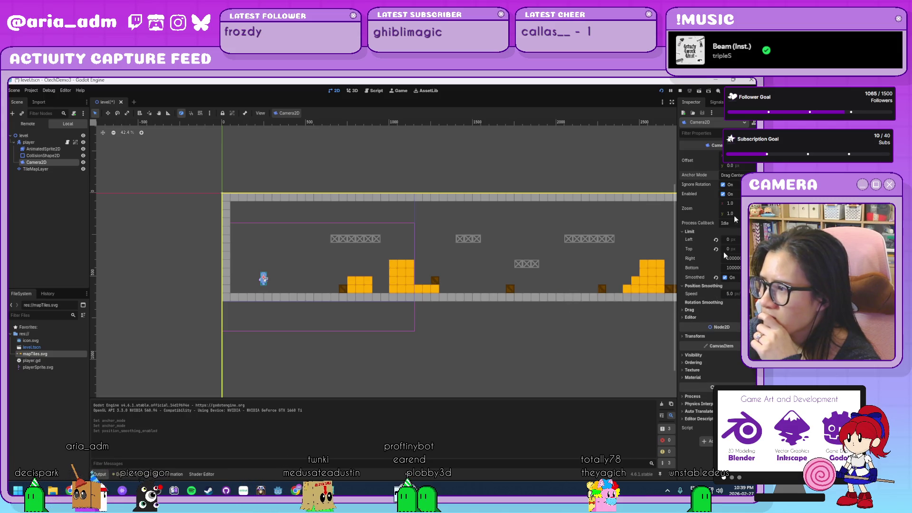
left_click(663, 91)
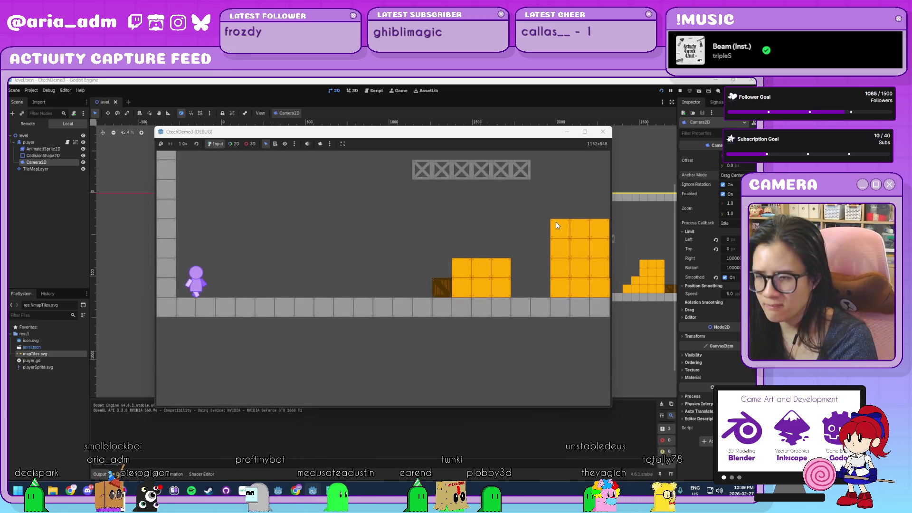
Walk and jump across the raised block stacks and past the crates with the smoothed camera
key("Right")
key("space")
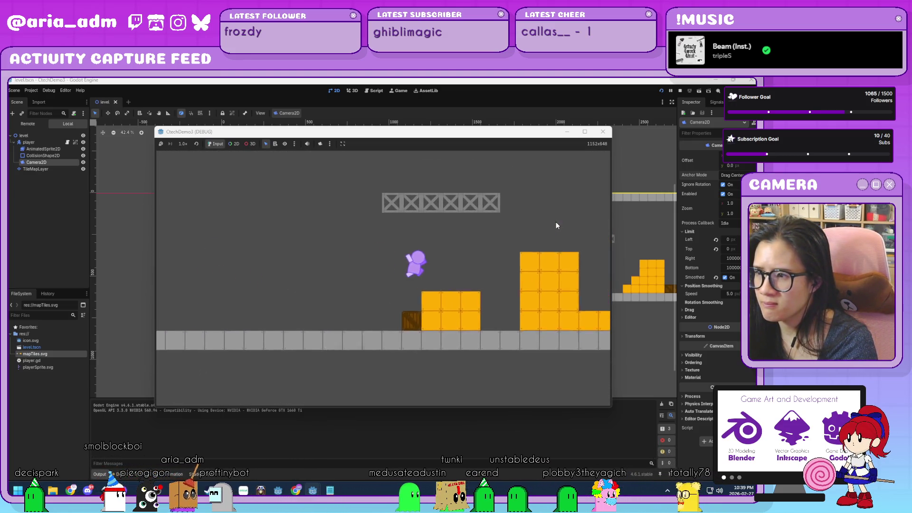
key("Left")
key("space")
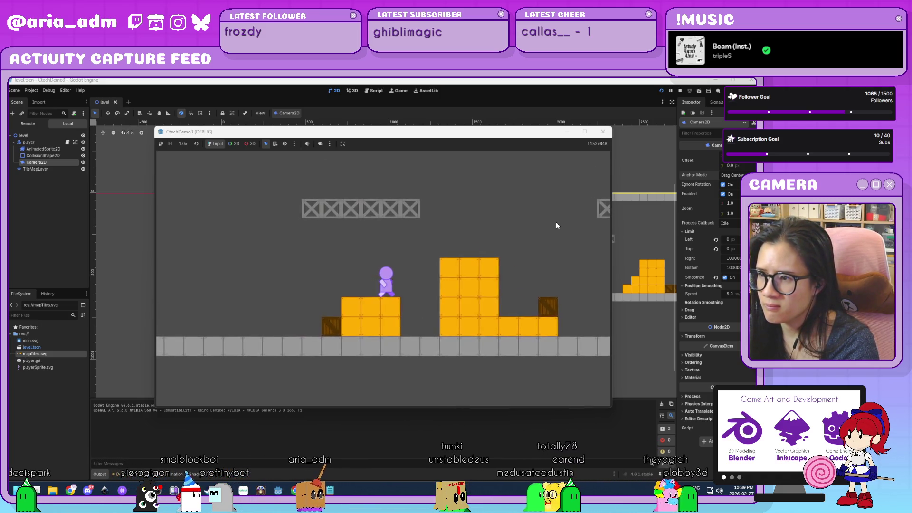
key("Right")
key("space")
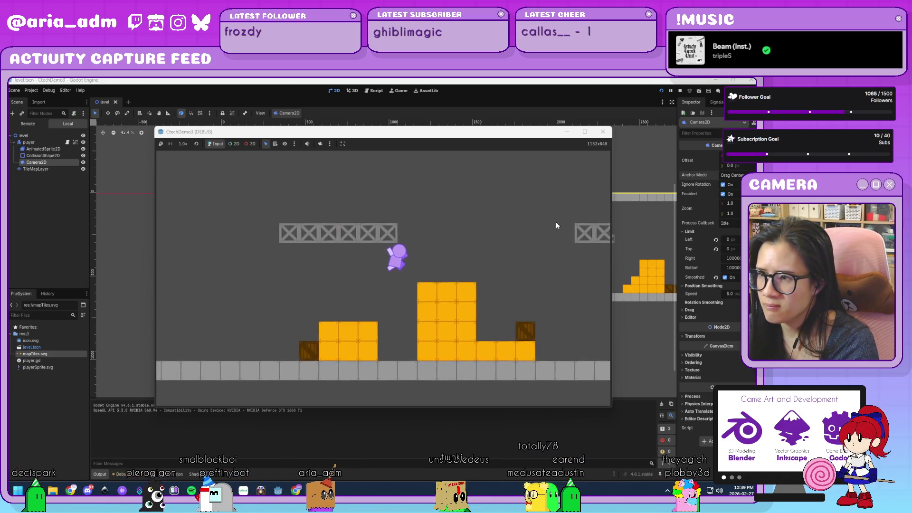
key("Right")
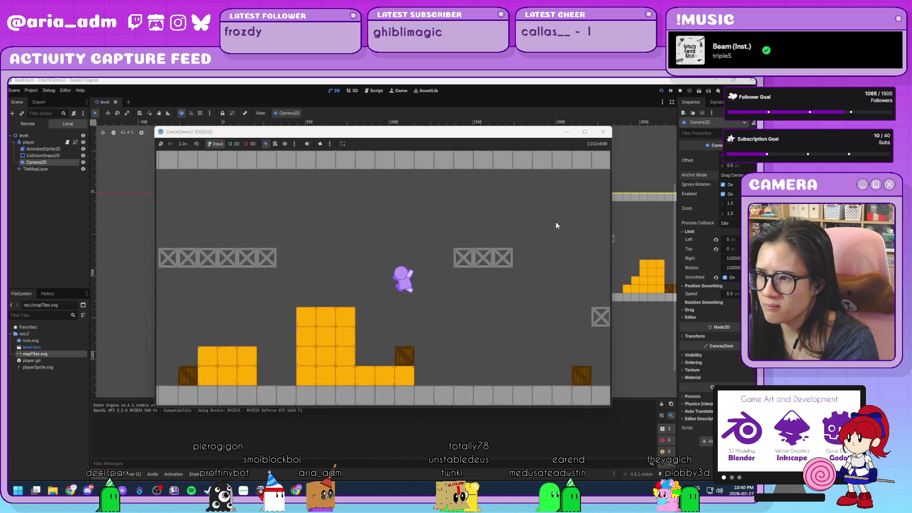
key("space")
key("Right")
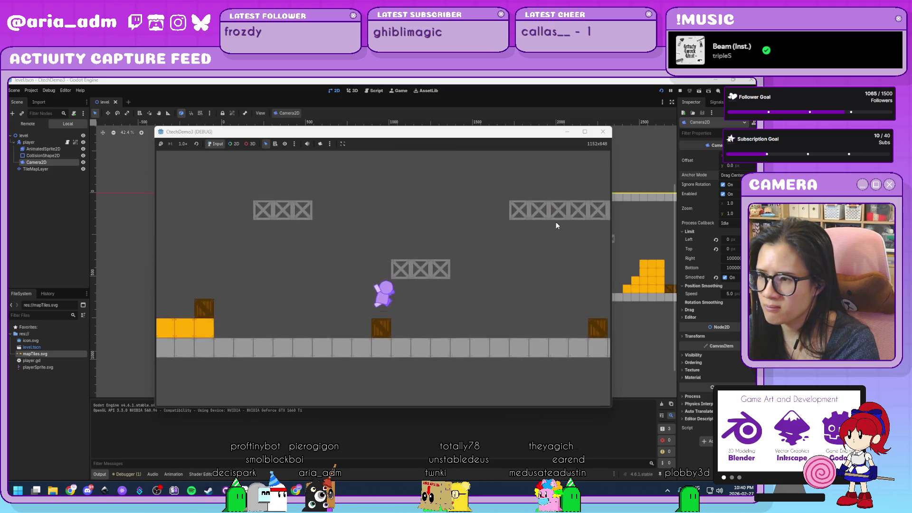
key("Right")
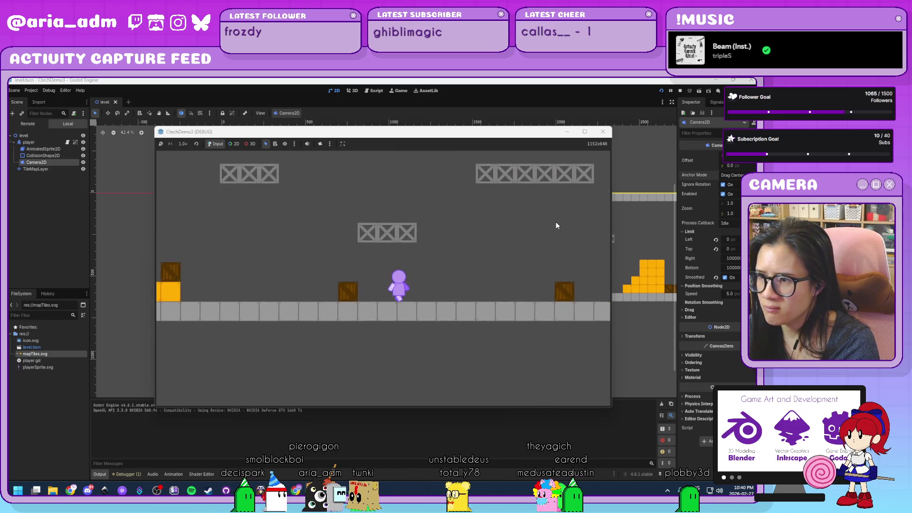
key("Right")
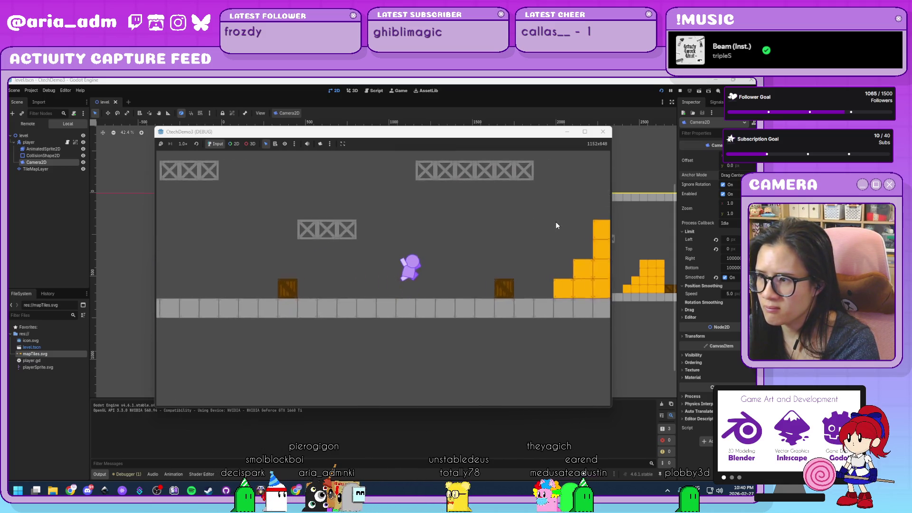
key("space")
Climb the higher blocks to the wall, head back left, then close the game
key("Right")
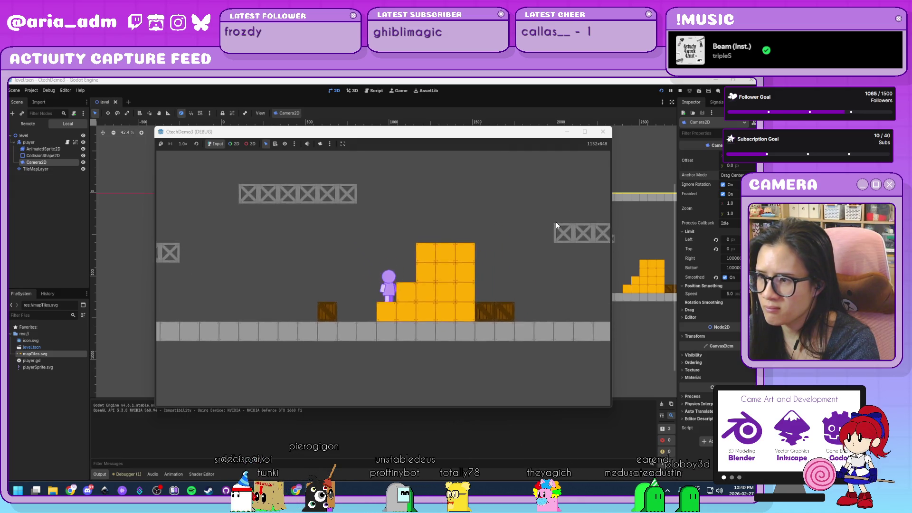
key("space")
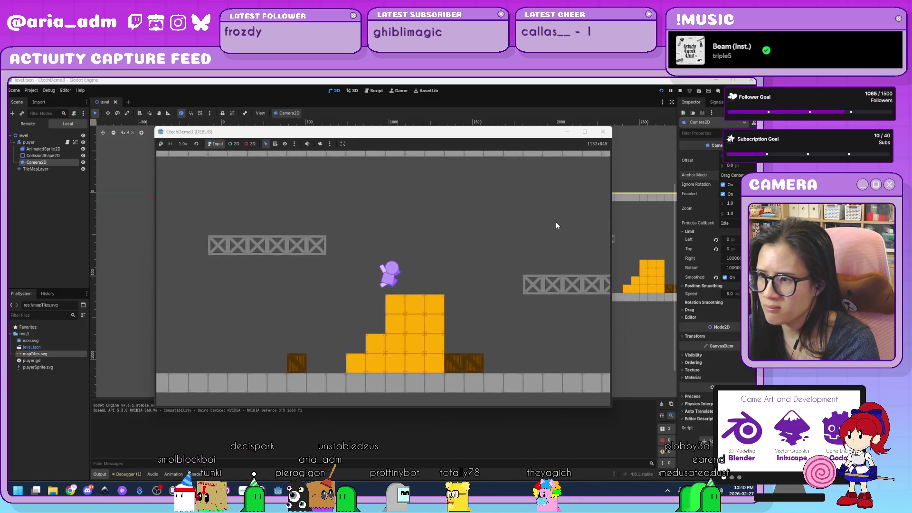
key("Right")
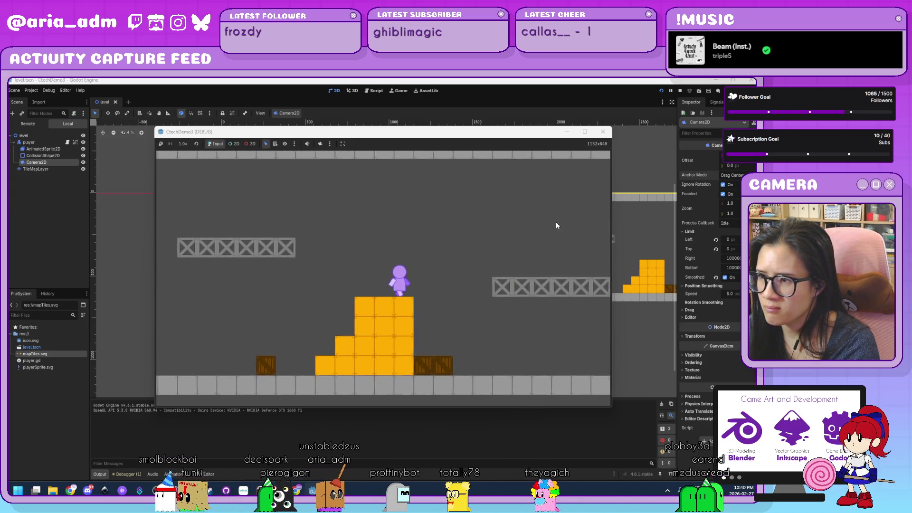
key("space")
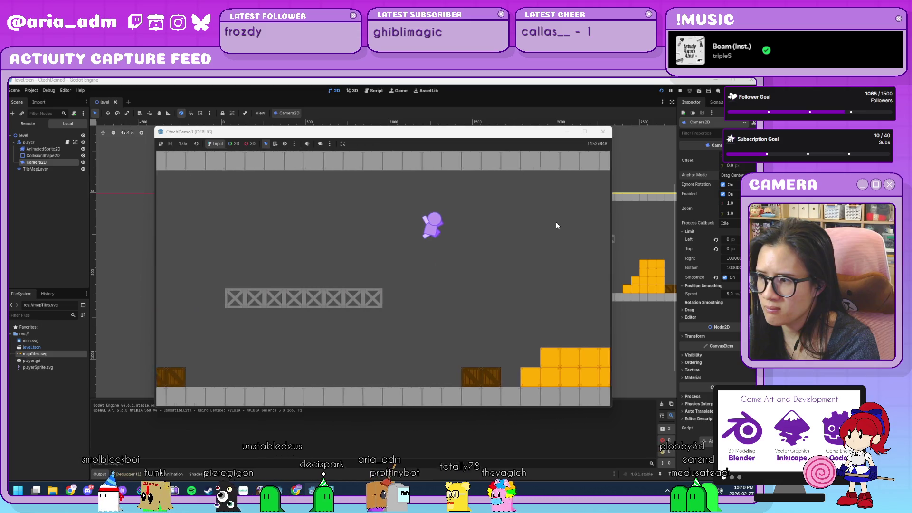
key("Right")
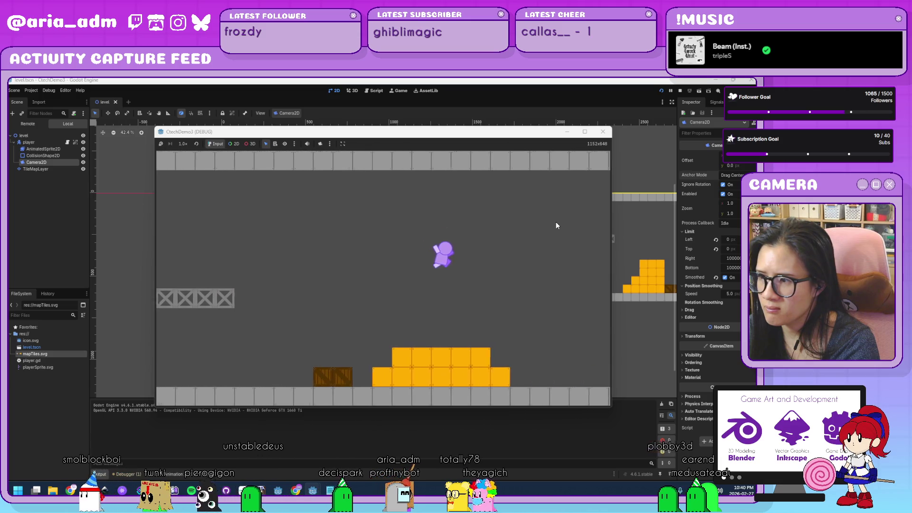
key("space")
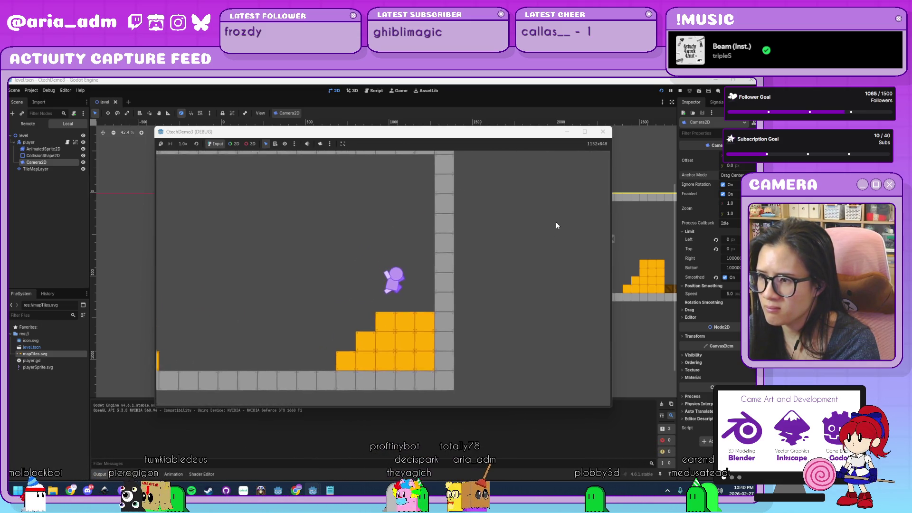
key("Left")
key("space")
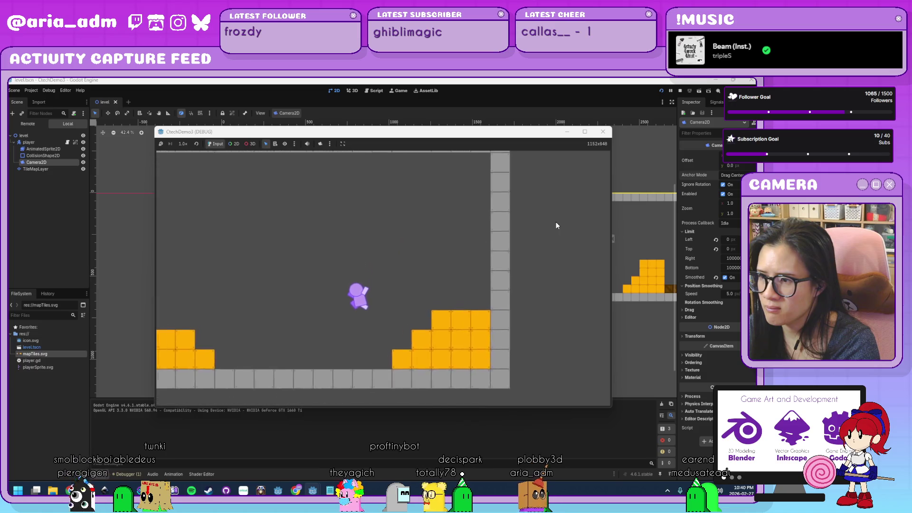
key("Left")
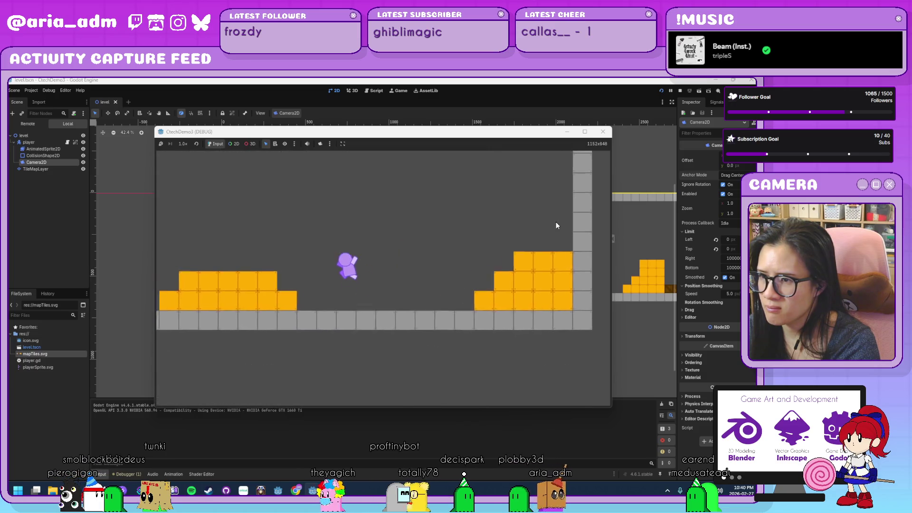
key("space")
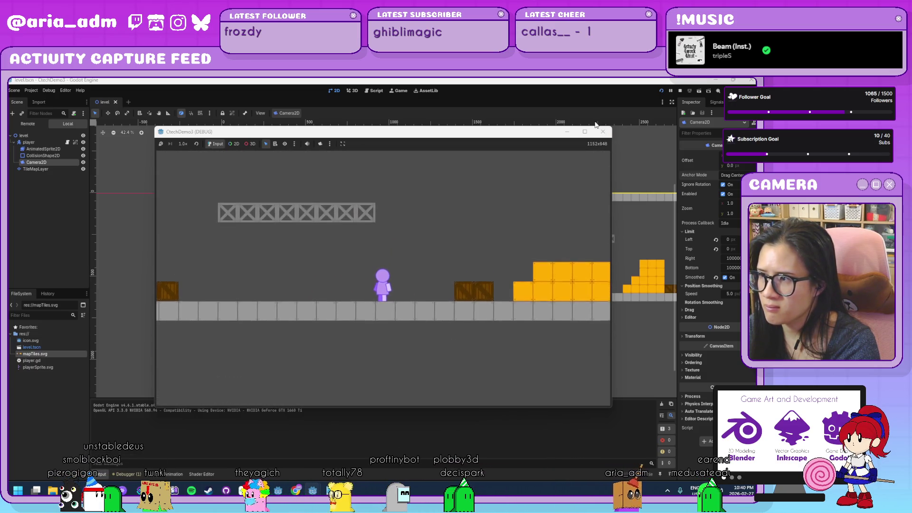
left_click(603, 131)
Raise SPEED on line 5, set velocity.x to -SPEED or SPEED on lines 30, 41, 45, and run
left_click(377, 90)
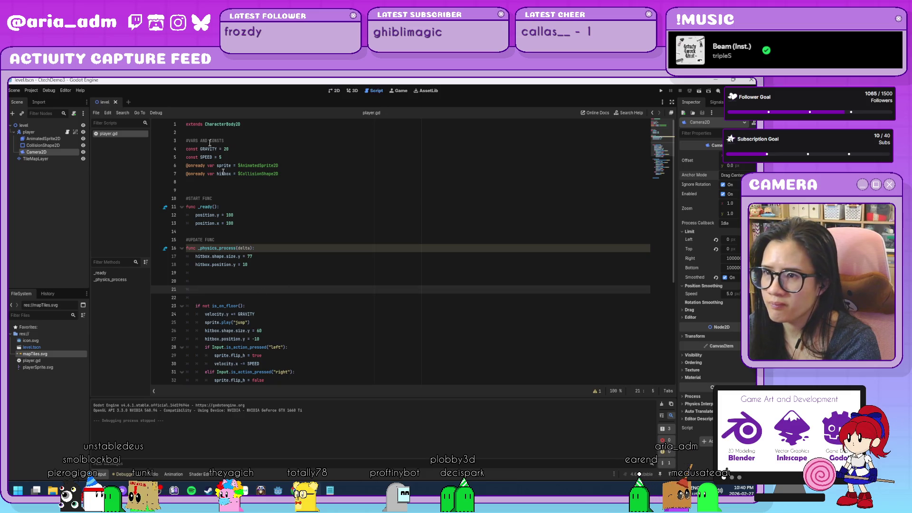
left_click(222, 156)
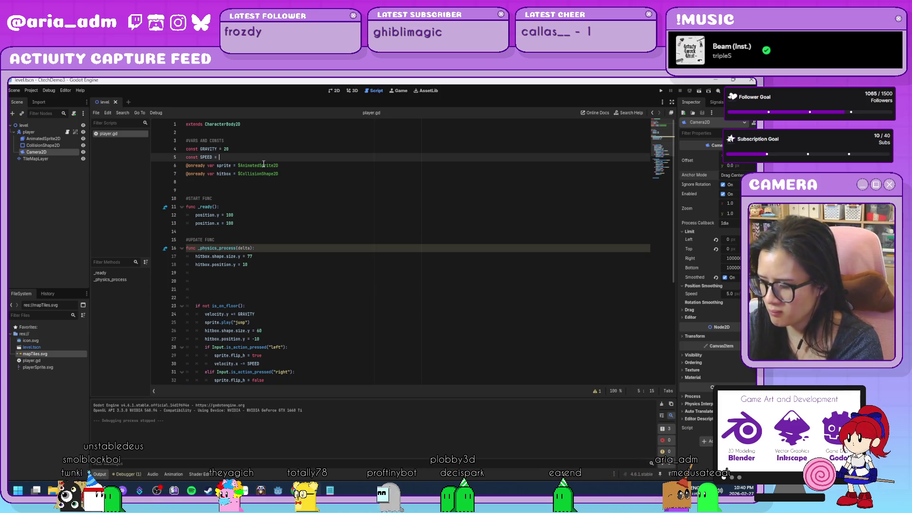
type("100")
scroll(293, 289, "down", 4)
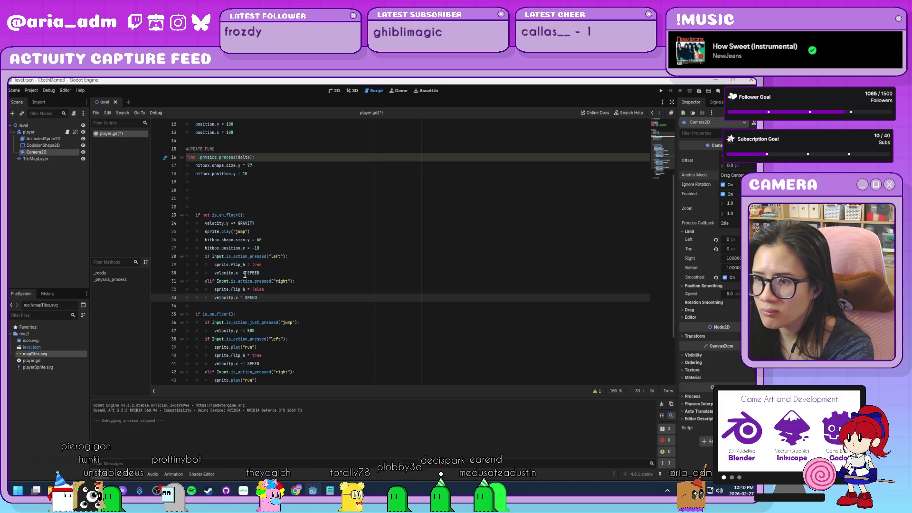
left_click(243, 275)
key("Right")
key("Right")
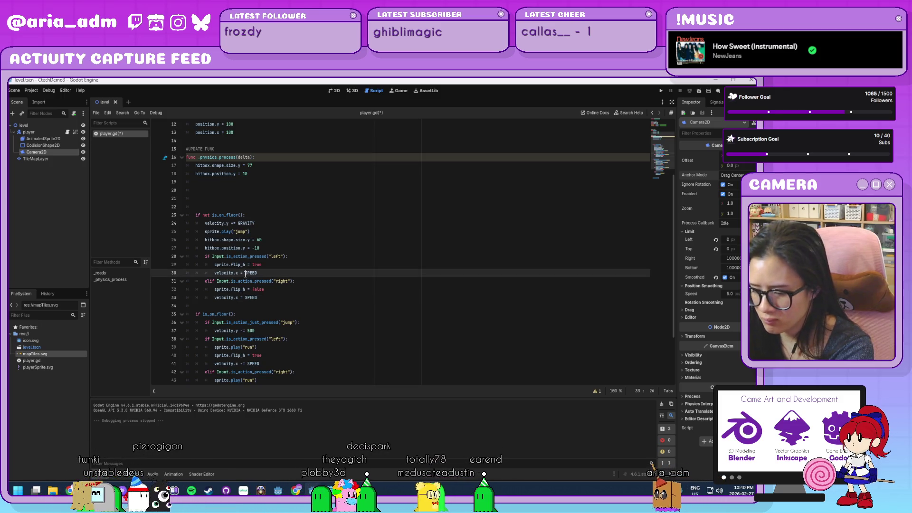
scroll(298, 296, "down", 3)
type("-")
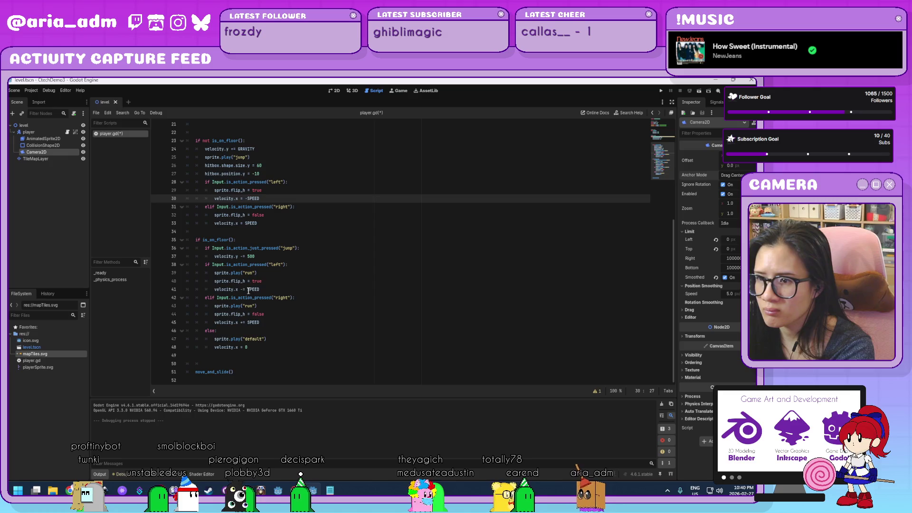
type("-")
left_click(242, 289)
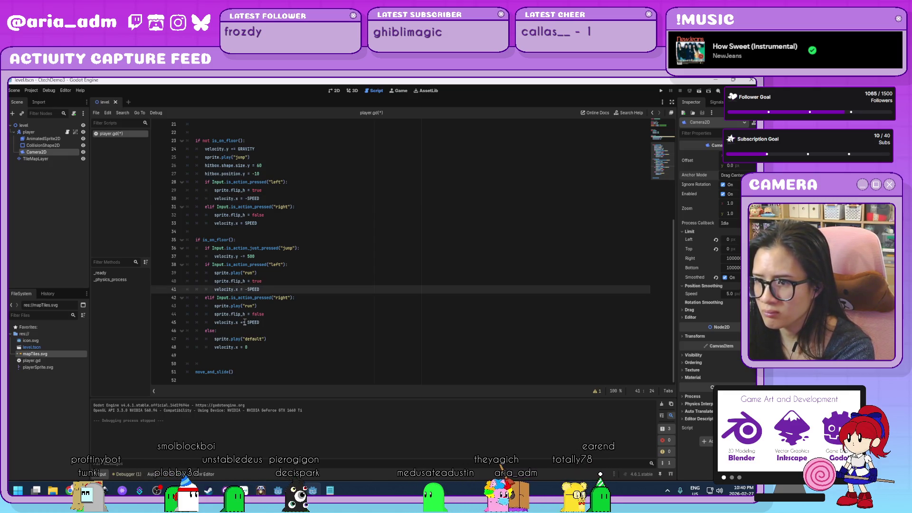
left_click(244, 322)
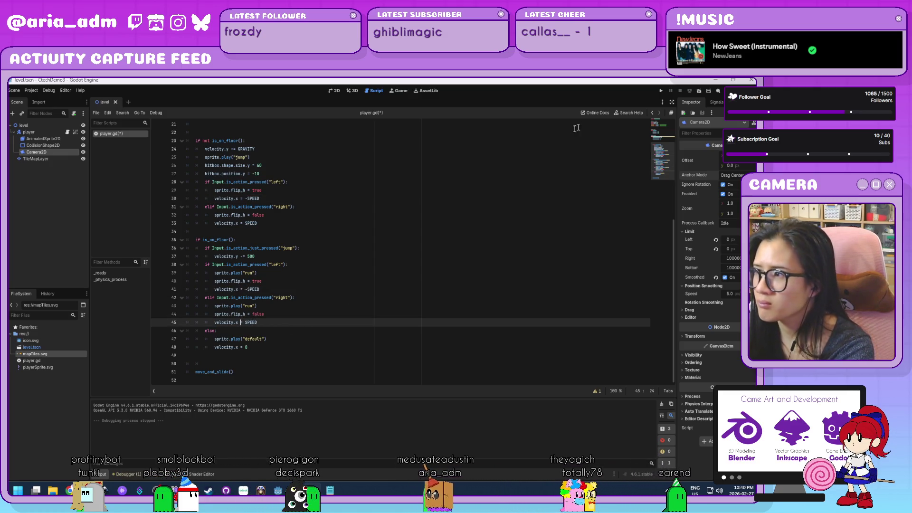
left_click(660, 93)
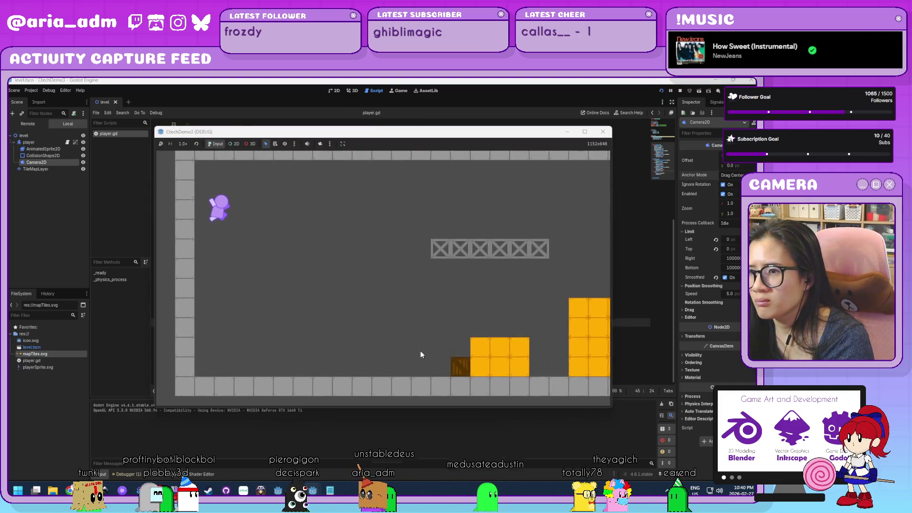
After a short first run, relaunch the game and run and jump the player right across the orange blocks
key("Right")
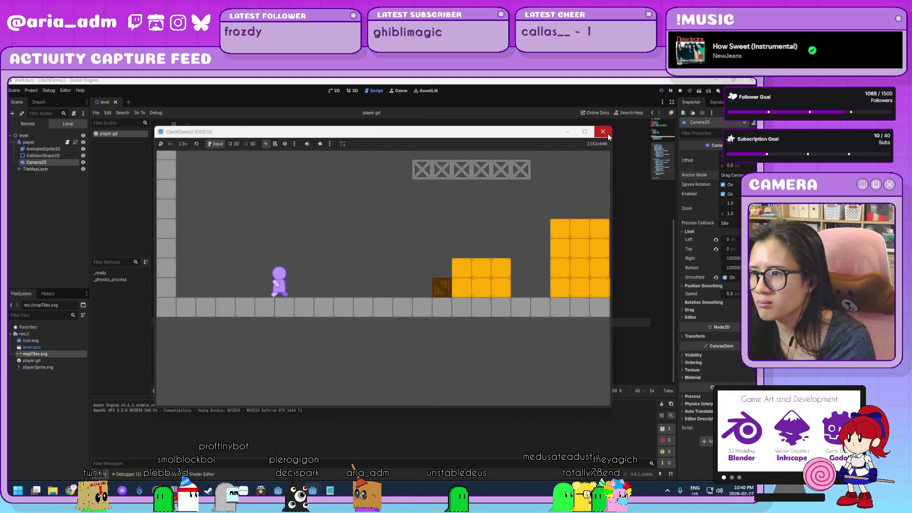
left_click(608, 134)
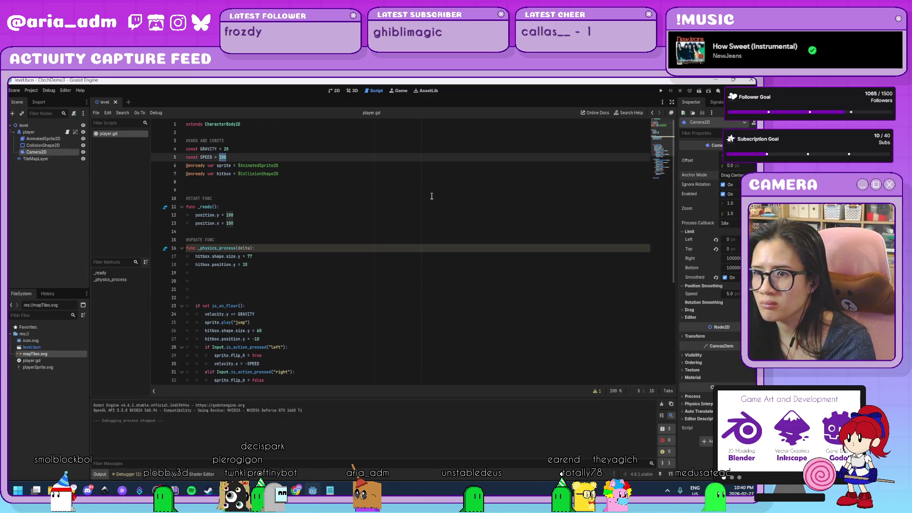
left_click(659, 93)
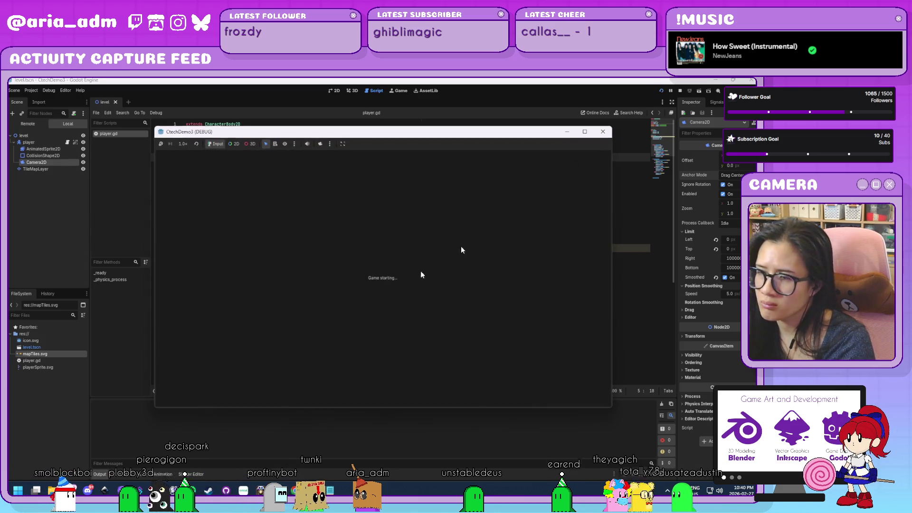
key("Right")
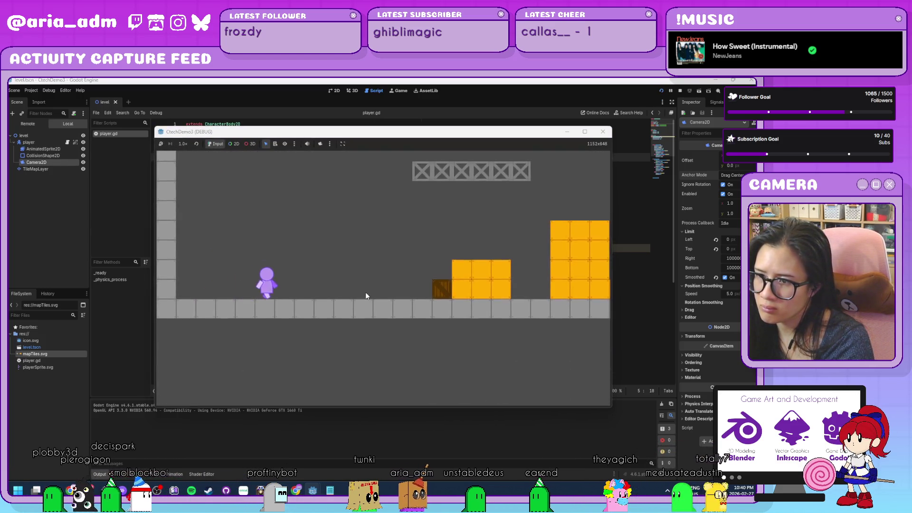
key("space")
key("Right")
key("space")
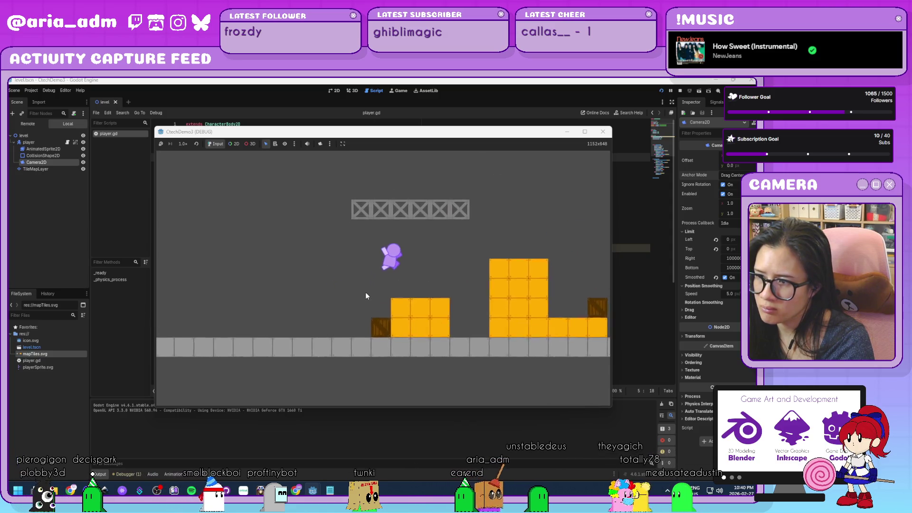
key("Right")
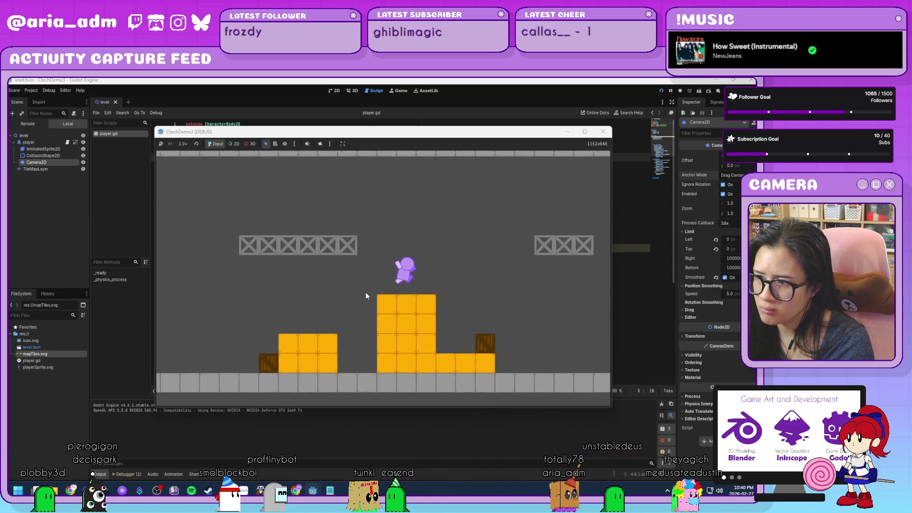
key("Right")
key("space")
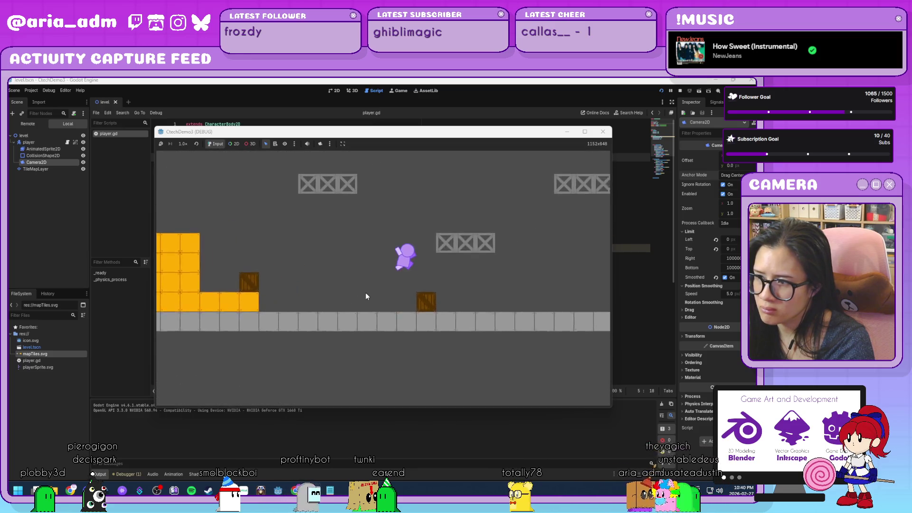
key("space")
Jump the player left and right around the crate, then close the game window
key("Left")
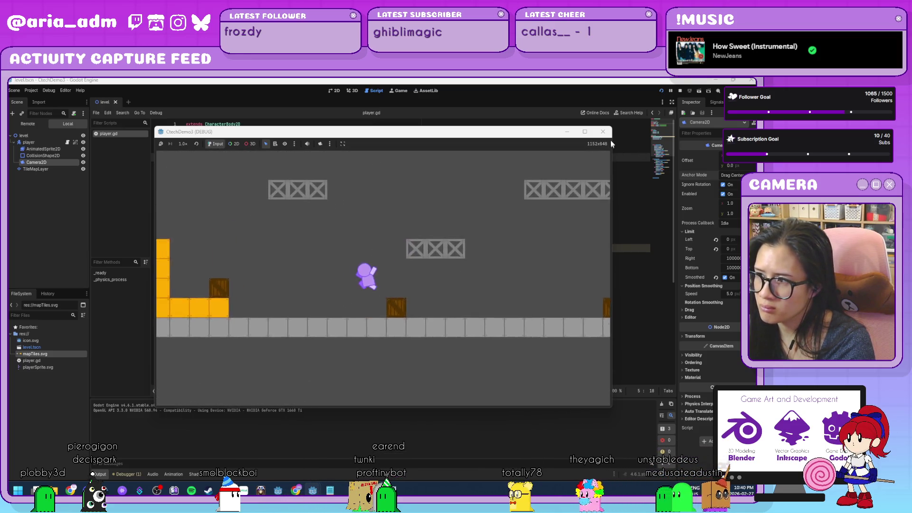
key("space")
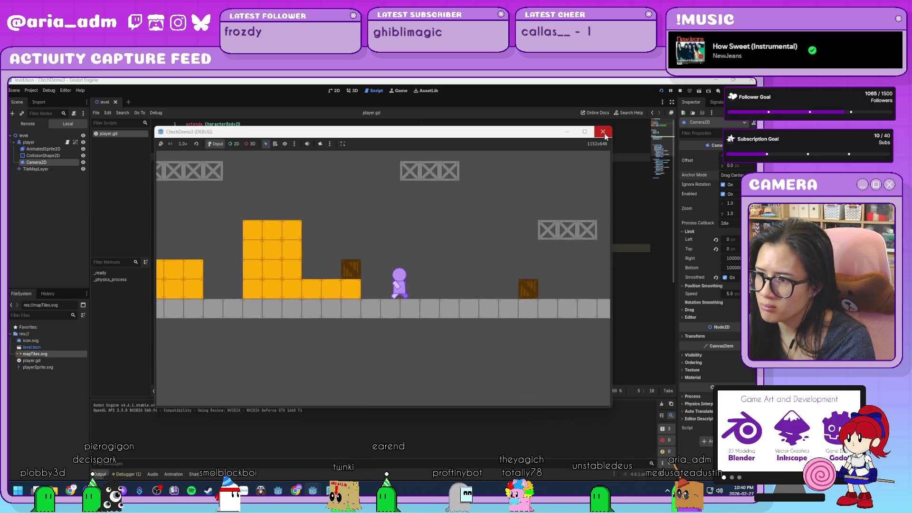
key("space")
key("Left")
key("space")
key("Left")
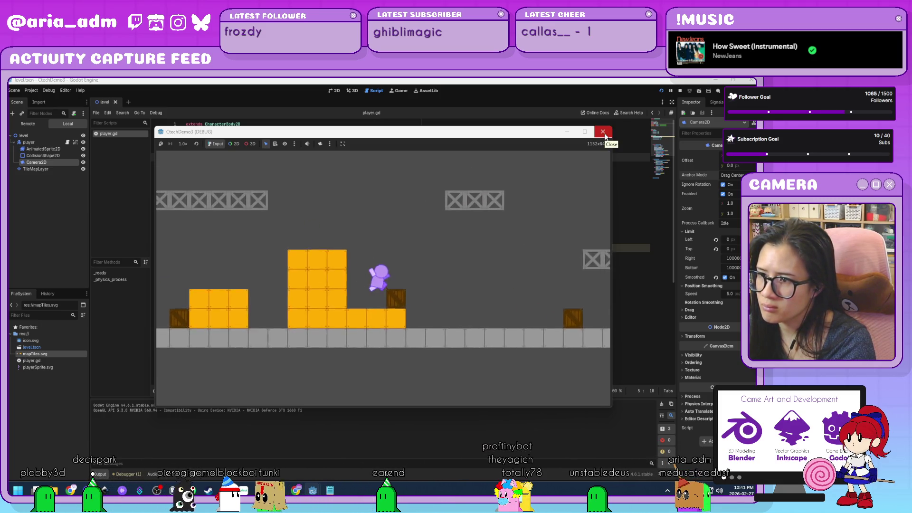
key("space")
key("Right")
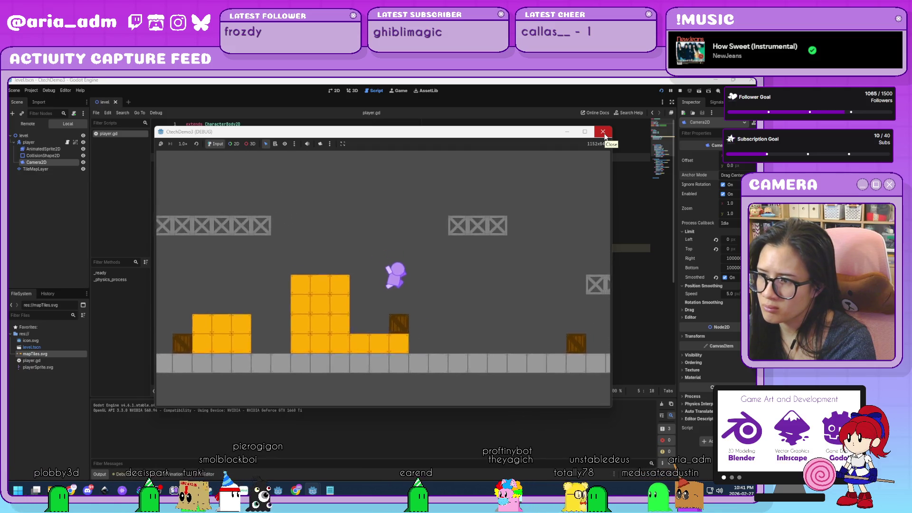
key("Left")
key("space")
key("Right")
key("Left")
key("space")
key("Left")
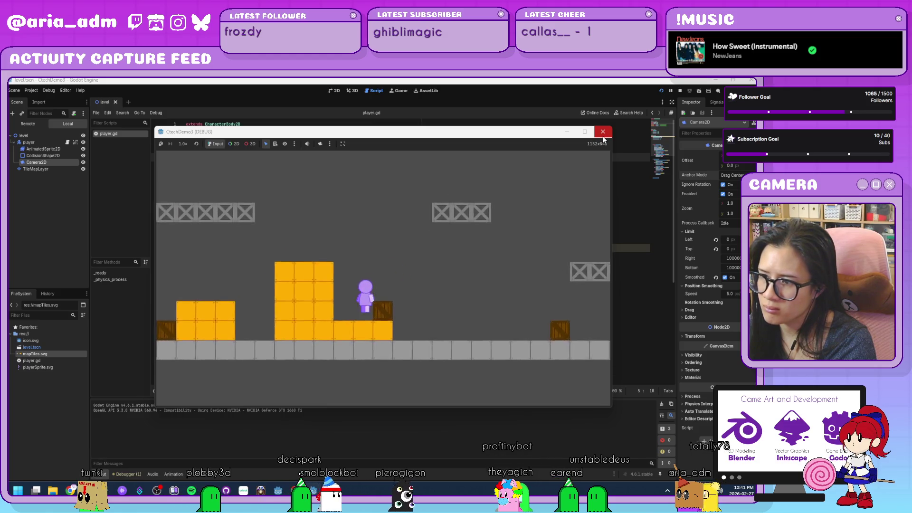
key("Right")
key("space")
key("Left")
key("Left")
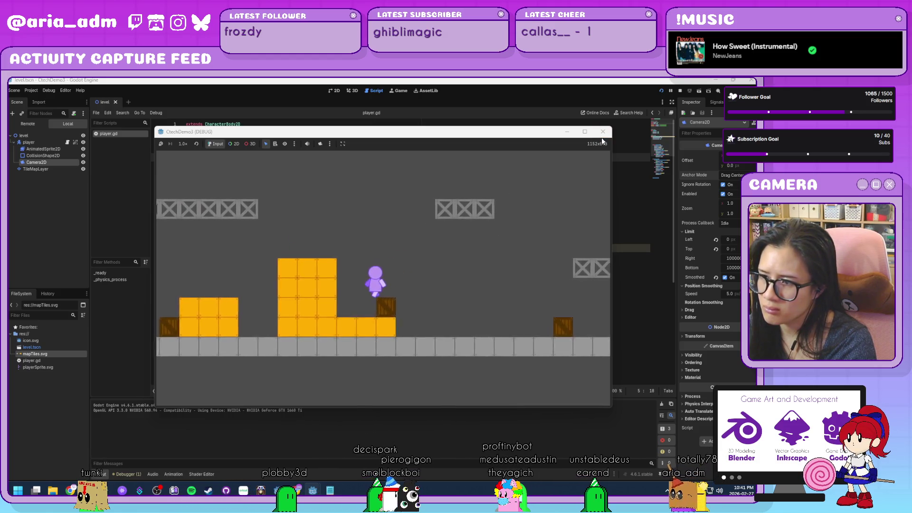
key("space")
key("space")
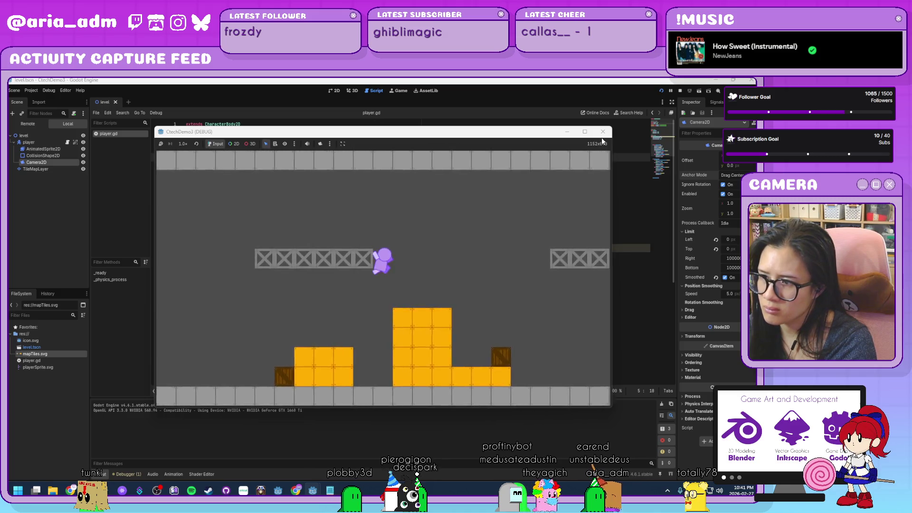
left_click(603, 132)
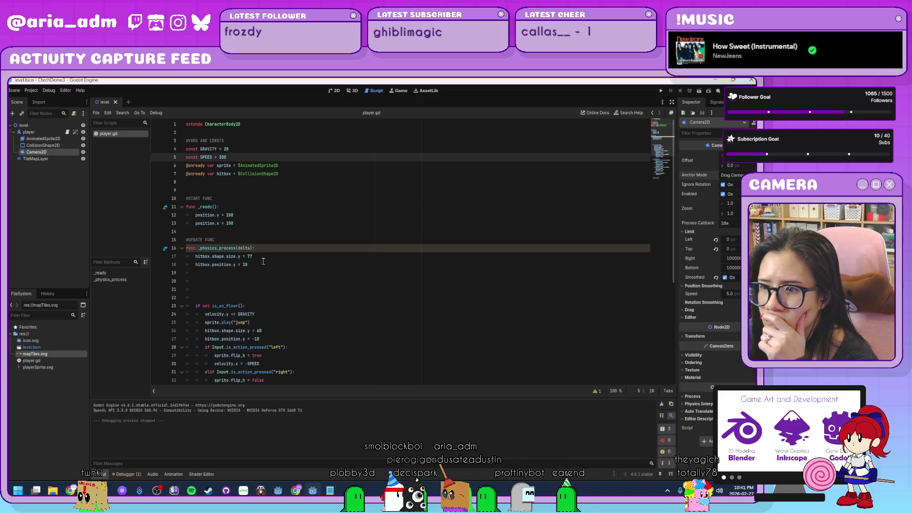
Scroll down and back up through player.gd, then start another run of the game
scroll(263, 261, "down", 5)
scroll(228, 210, "up", 5)
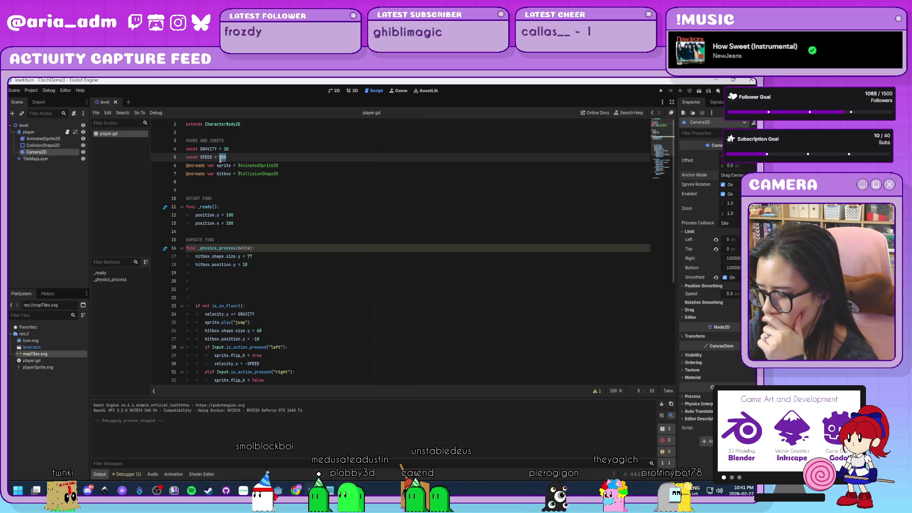
left_click(661, 90)
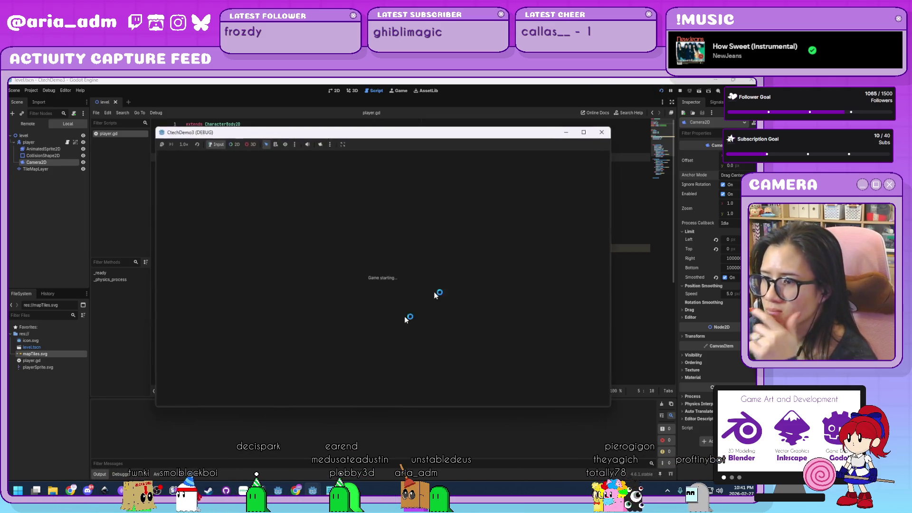
Run the player right, jumping over the orange blocks and the tall block and onto a crate
key("Right")
key("space")
key("Right")
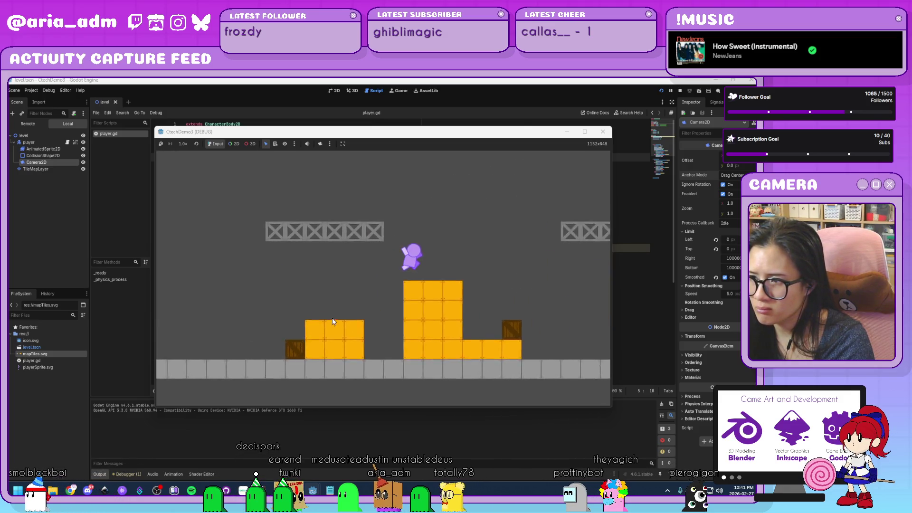
key("space")
key("Left")
key("Right")
key("space")
key("Right")
key("space")
key("Right")
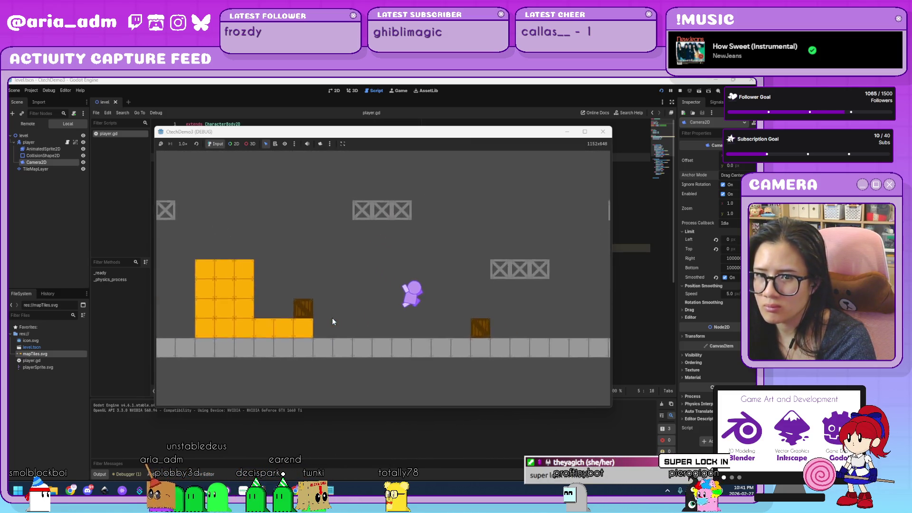
key("space")
key("Left")
key("Right")
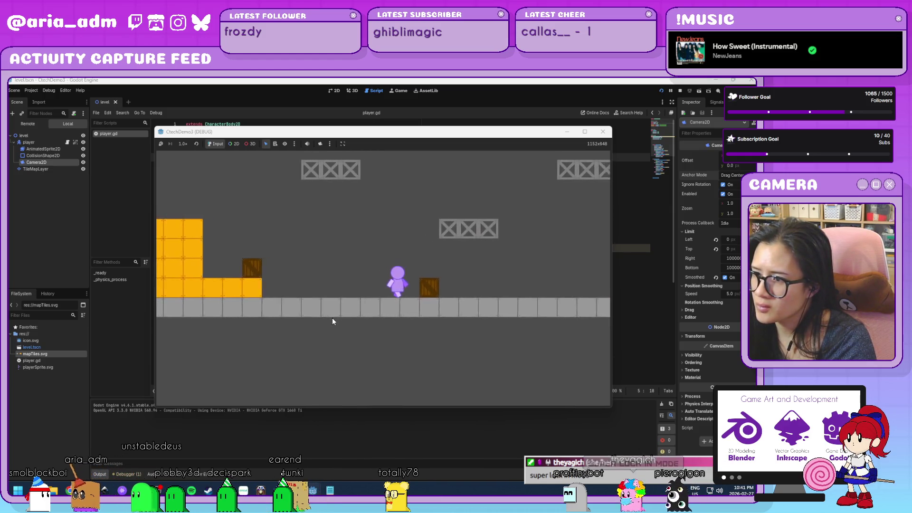
key("space")
Steer the character left and right with jumps around the crate, then close the game
key("space")
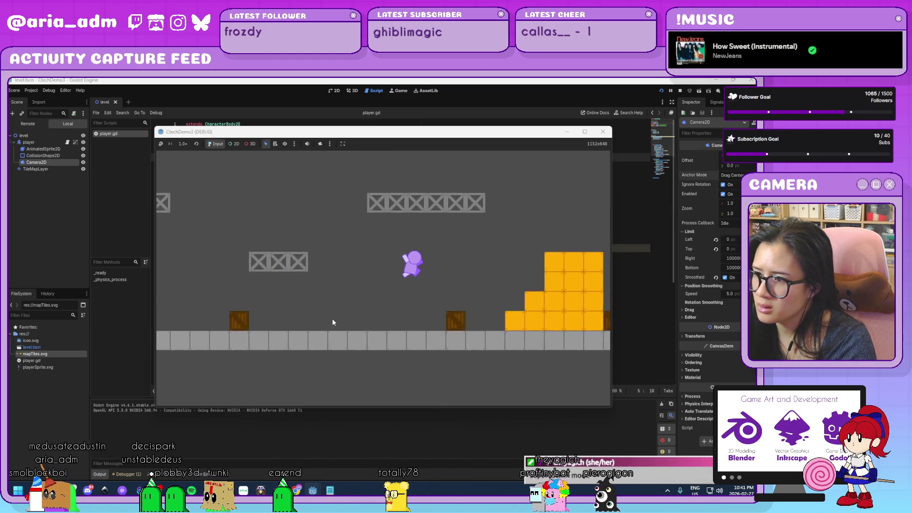
key("Left")
key("space")
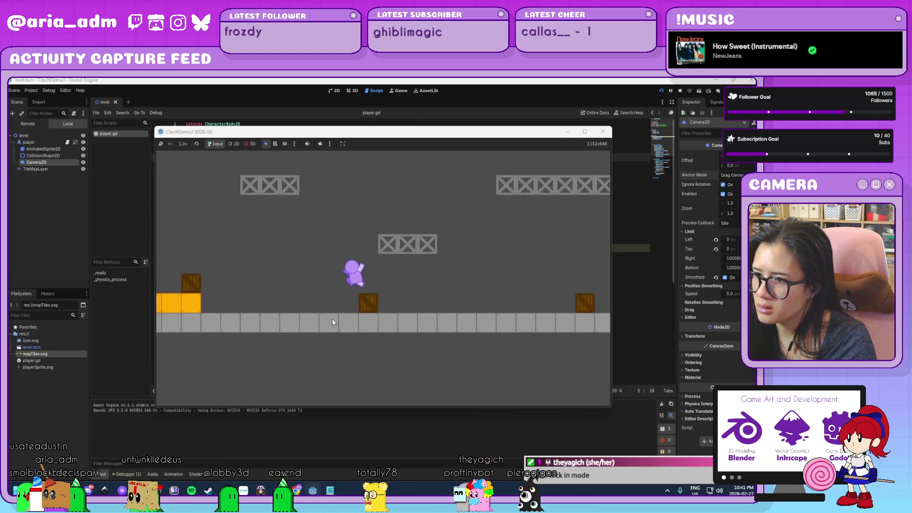
key("space")
key("Right")
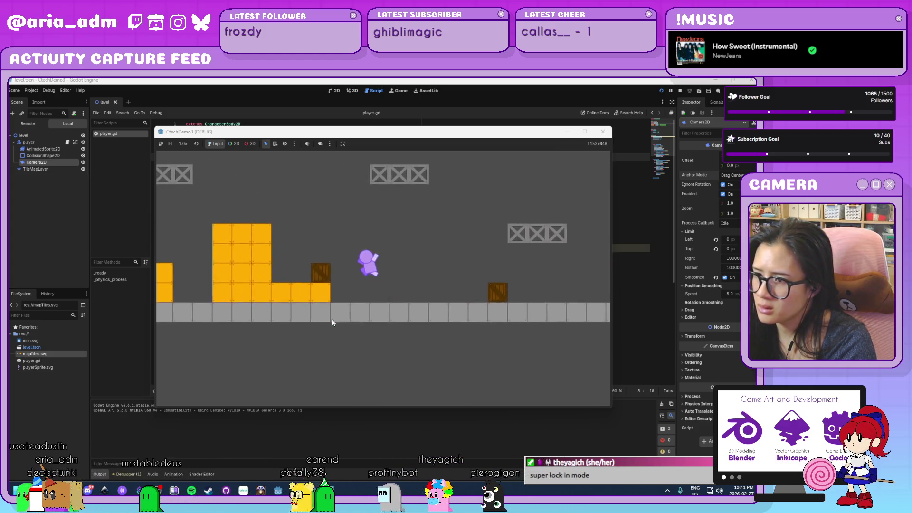
key("Left")
key("Right")
key("space")
key("Left")
key("Right")
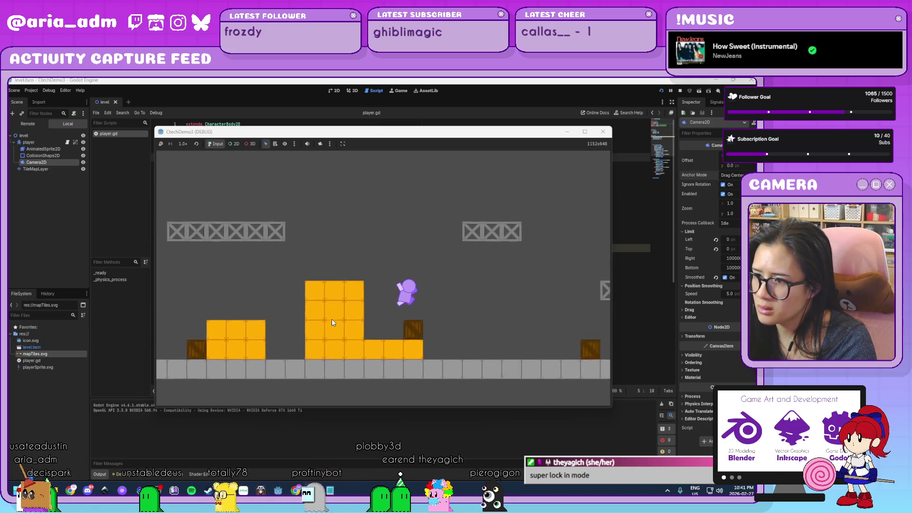
key("Left")
key("space")
key("Left")
key("space")
key("Right")
key("Left")
key("Right")
left_click(601, 132)
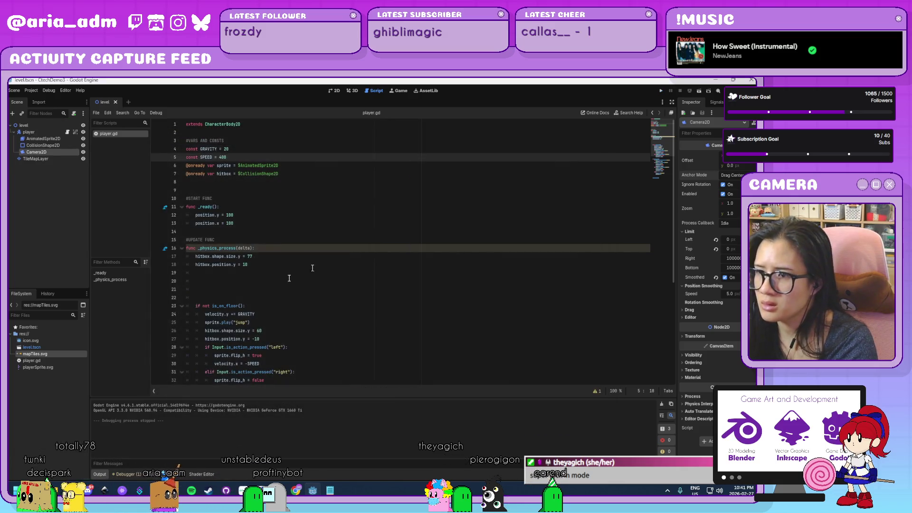
Undo three edits in player.gd so the left and right lines use velocity.x -= SPEED and += SPEED
scroll(258, 300, "down", 5)
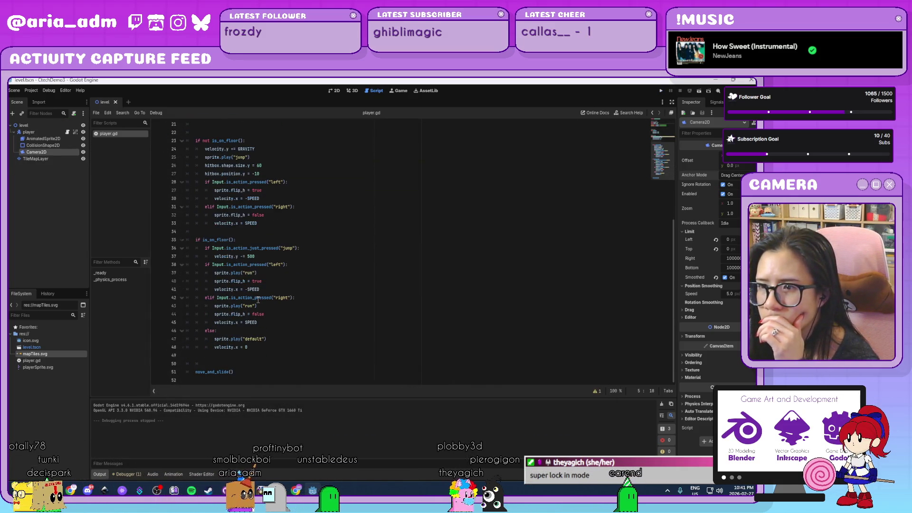
left_click(337, 331)
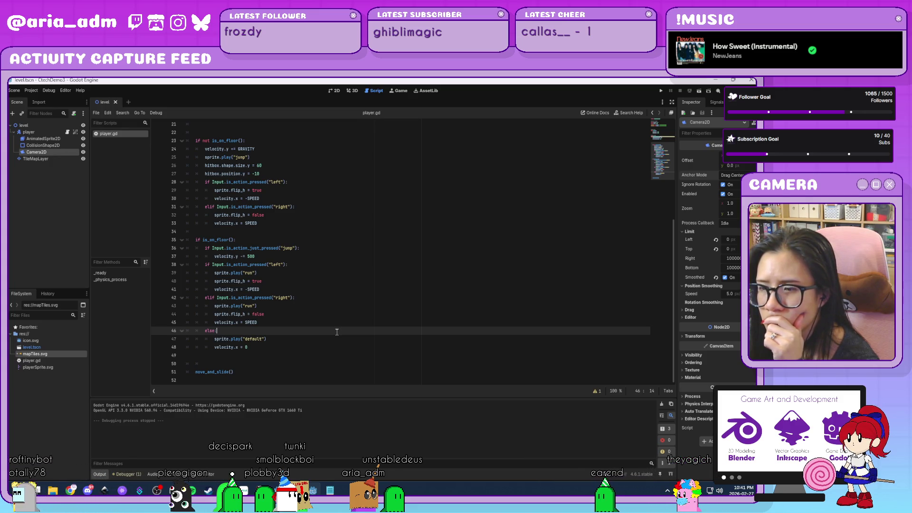
key("ctrl+z")
key("ctrl+z")
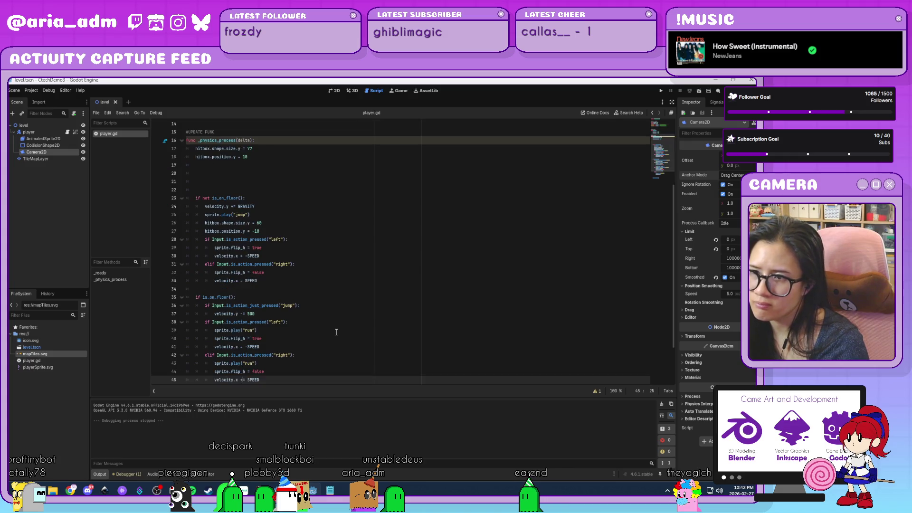
key("ctrl+z")
key("ctrl+z")
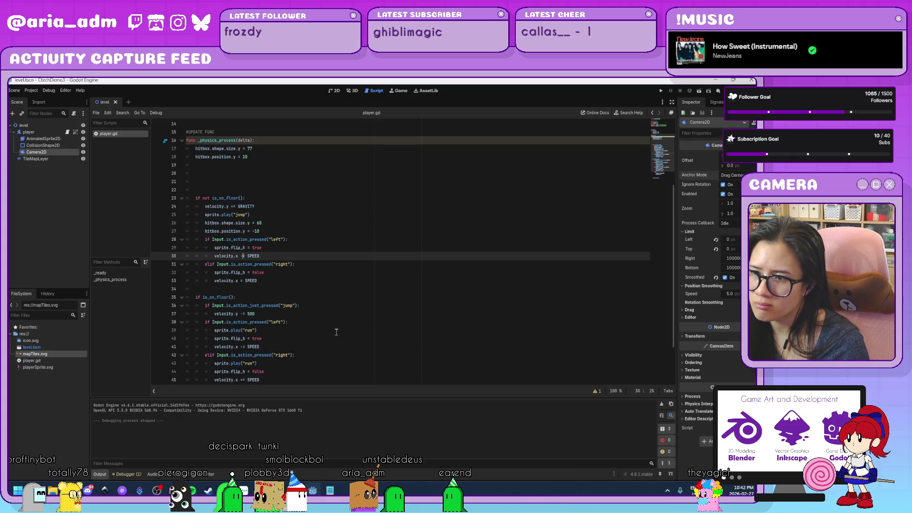
key("ctrl+z")
key("ctrl+z")
key("ctrl+z")
key("ctrl+z")
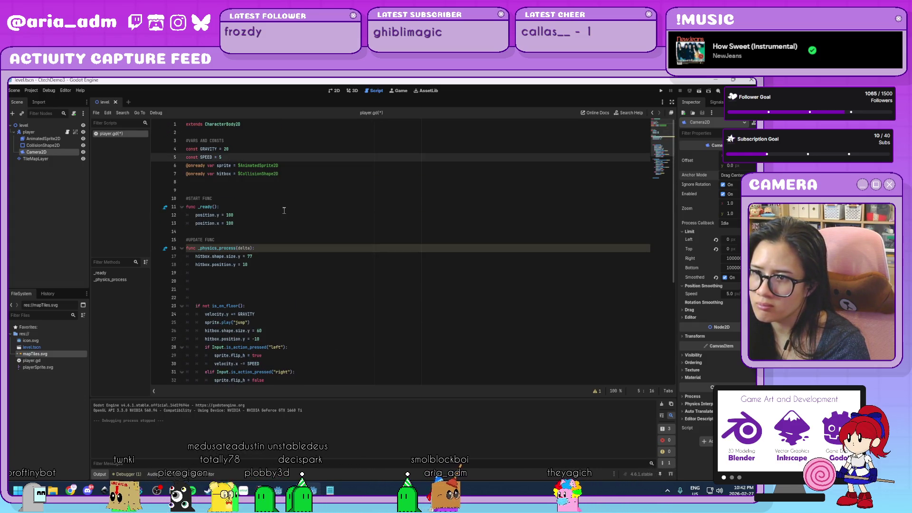
Save and run the game, then run the character right and jump at the orange block stack
left_click(660, 90)
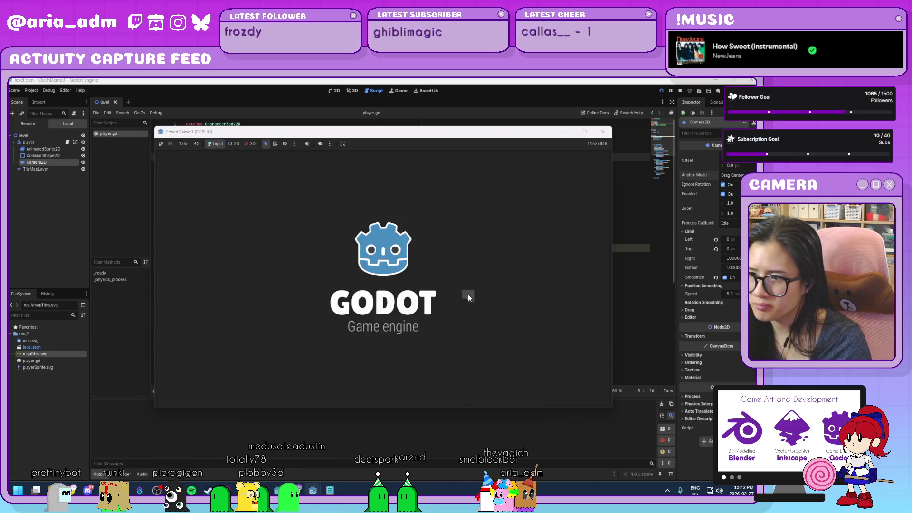
key("Right")
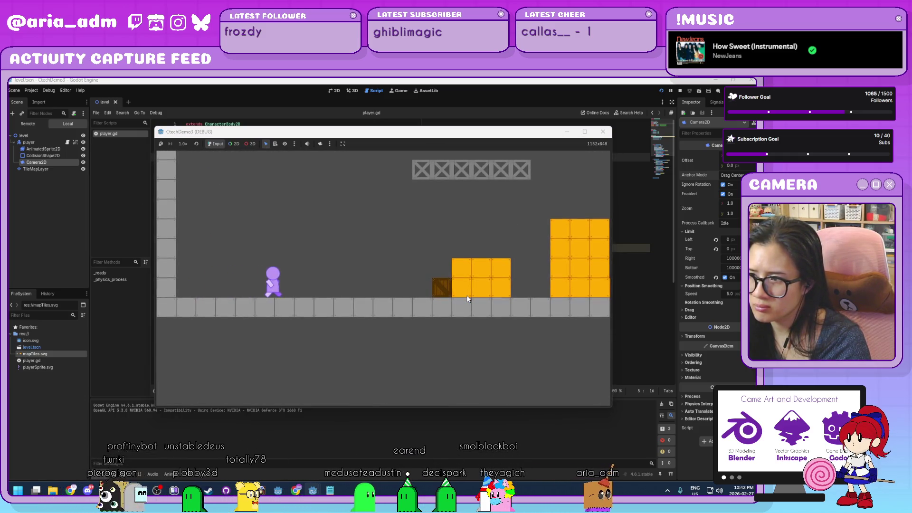
key("Right")
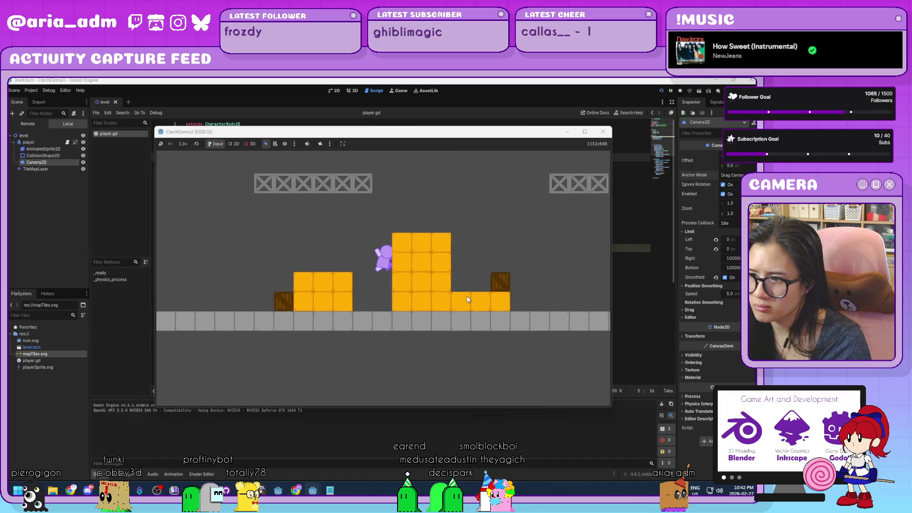
key("Left")
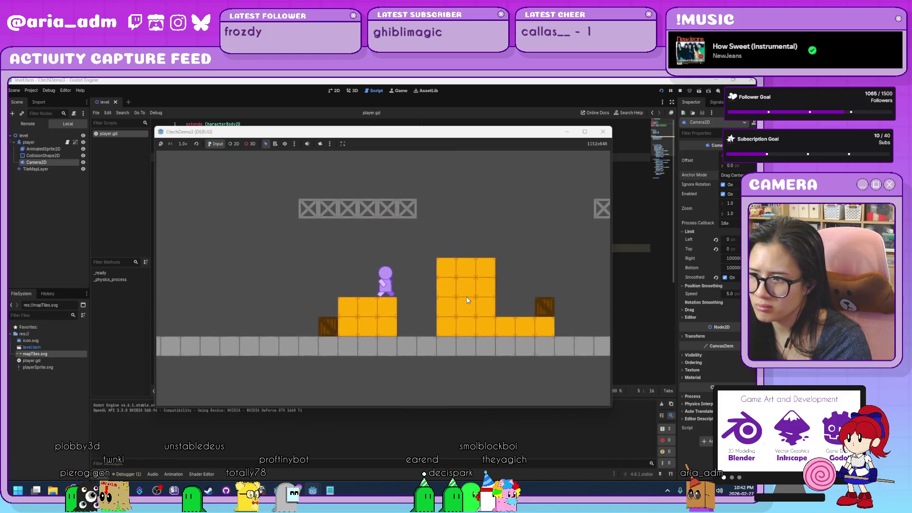
key("space")
key("Right")
key("space")
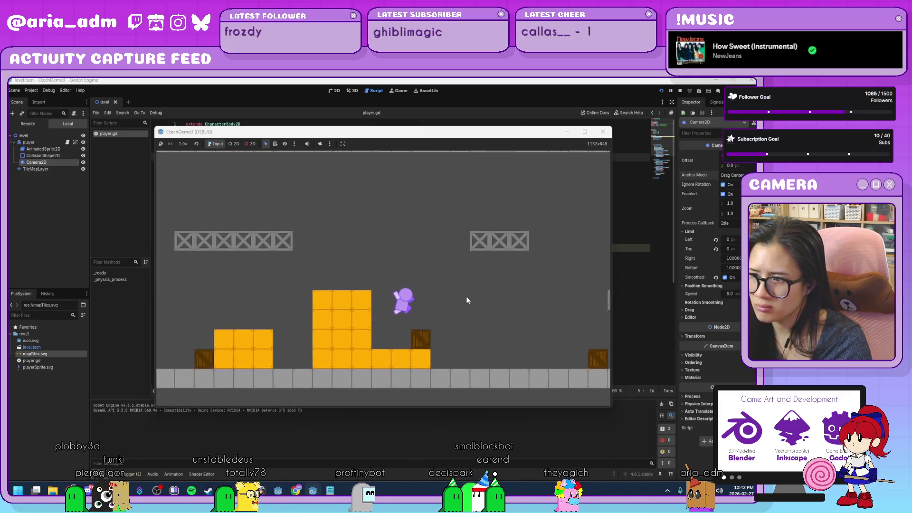
key("Right")
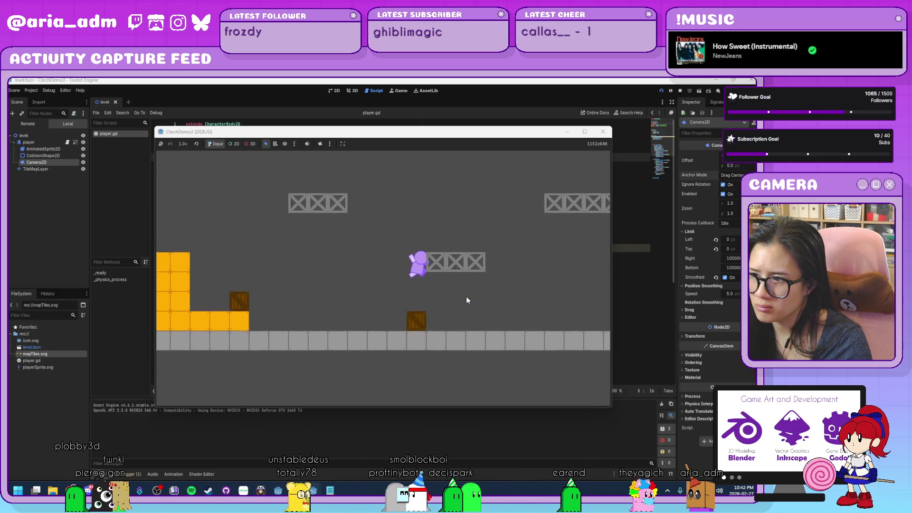
key("Right")
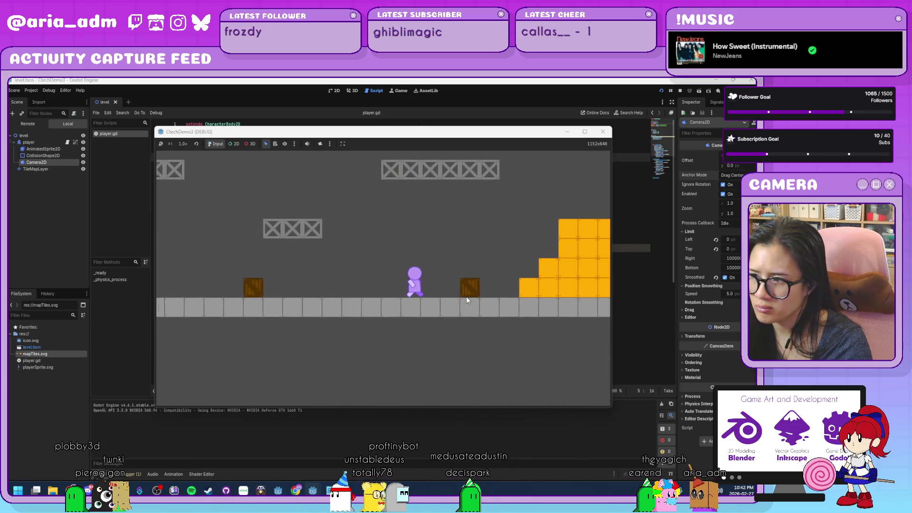
key("space")
key("Right")
key("space")
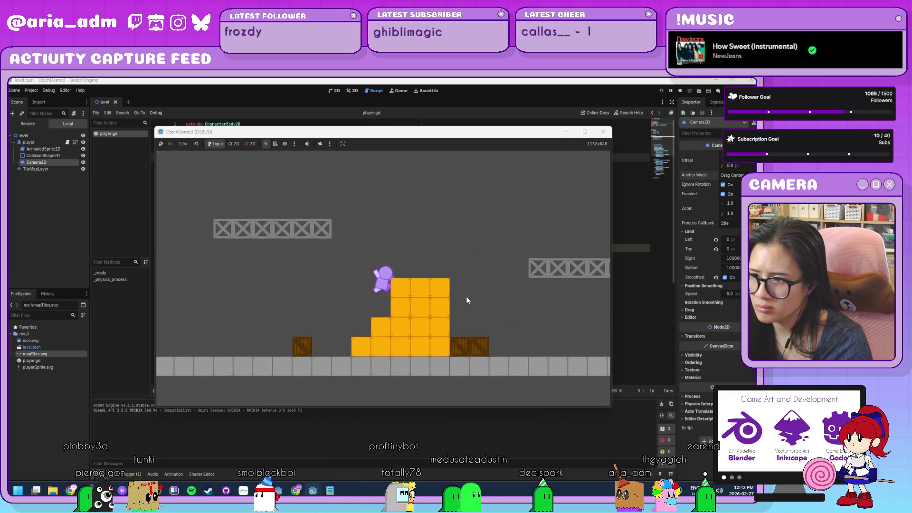
key("Right")
key("space")
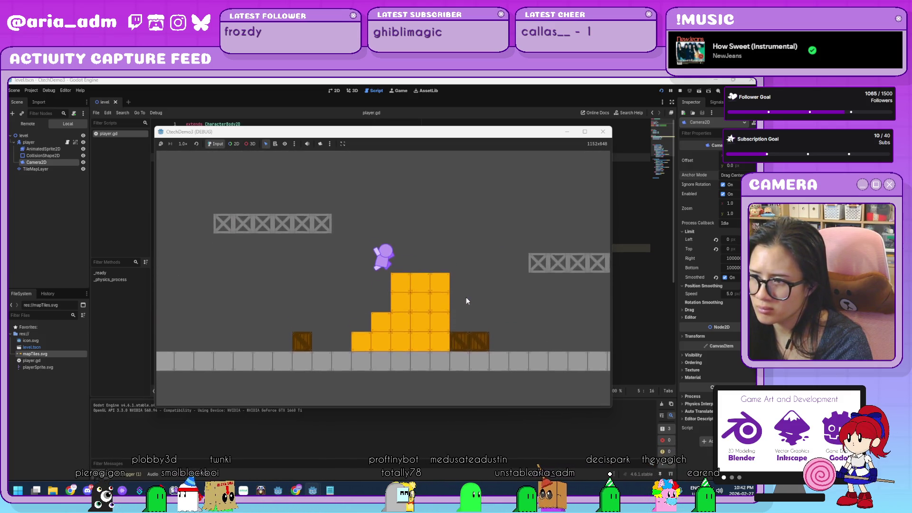
Climb onto the orange blocks and girder platform, jump back left to the floor, and stop the game
key("space")
key("Right")
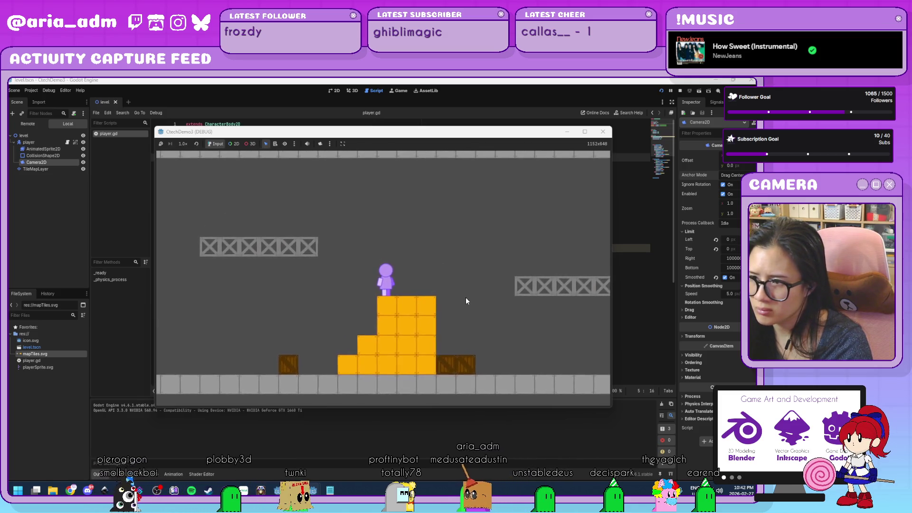
key("Right")
key("space")
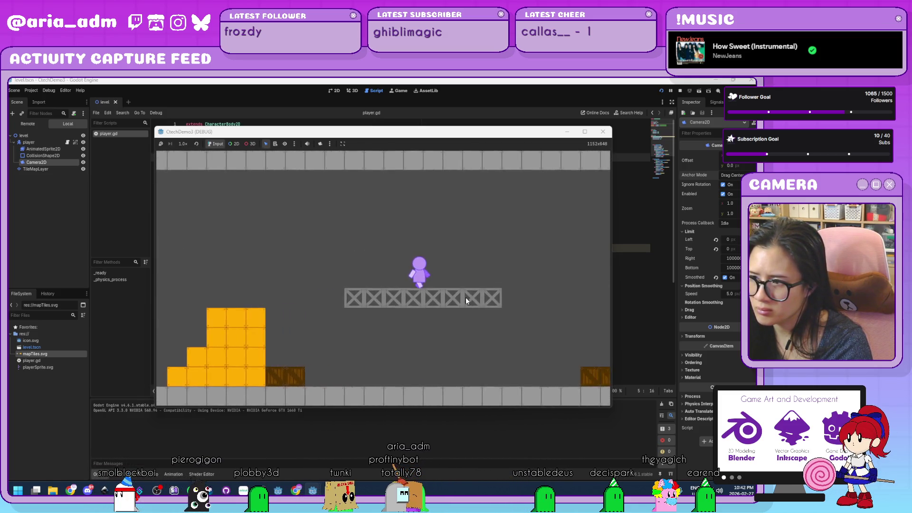
key("space")
key("Right")
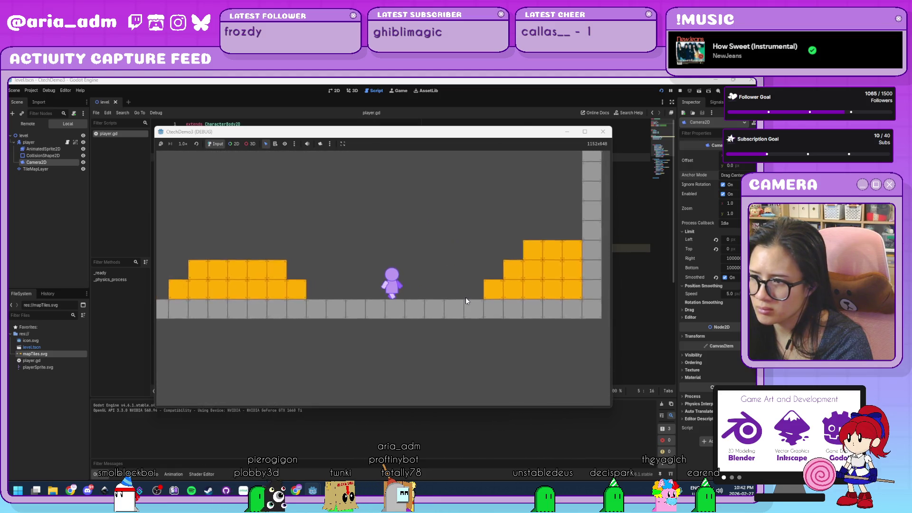
key("Right")
key("space")
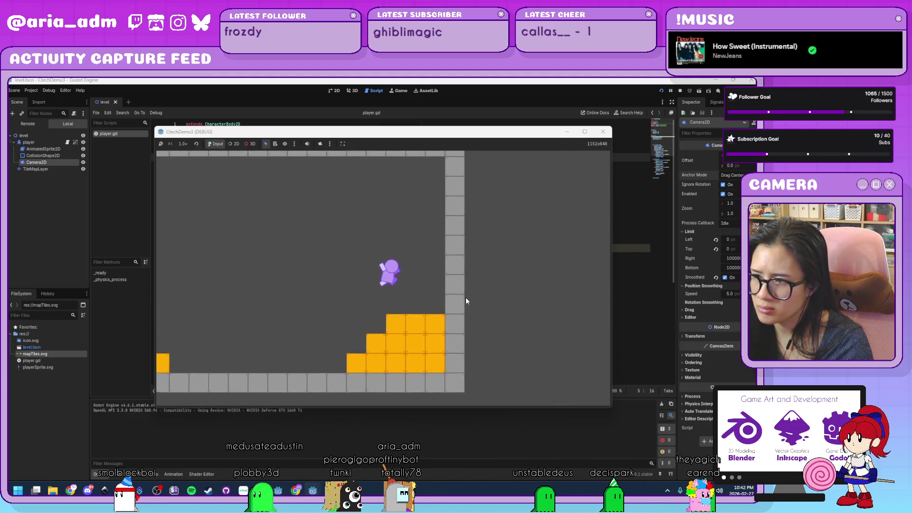
key("Left")
key("space")
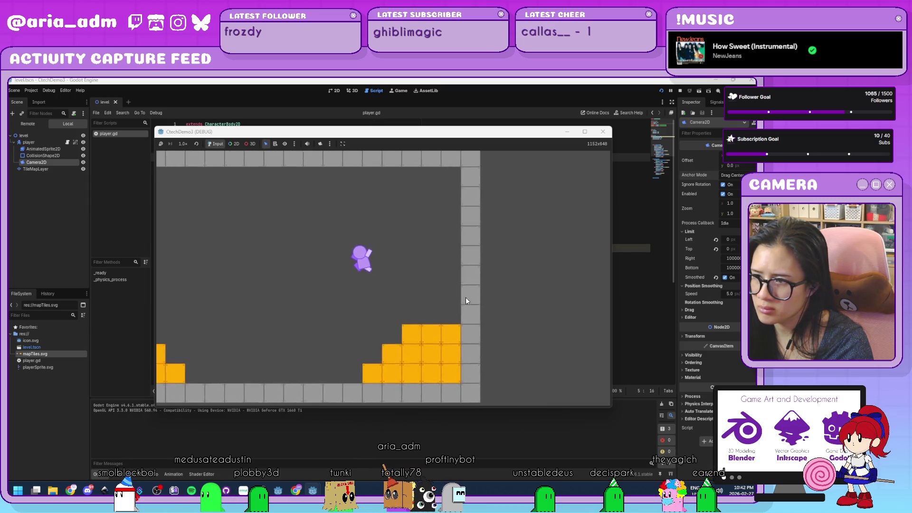
key("Left")
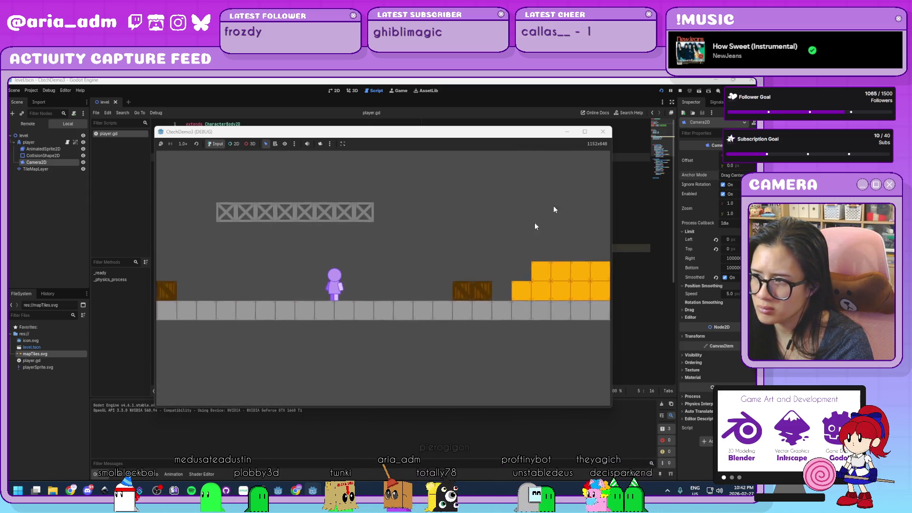
left_click(604, 131)
Review the is_on_floor check on line 23 and the velocity.x SPEED lines 41 and 45
scroll(258, 295, "down", 3)
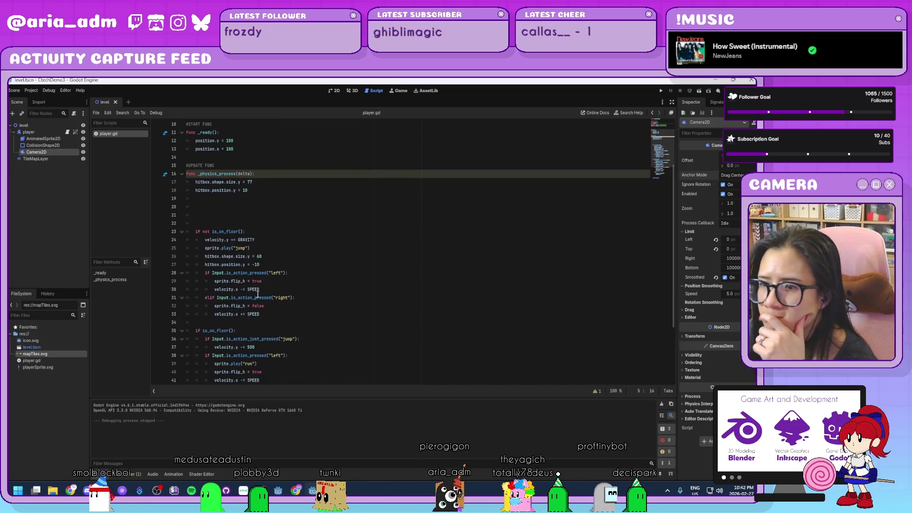
left_click(294, 232)
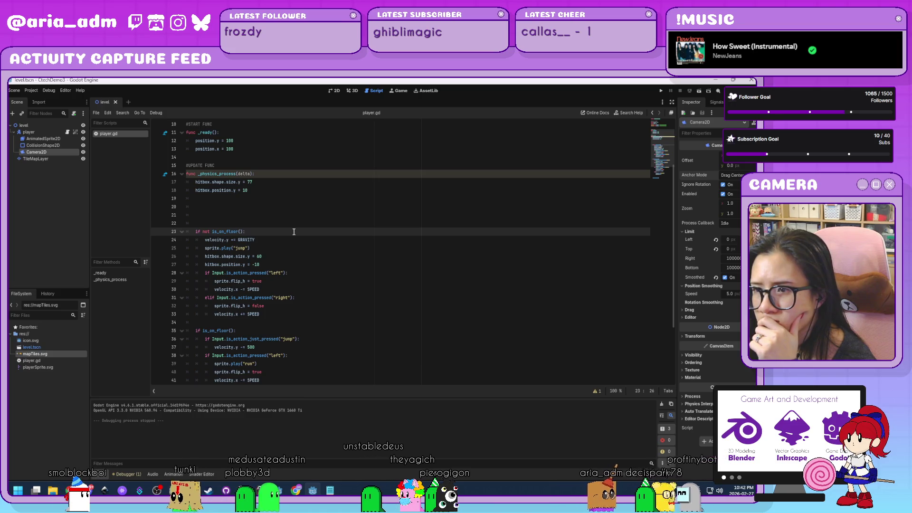
scroll(293, 231, "down", 4)
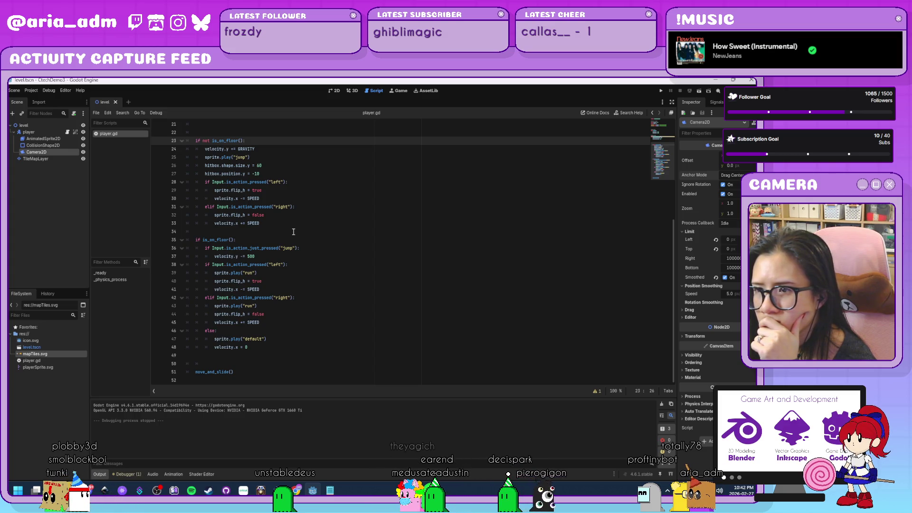
left_click(244, 289)
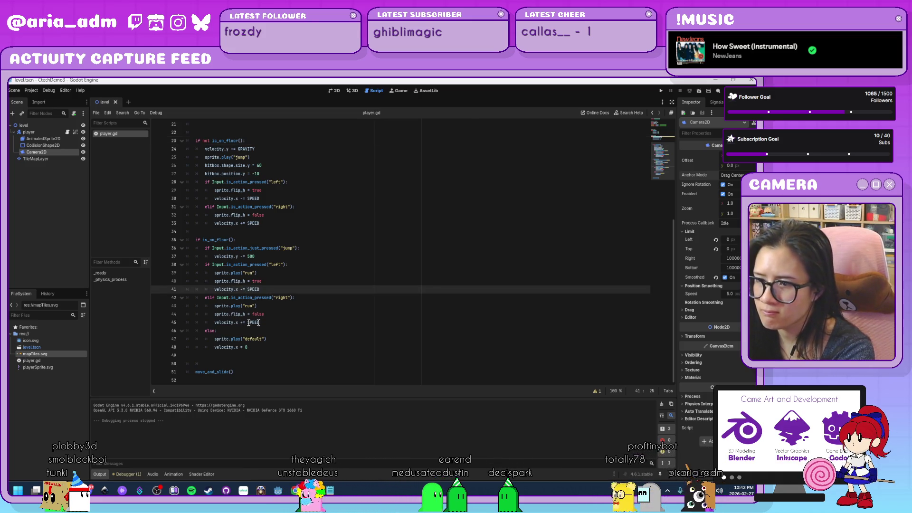
left_click(339, 322)
key("ctrl+z")
key("ctrl+z")
key("ctrl+y")
key("ctrl+y")
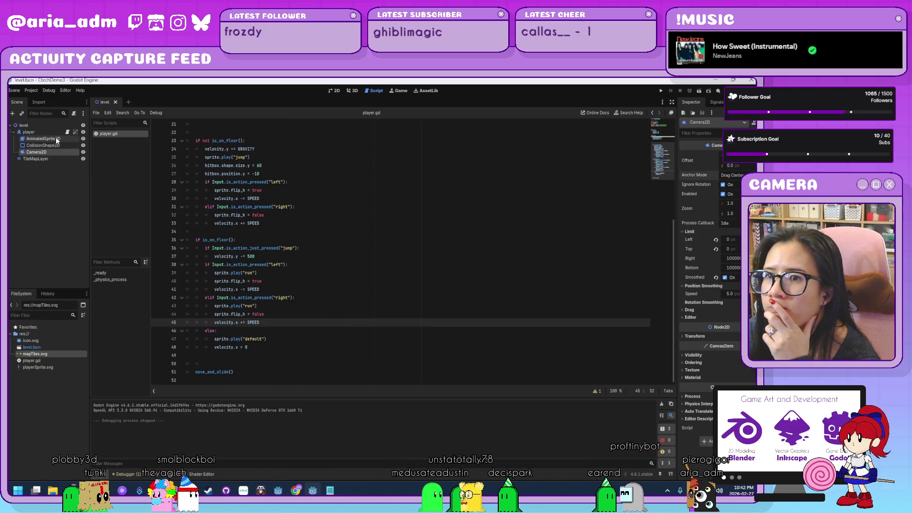
Set the player's run animation to autoplay at 12 FPS, preview another animation, then save and run
left_click(56, 139)
left_click(146, 395)
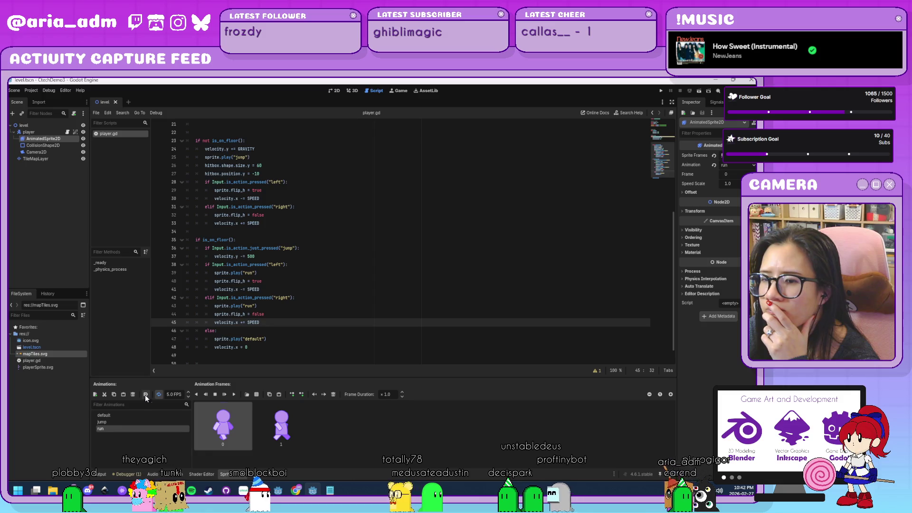
left_click(189, 394)
left_click(189, 393)
left_click(189, 393)
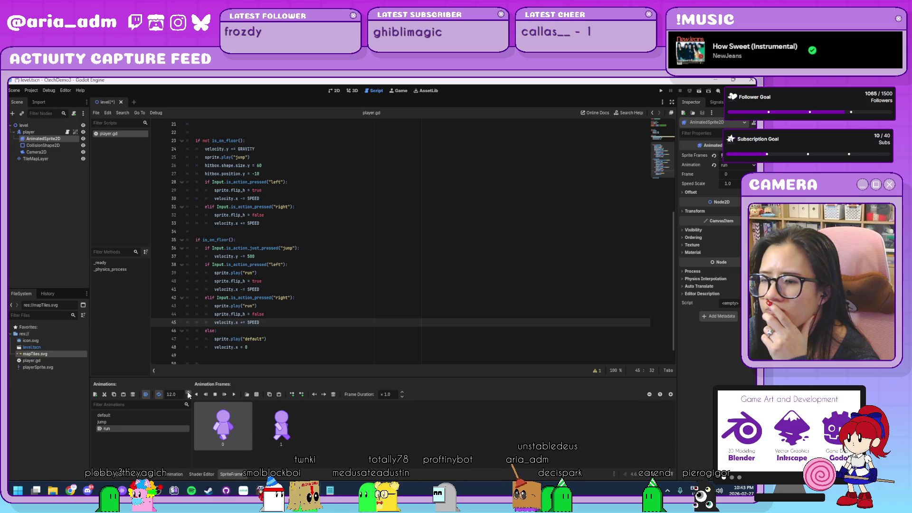
left_click(118, 414)
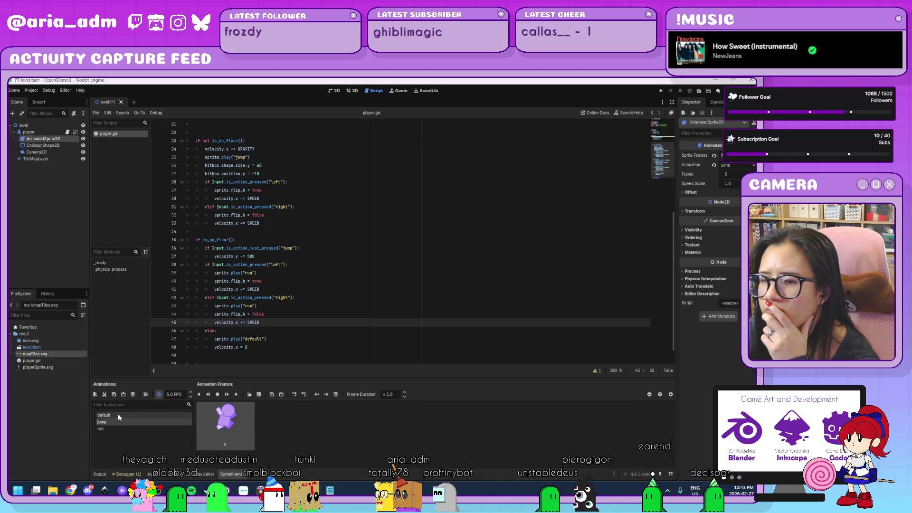
left_click(115, 426)
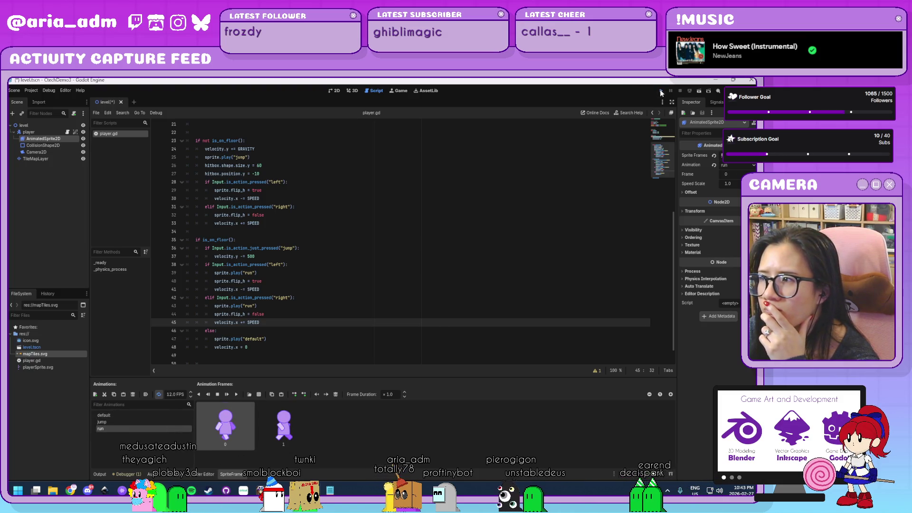
left_click(661, 91)
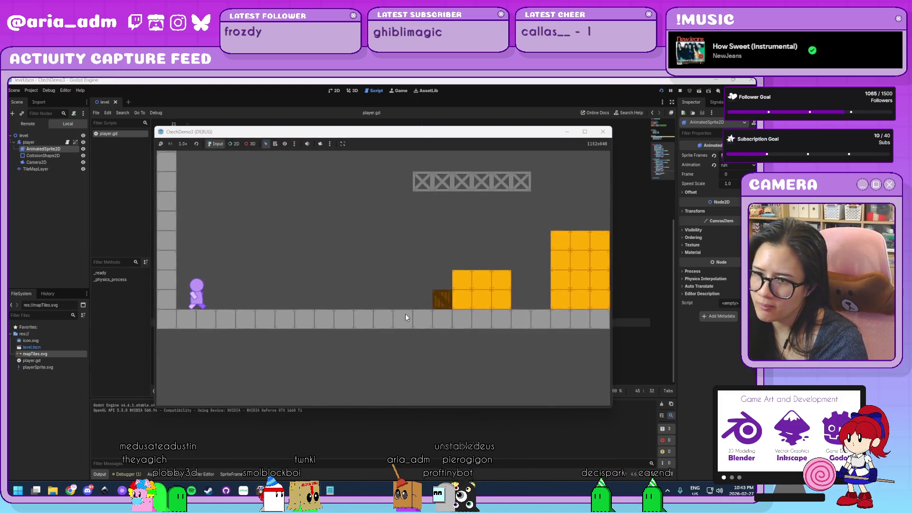
Run the player left and right, jumping onto and off the tall and small orange blocks
key("Right")
key("Left")
key("Right")
key("Right")
key("space")
key("space")
key("Left")
key("Right")
key("space")
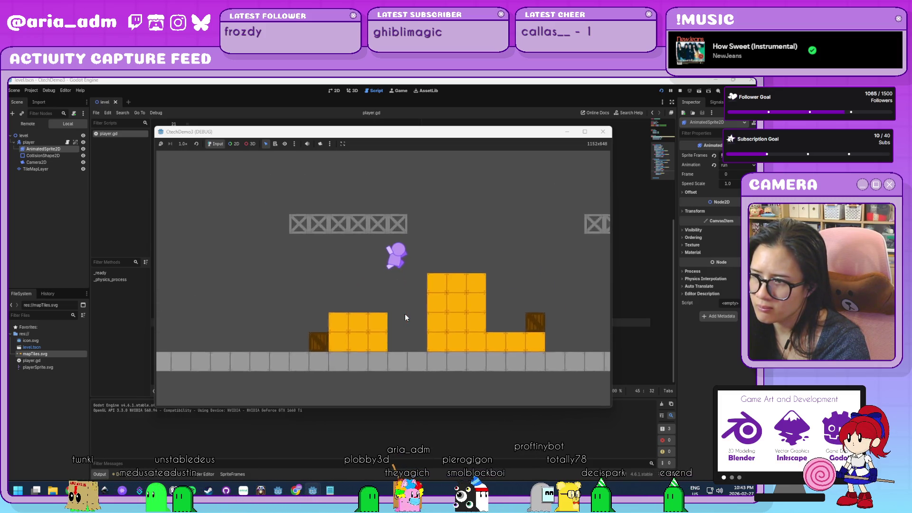
key("Left")
key("space")
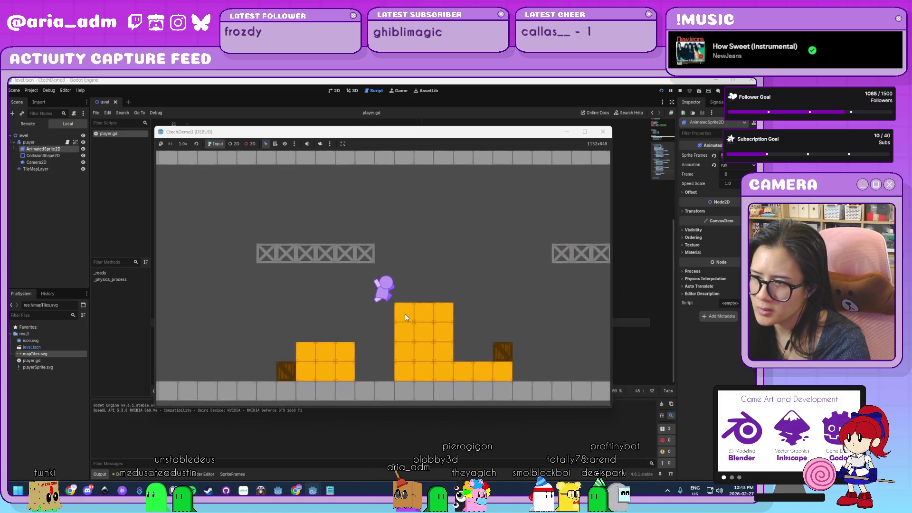
key("Left")
key("space")
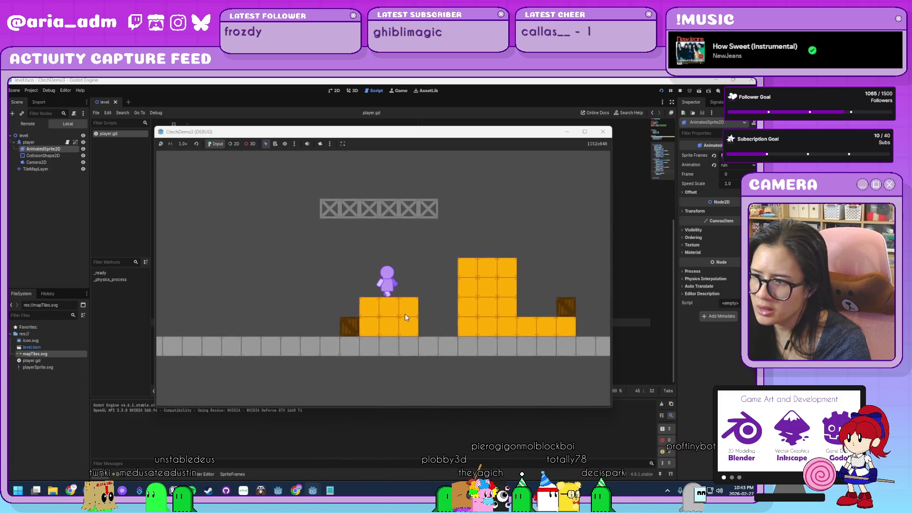
key("Right")
key("space")
key("space")
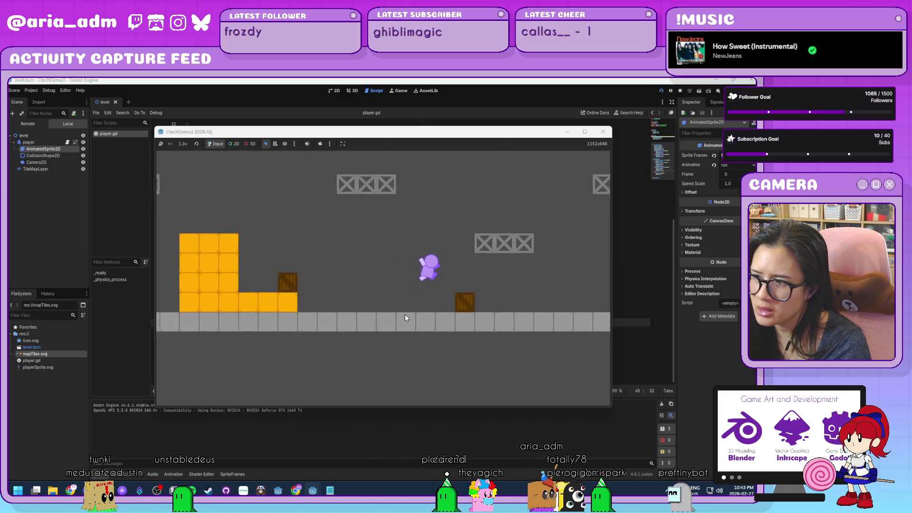
key("Left")
key("space")
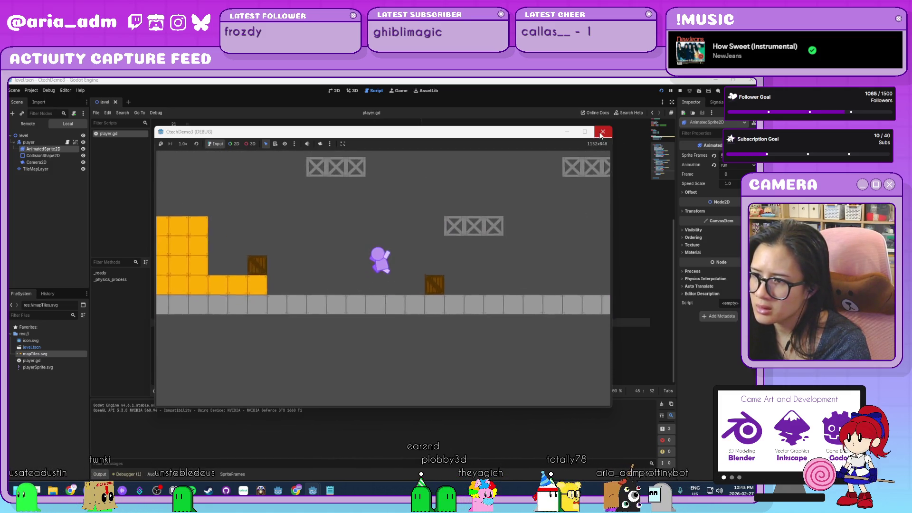
key("Left")
key("space")
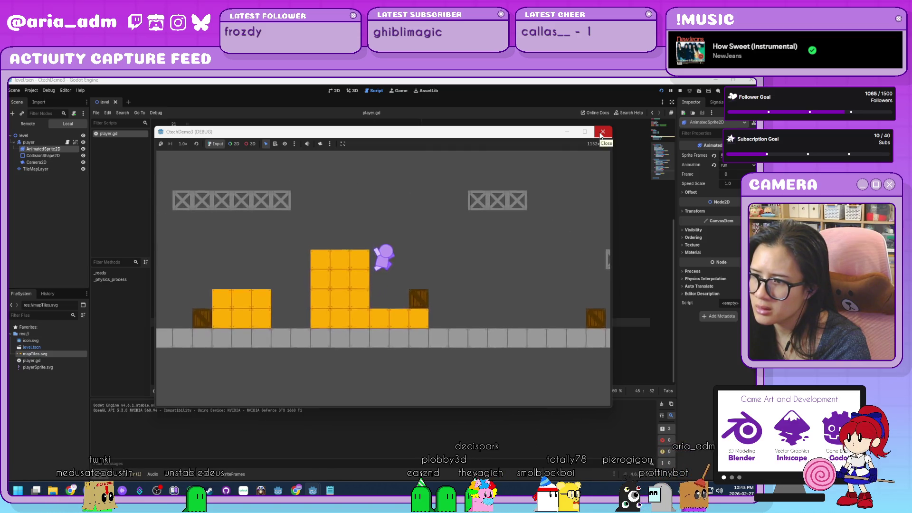
Stop the game, then in the 2D view select the player's CollisionShape2D and show its transform
left_click(603, 132)
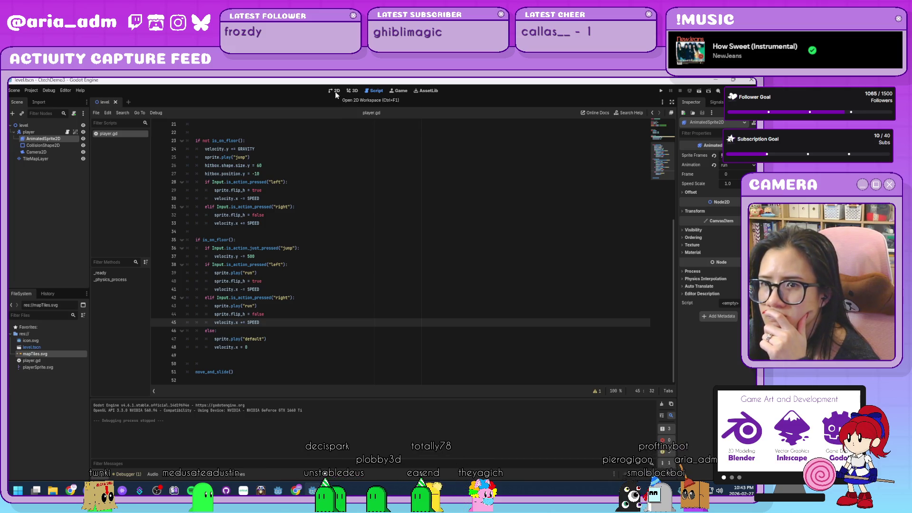
left_click(28, 132)
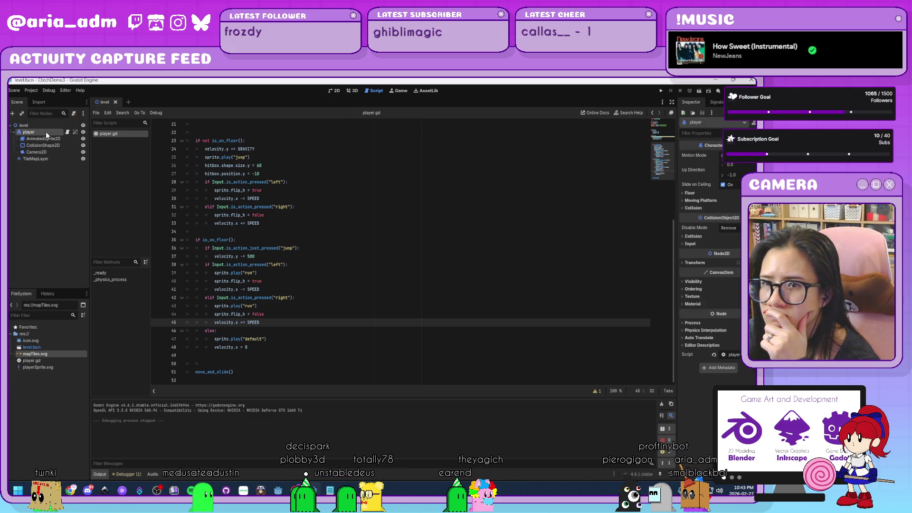
left_click(43, 138)
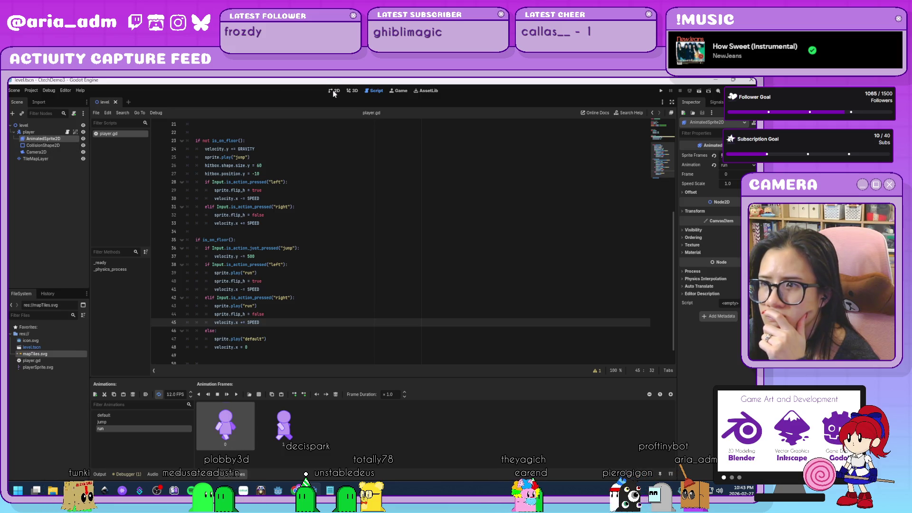
left_click(333, 90)
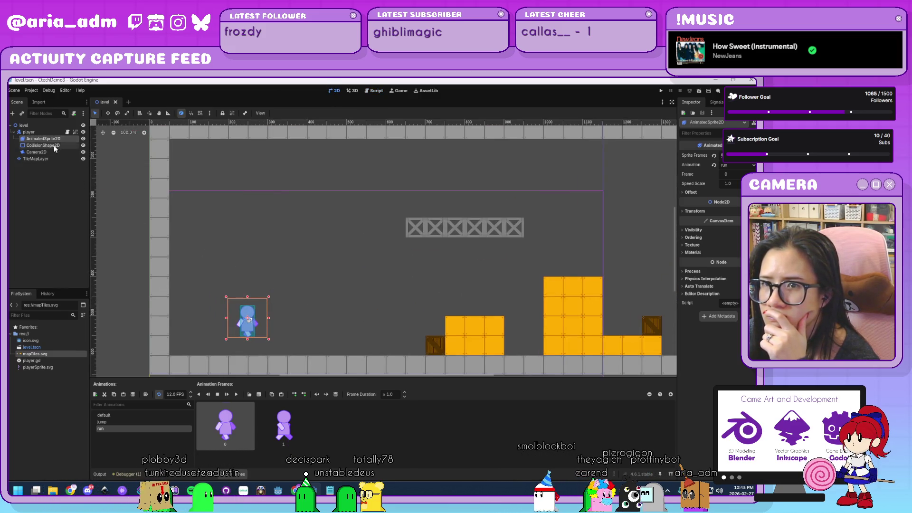
left_click(43, 145)
scroll(290, 280, "up", 7)
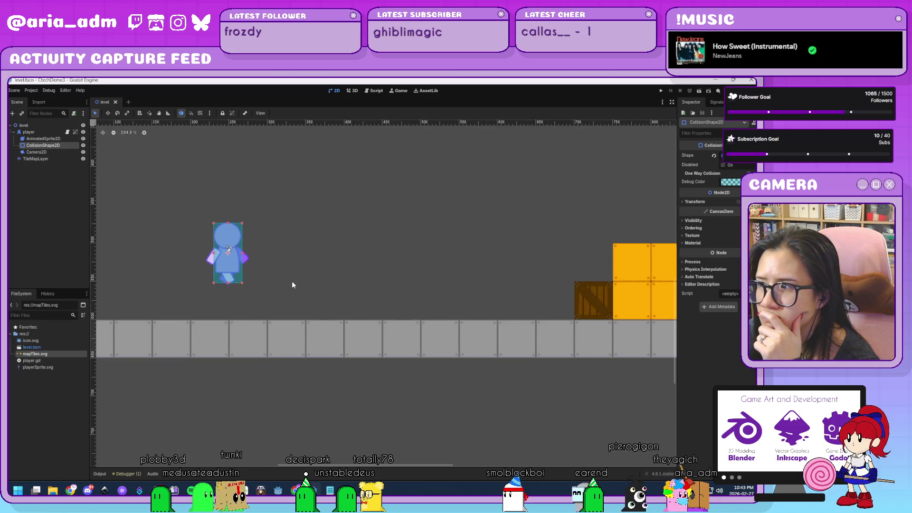
left_click(726, 201)
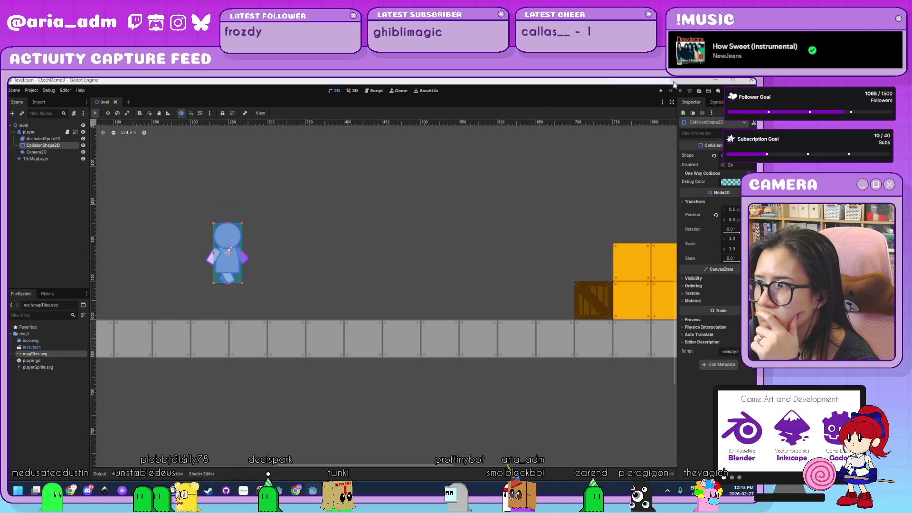
Glance at Project Settings, enable Debug > Visible Collision Shapes, and run the game again
left_click(662, 91)
left_click(47, 91)
mouse_move(33, 92)
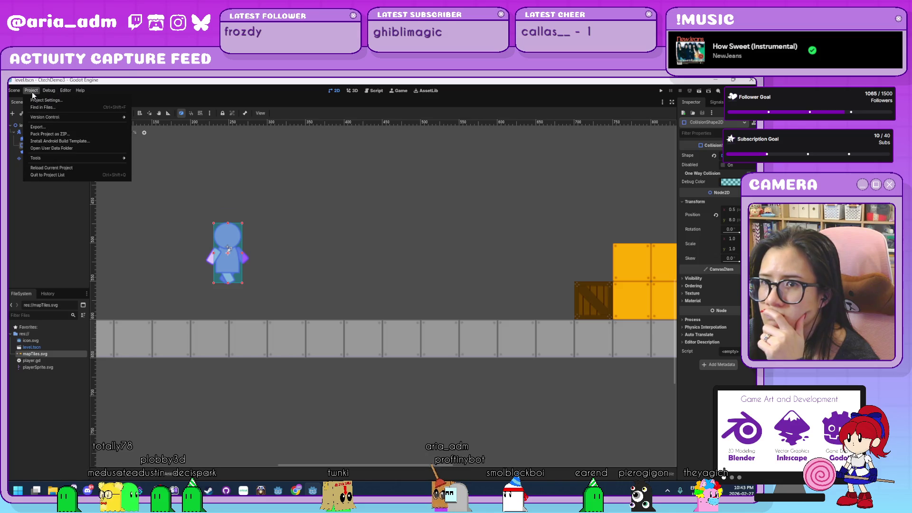
left_click(42, 99)
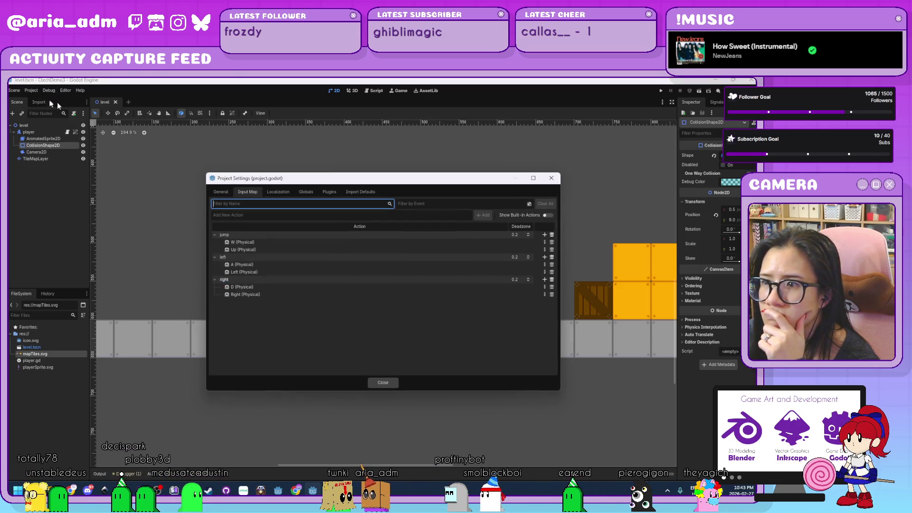
key("Escape")
left_click(45, 92)
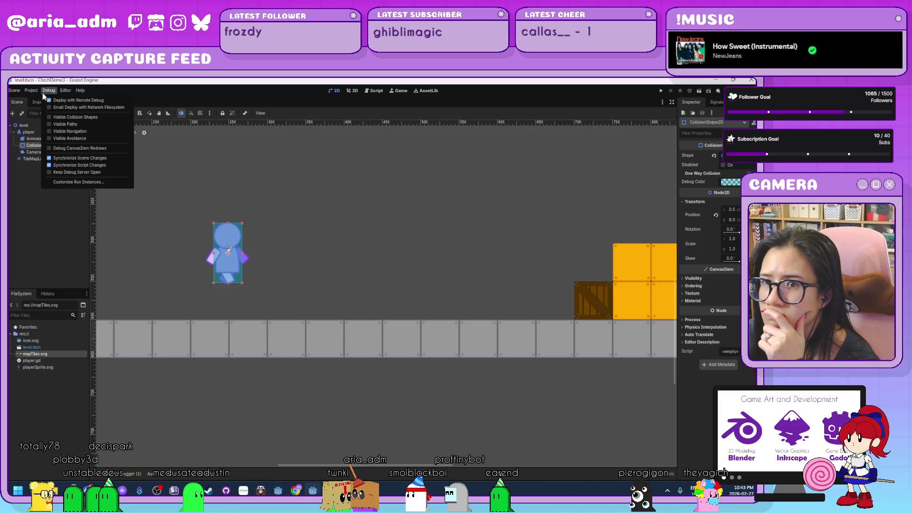
left_click(458, 263)
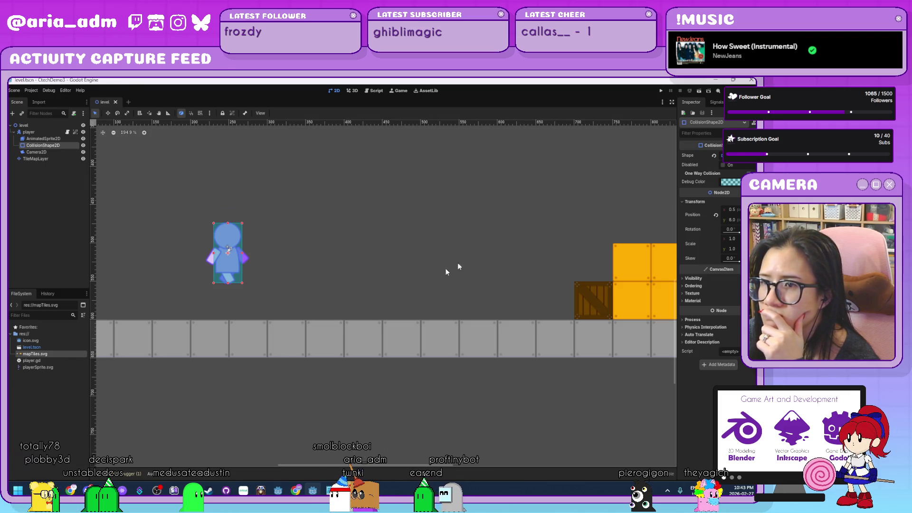
left_click(660, 91)
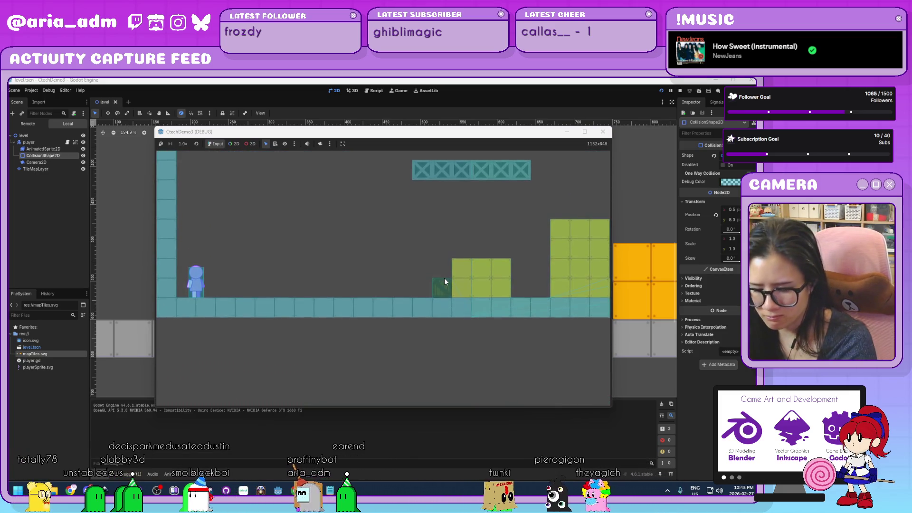
Walk and jump the player across the tall and smaller blocks to check collisions, then close the game
key("Right")
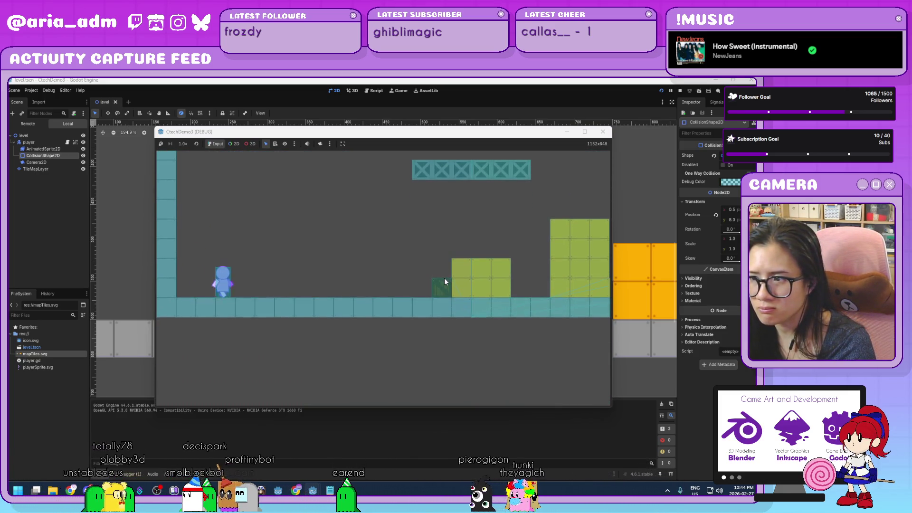
key("Right")
key("space")
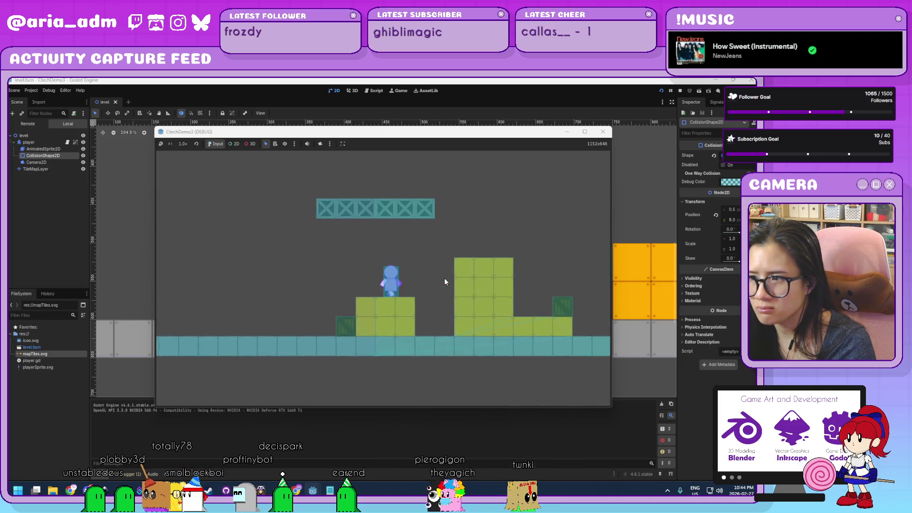
key("Right")
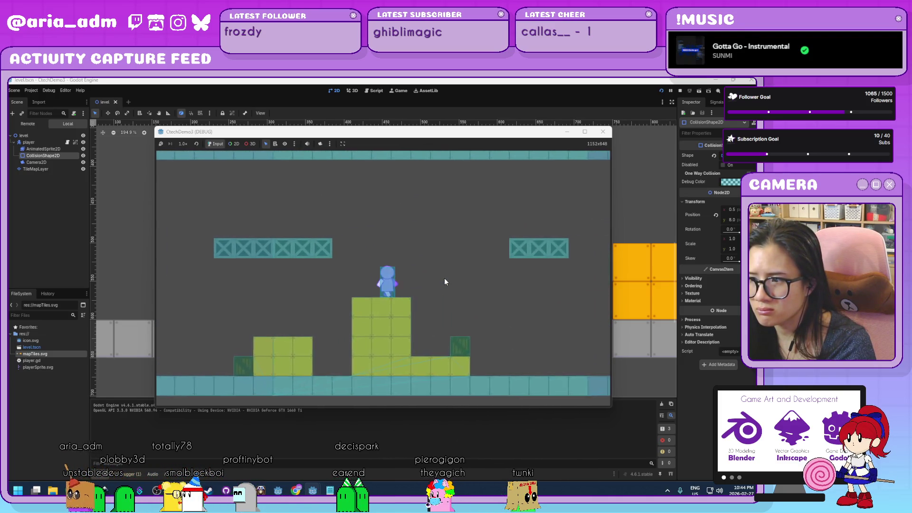
key("Left")
key("space")
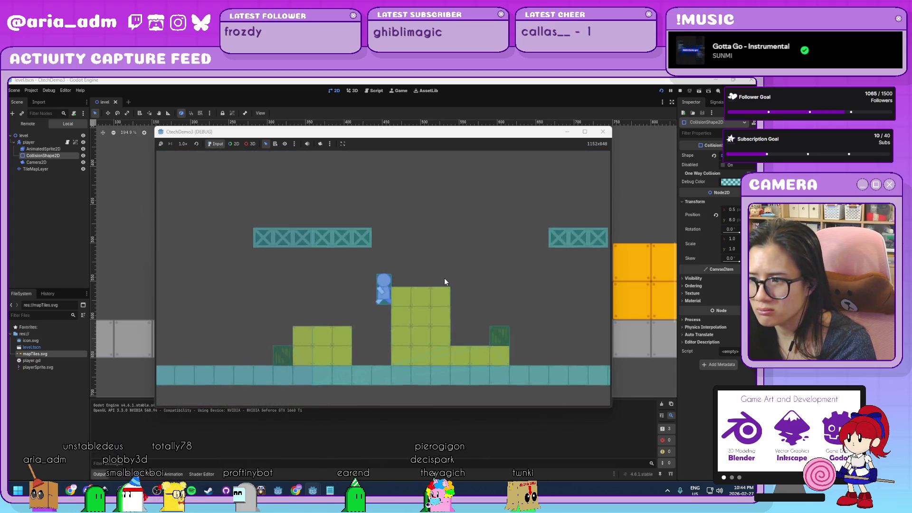
key("Left")
key("space")
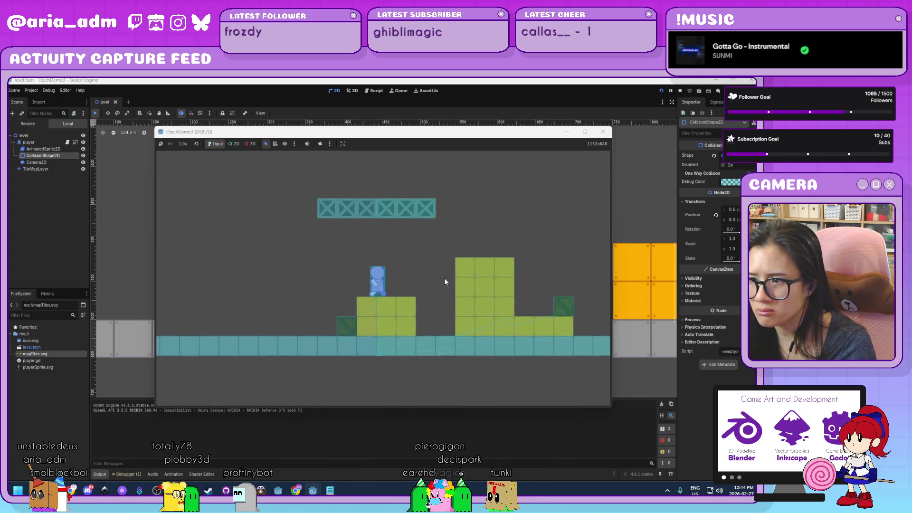
key("space")
key("Right")
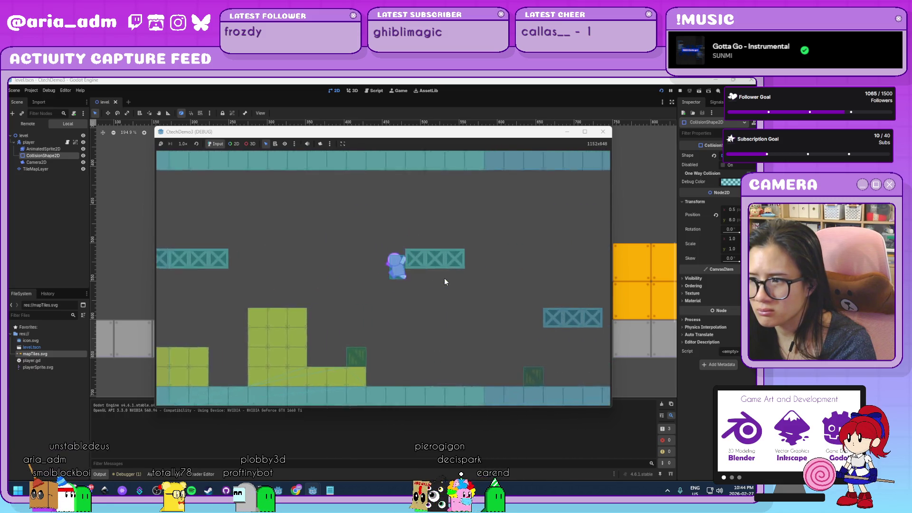
key("Right")
key("space")
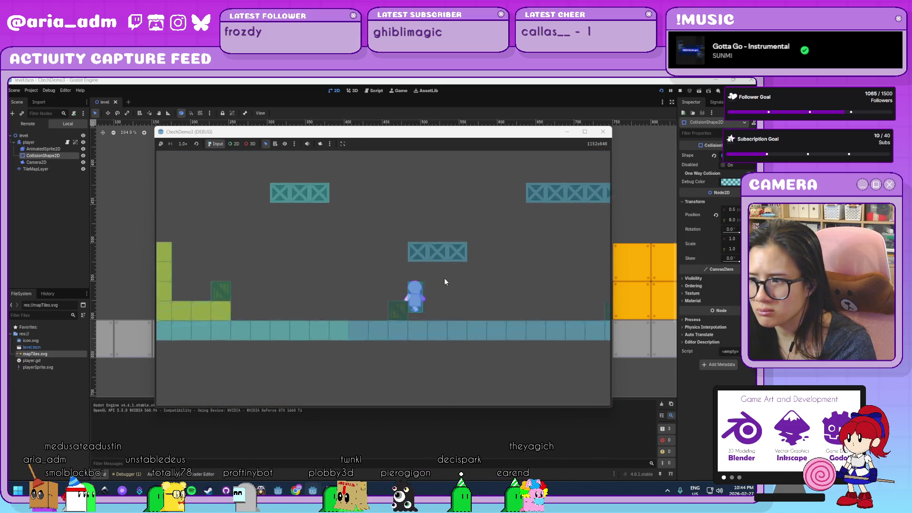
key("Right")
key("space")
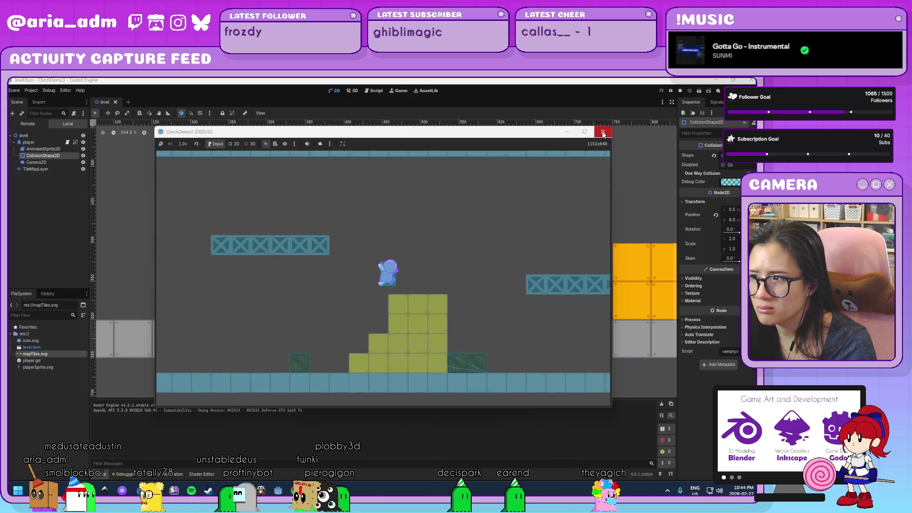
left_click(602, 133)
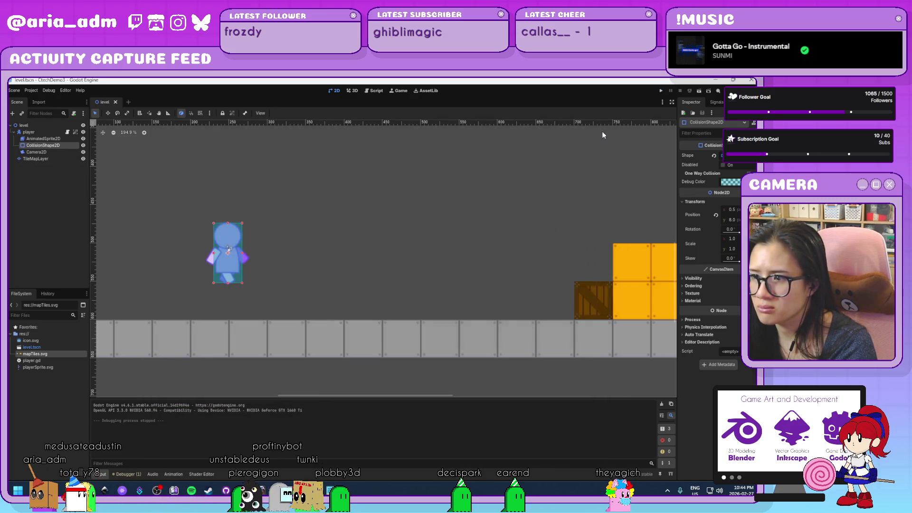
Add the constant AIRSPEED = 5 below SPEED and change SPEED to 400 in player.gd
left_click(376, 93)
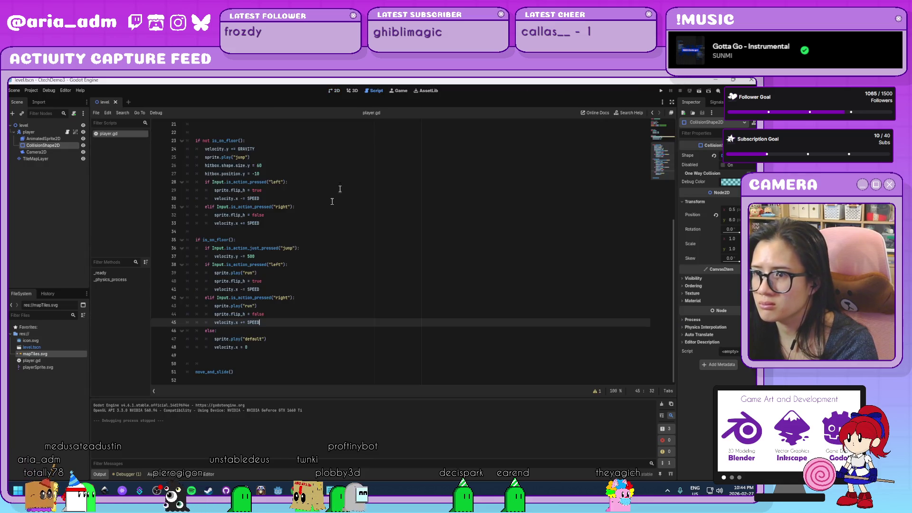
scroll(285, 238, "up", 5)
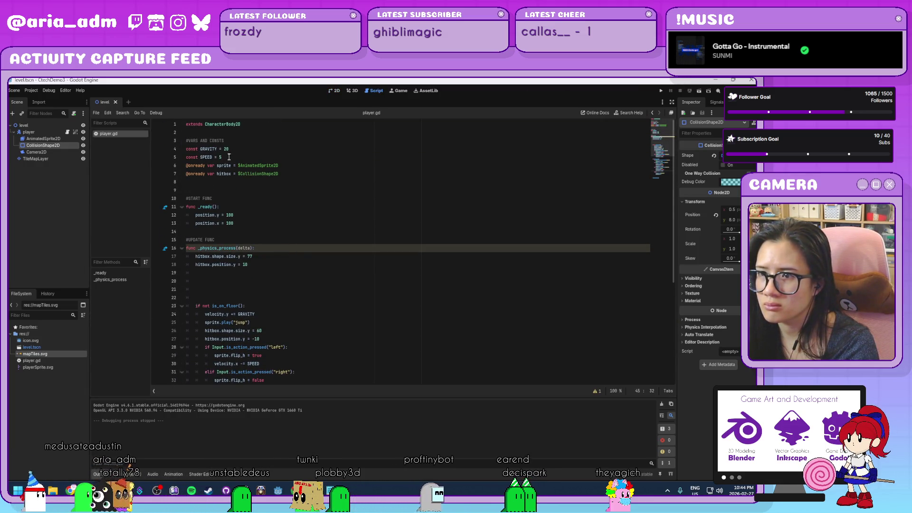
key("Return")
type("const AIRSPEED =")
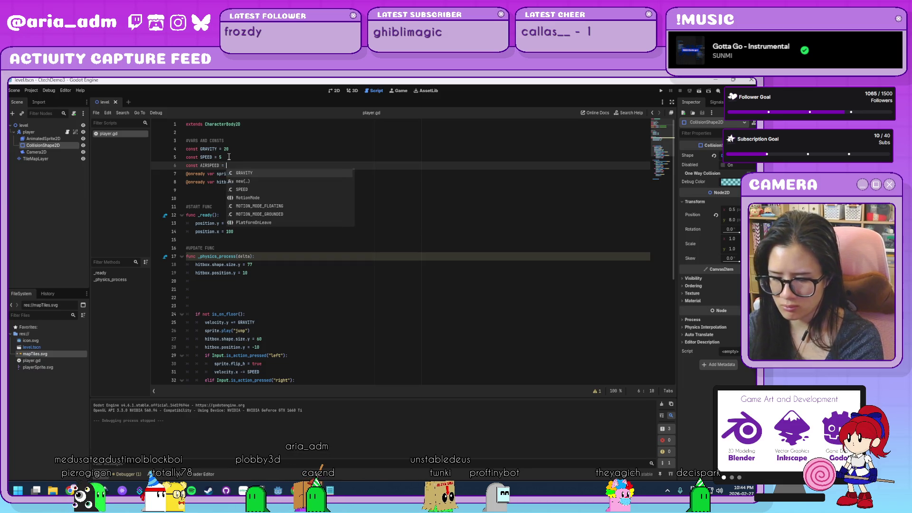
type(" 5")
left_click(231, 157)
type("400")
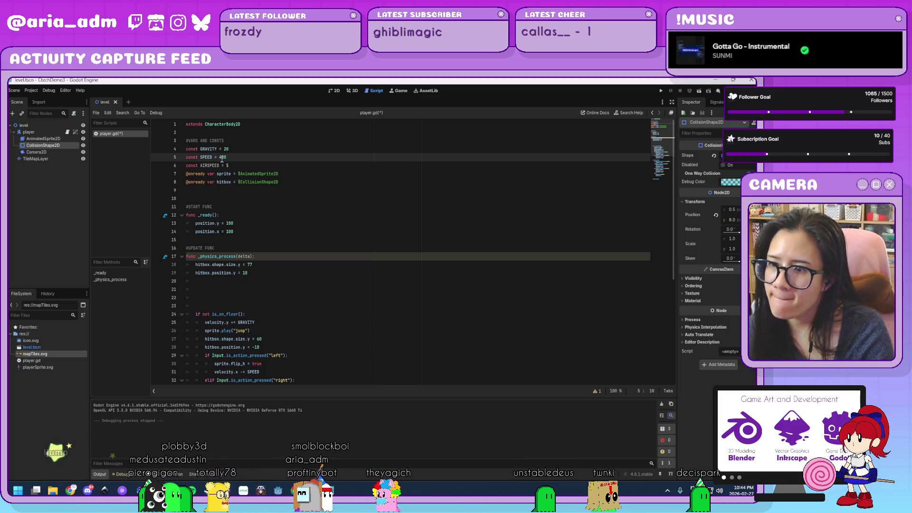
Use AIRSPEED instead of SPEED for the airborne left/right movement, then save and run the game
scroll(304, 348, "down", 7)
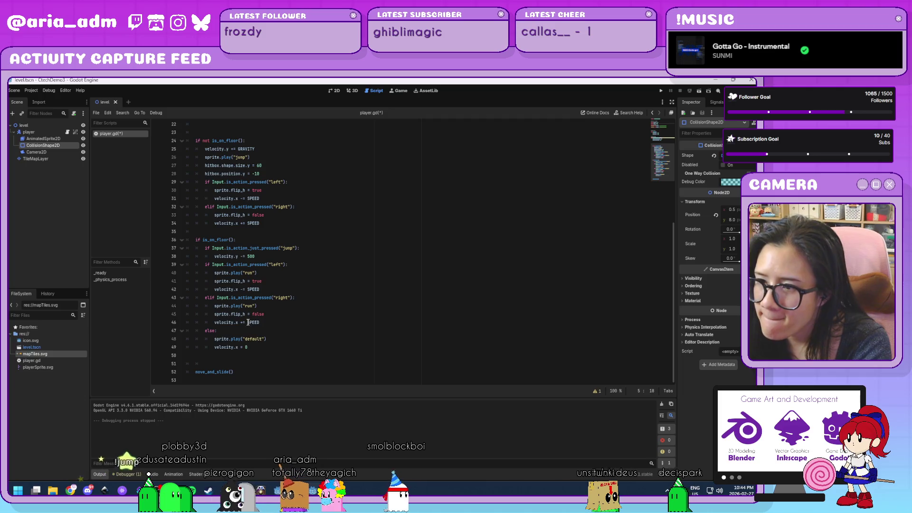
left_click(245, 289)
type("-")
scroll(253, 347, "up", 5)
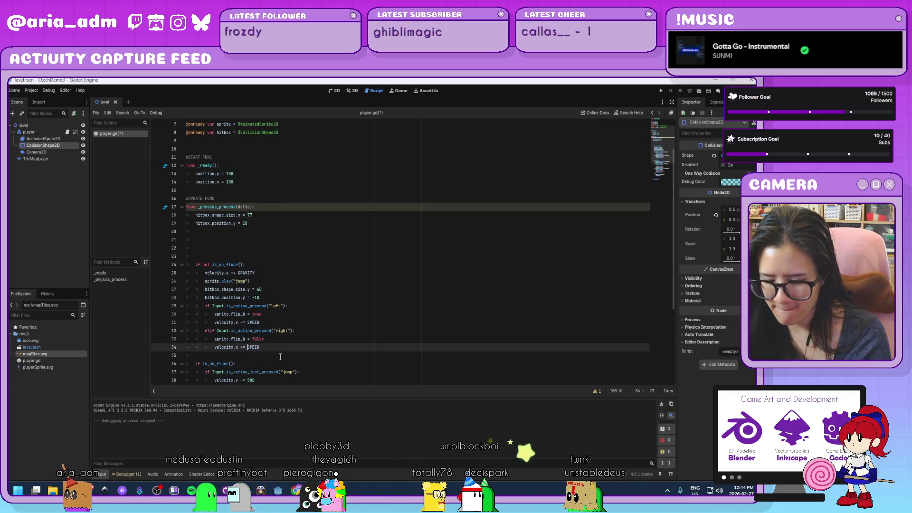
key("Tab")
type("AIR")
left_click(227, 331)
left_click(247, 323)
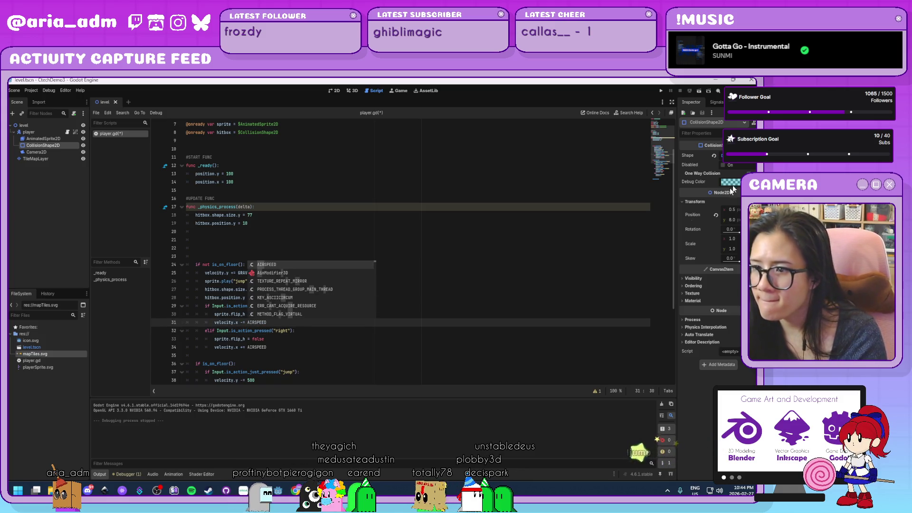
left_click(262, 290)
left_click(663, 93)
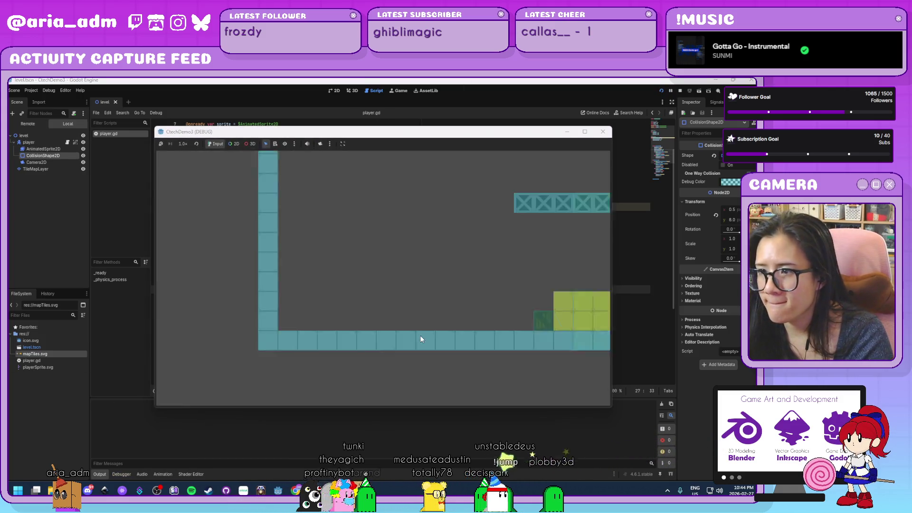
Run and jump the player right, then walk back and forth onto the green block and a box
key("Right")
key("space")
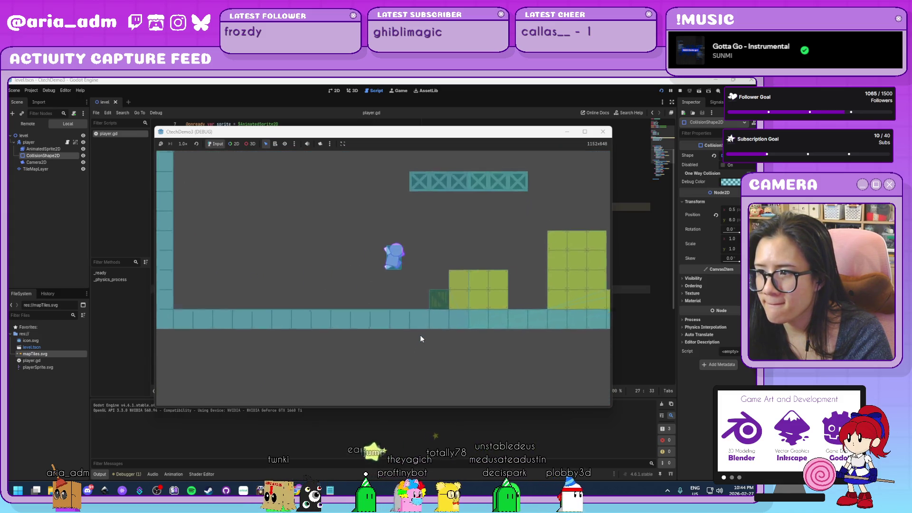
key("Right")
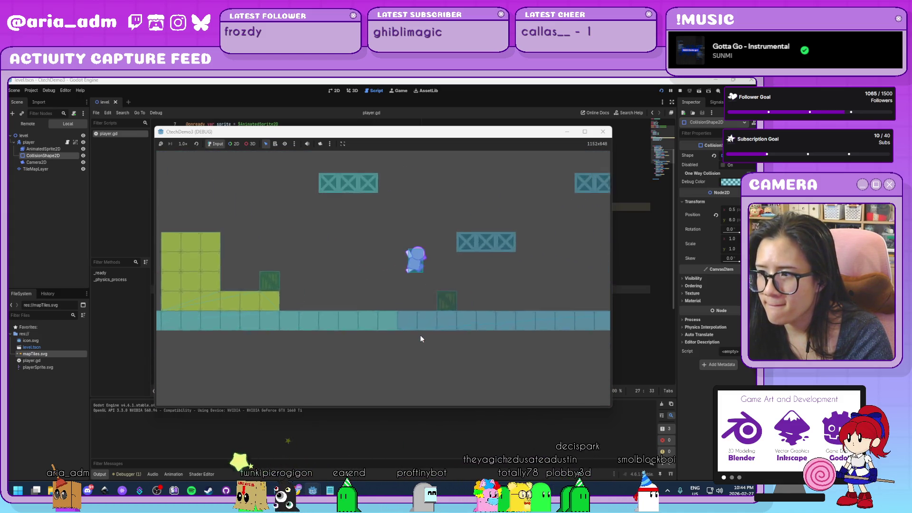
key("Right")
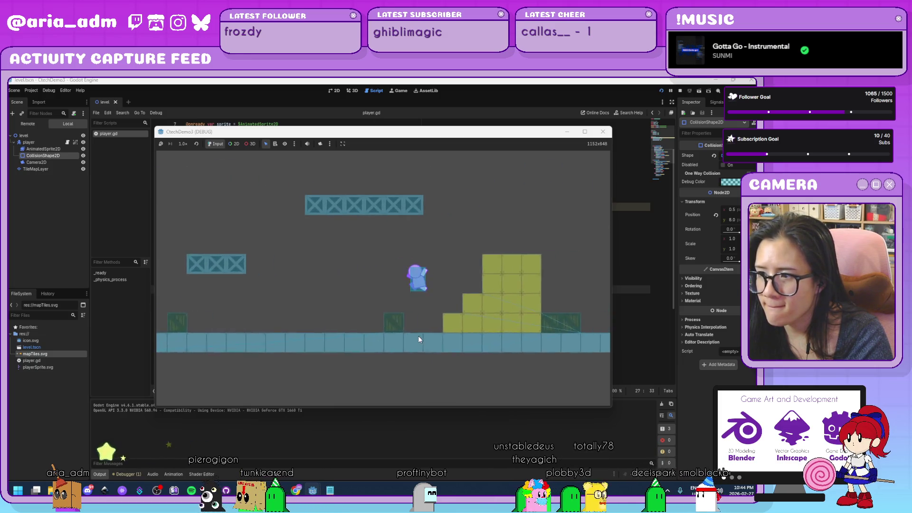
key("space")
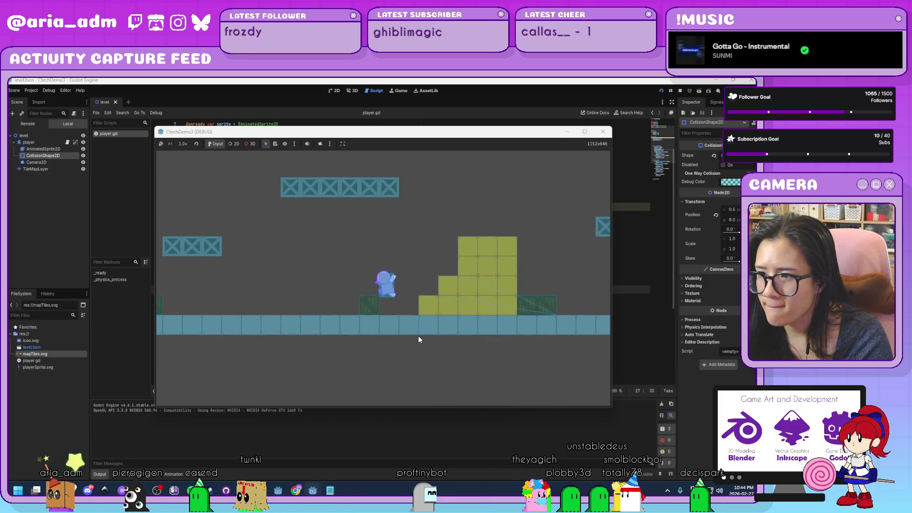
key("Left")
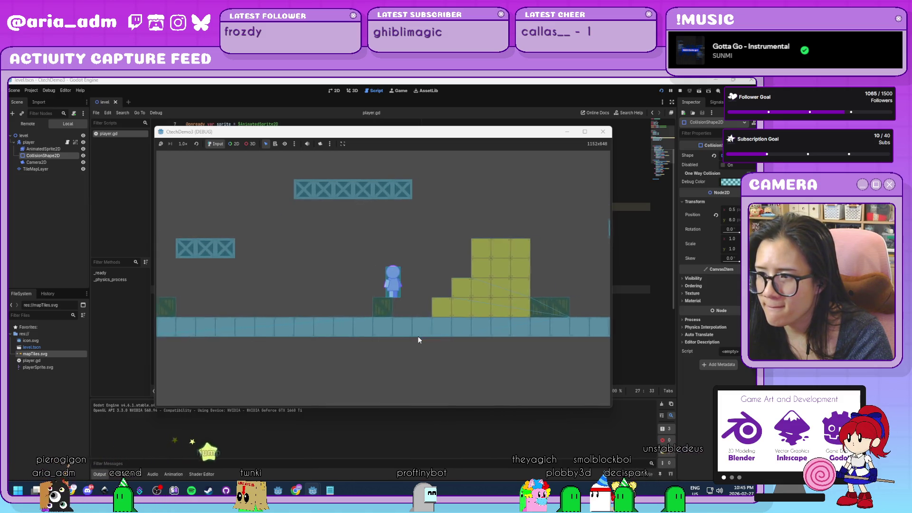
key("Right")
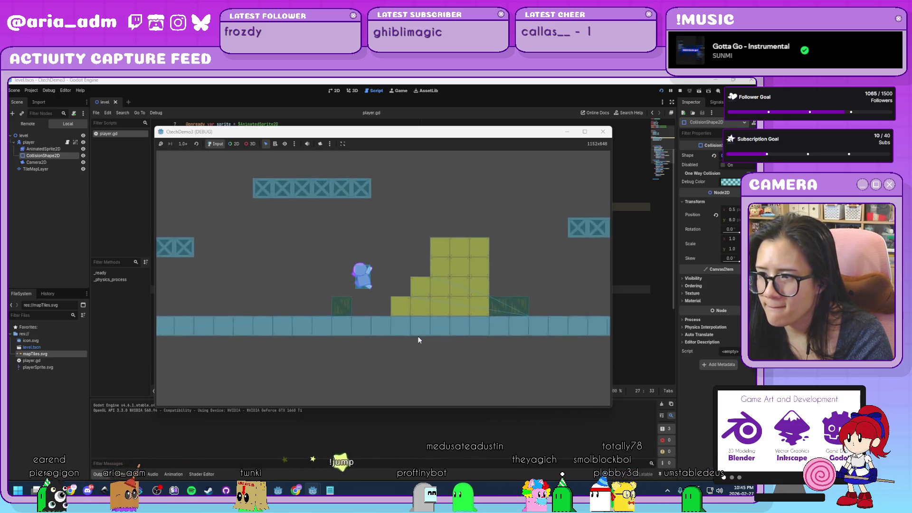
key("Left")
key("Left")
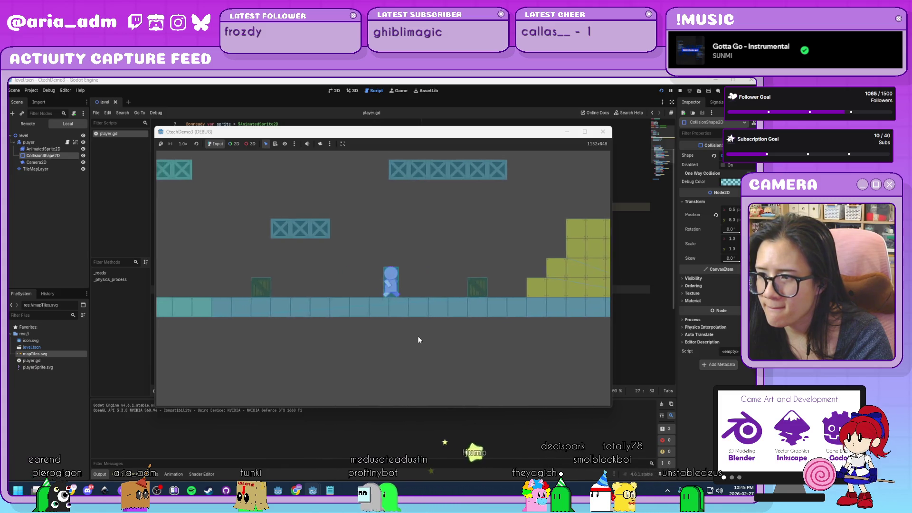
key("Right")
key("space")
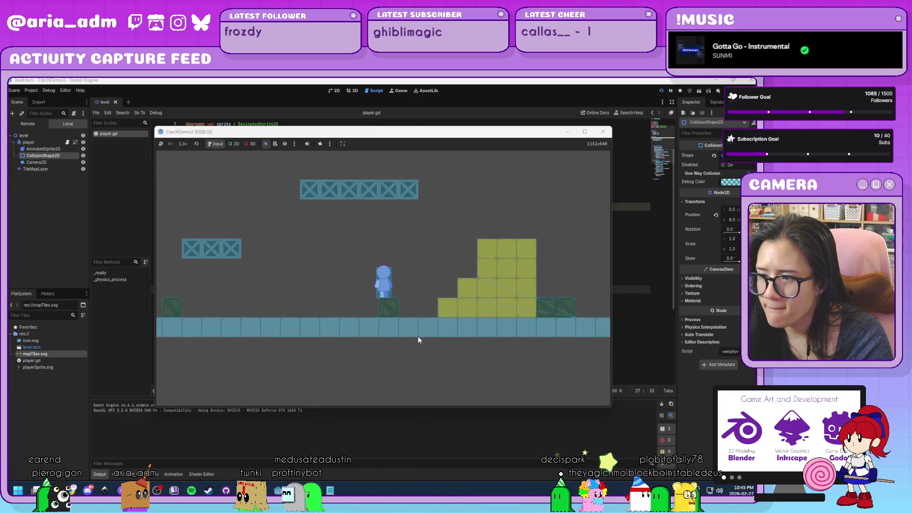
key("Right")
key("Left")
key("Left")
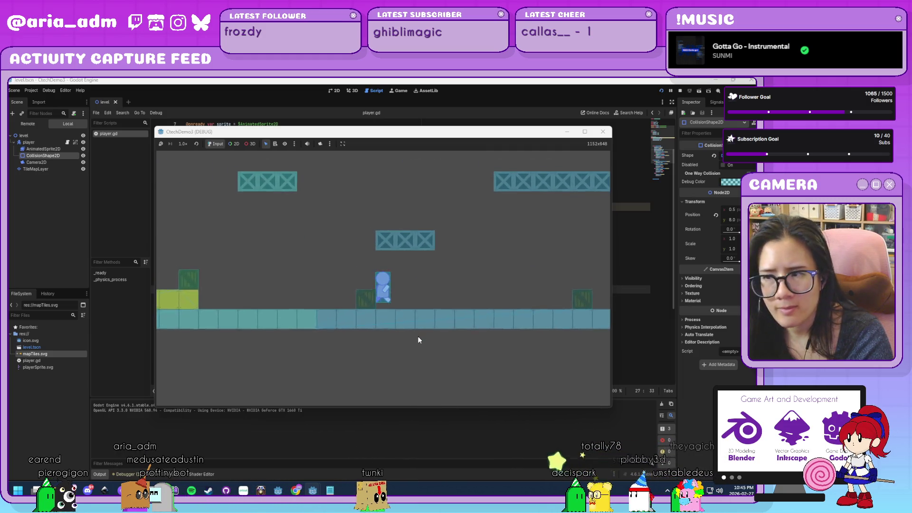
Jump the player onto a crate and then the yellow step, and close the game
key("space")
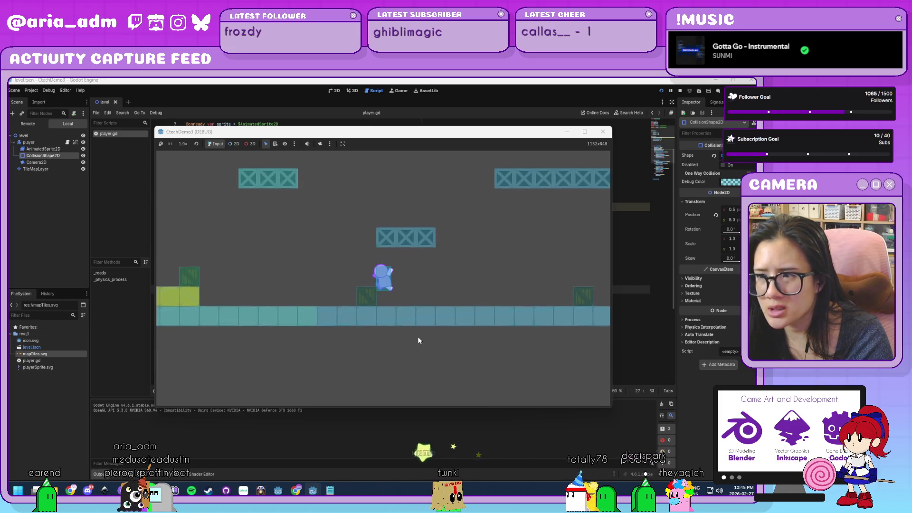
key("Right")
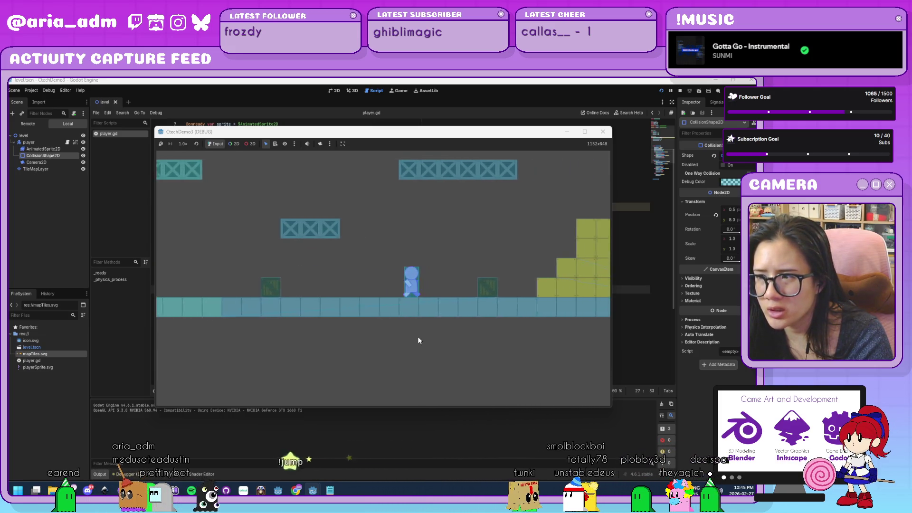
key("space")
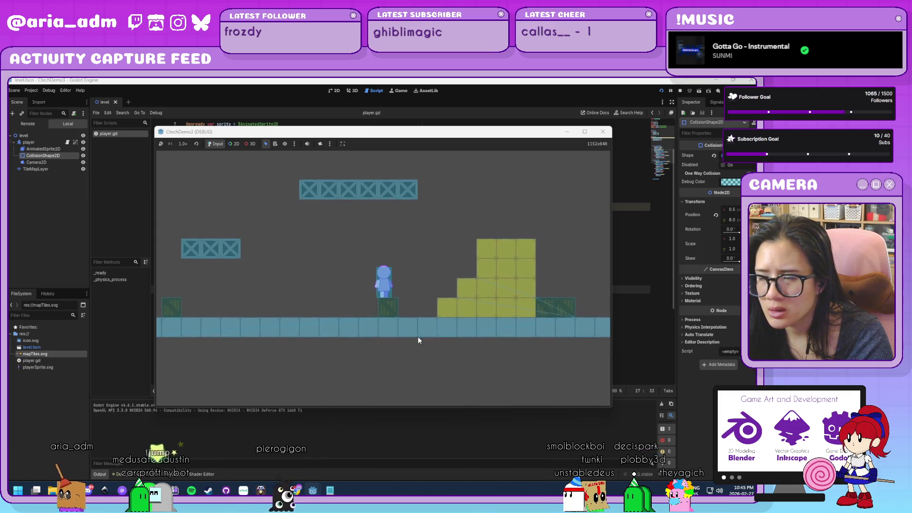
key("Right")
key("space")
key("Left")
key("Right")
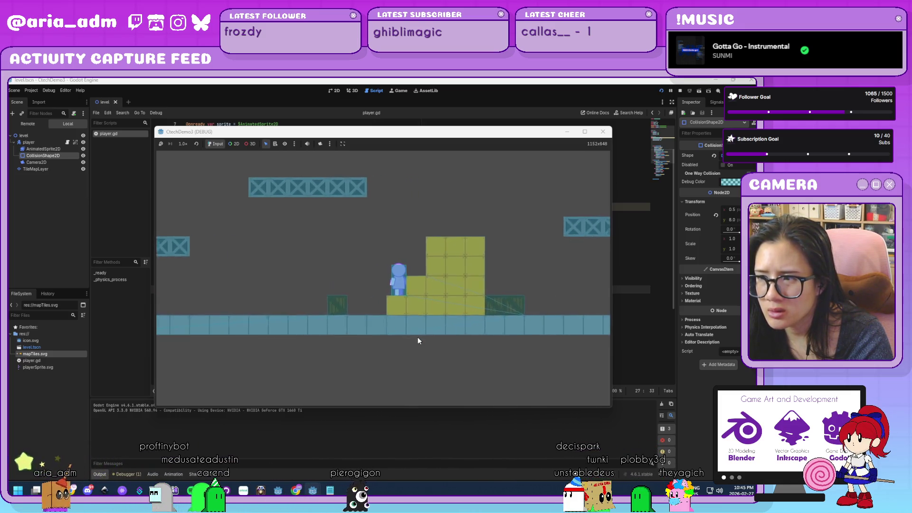
key("Right")
key("space")
key("Left")
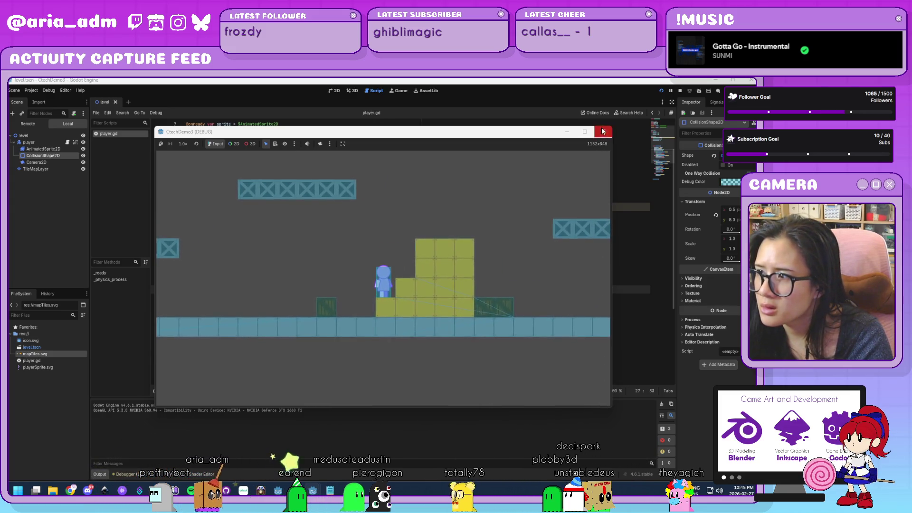
left_click(602, 131)
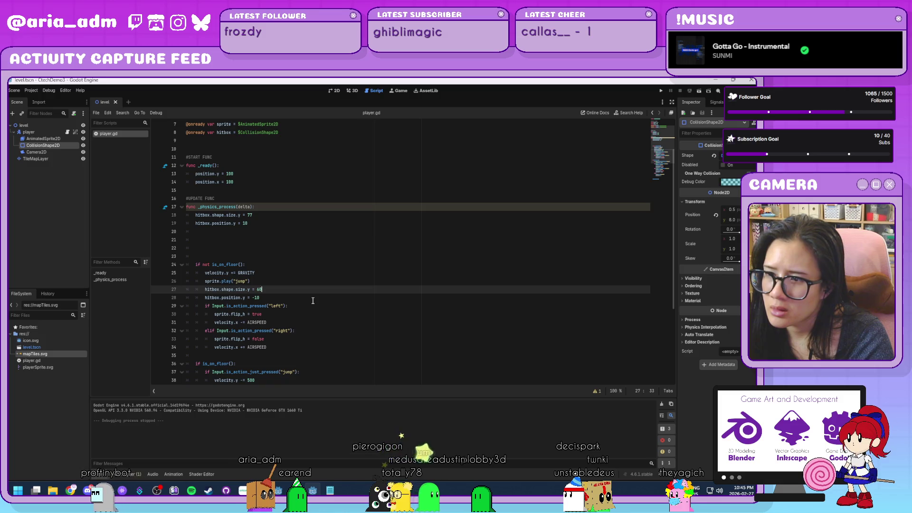
Change AIRSPEED from 5 to 1 in player.gd and run the game again
scroll(313, 300, "down", 1)
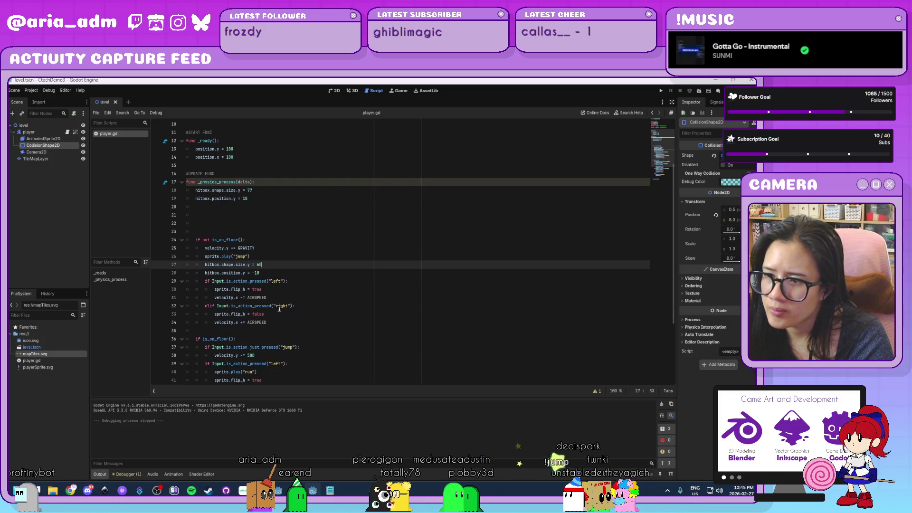
scroll(227, 164, "up", 3)
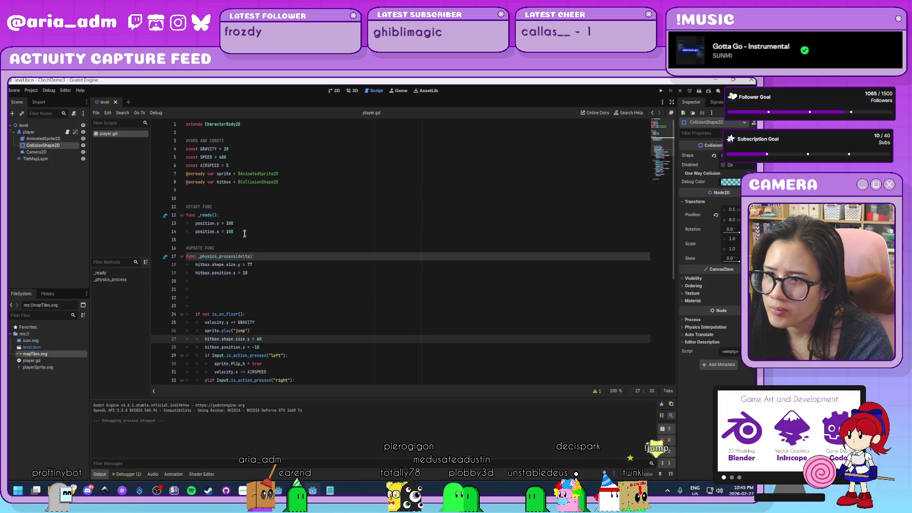
left_click(228, 164)
key("BackSpace")
type("1")
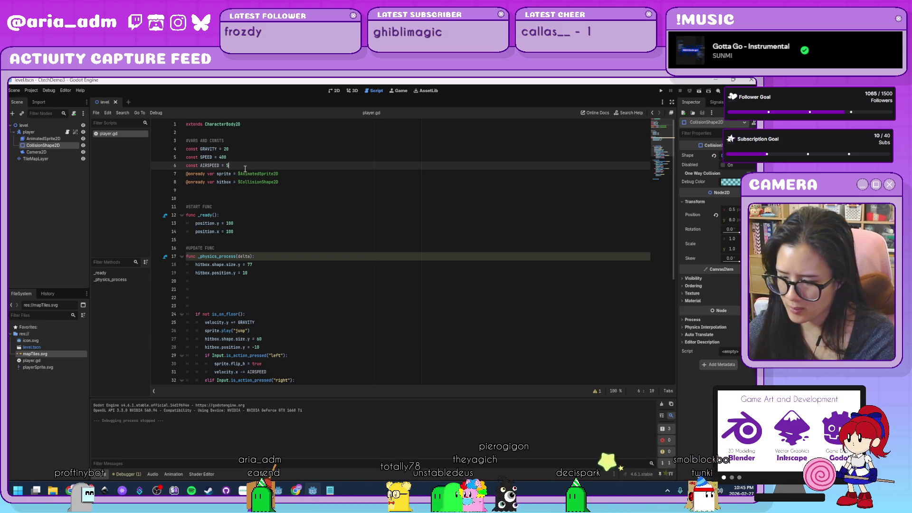
left_click(662, 90)
key("space")
key("Right")
key("space")
key("Left")
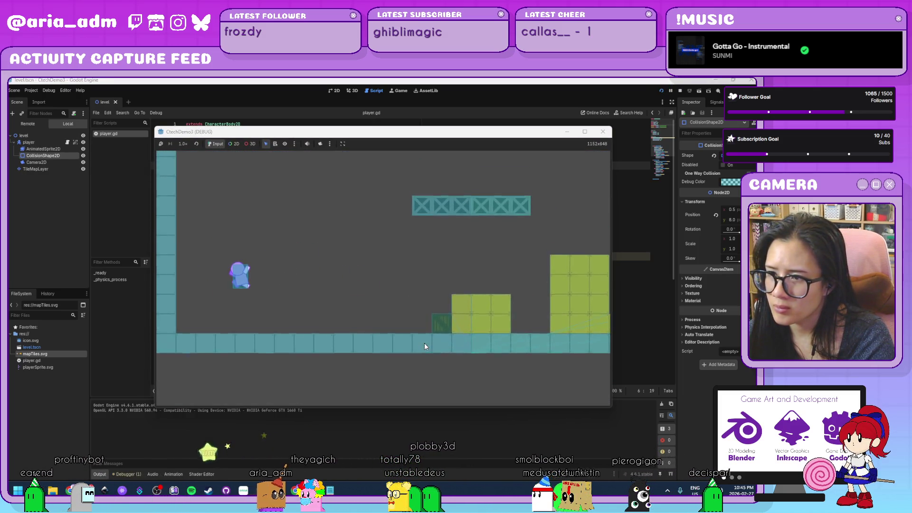
key("Right")
key("space")
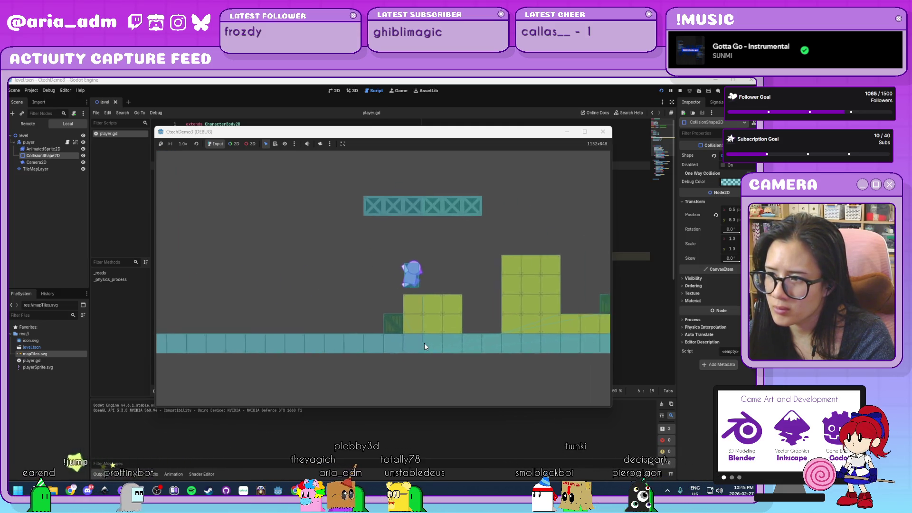
key("space")
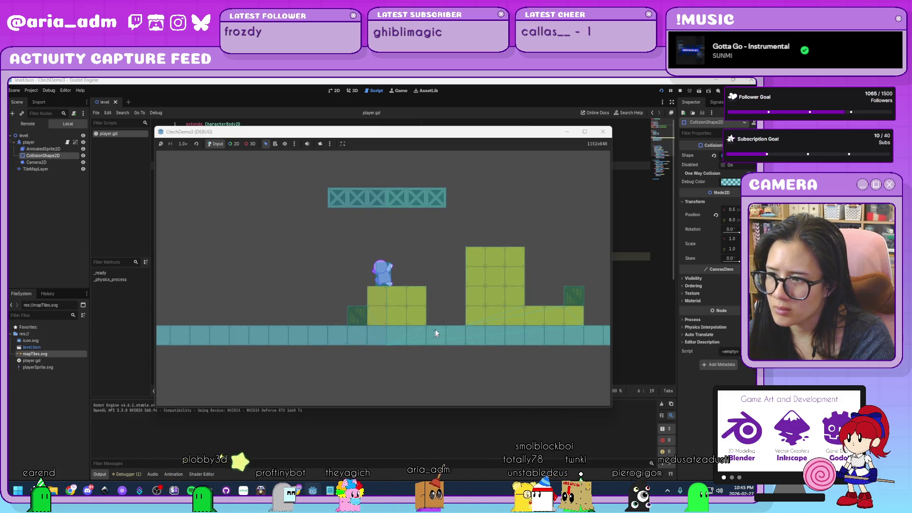
key("F8")
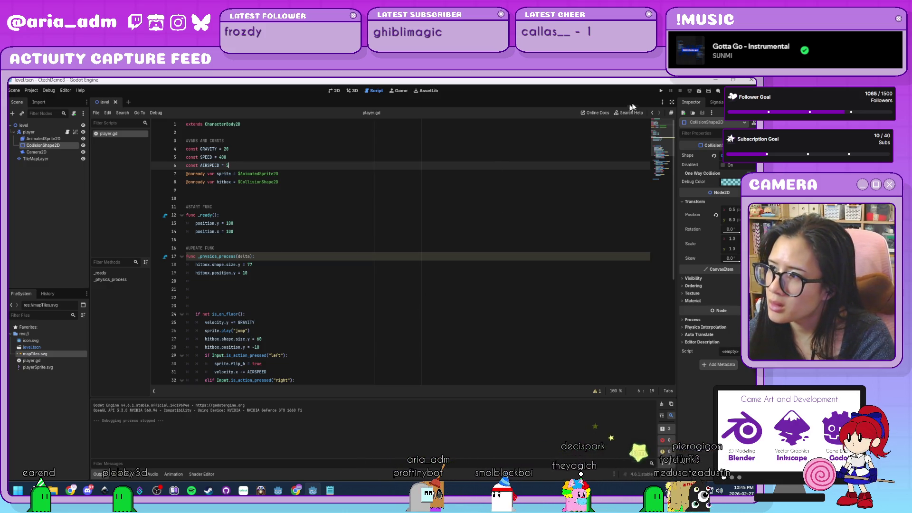
left_click(662, 92)
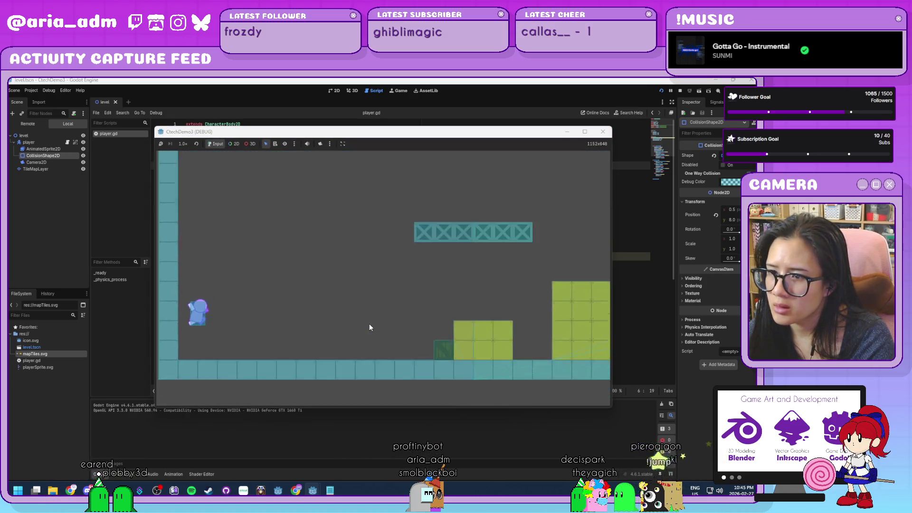
key("Right")
key("space")
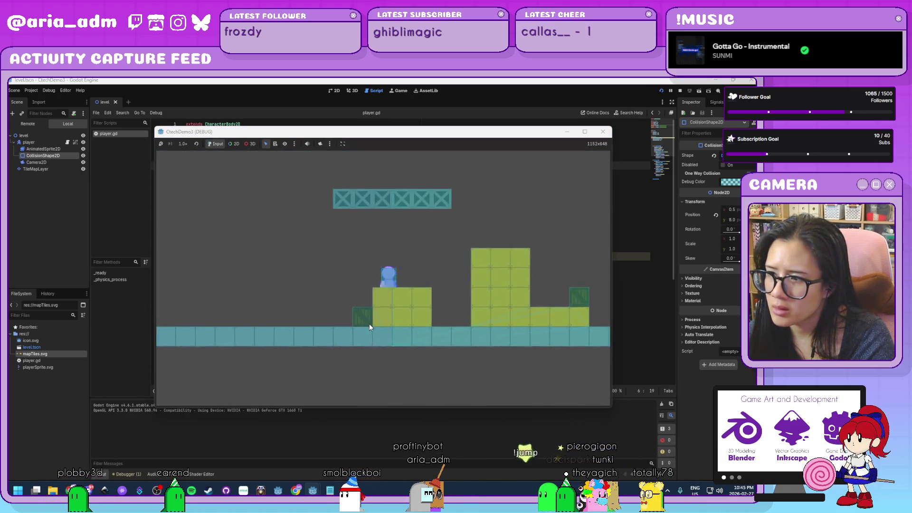
key("space")
key("space")
key("Left")
key("Right")
key("Left")
key("space")
key("Right")
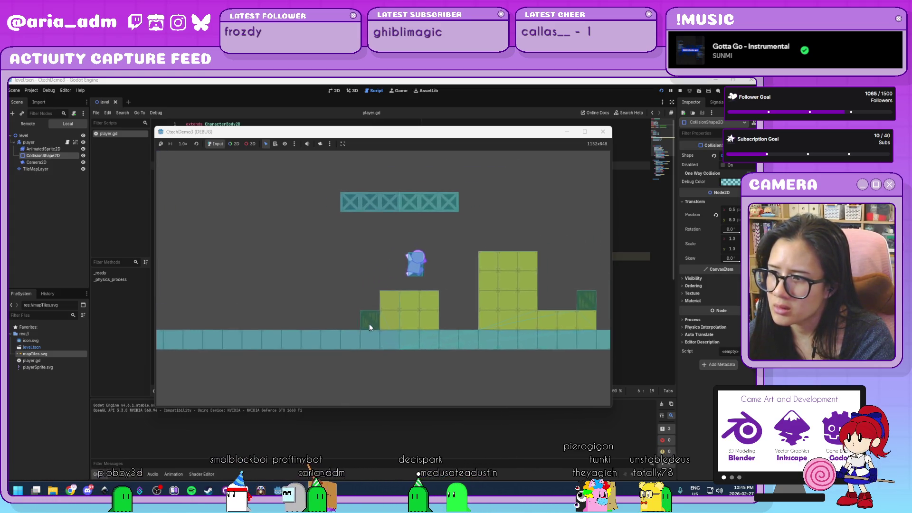
key("space")
key("Left")
key("Right")
key("space")
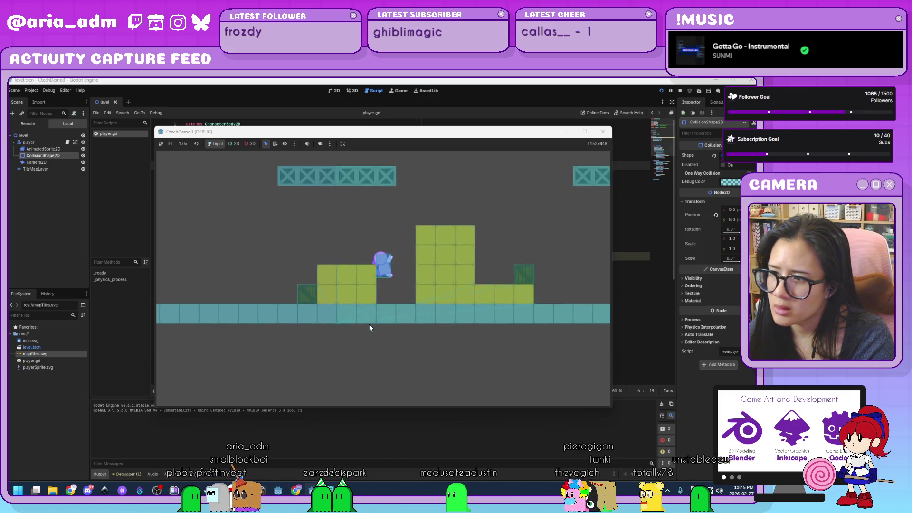
key("Left")
key("Right")
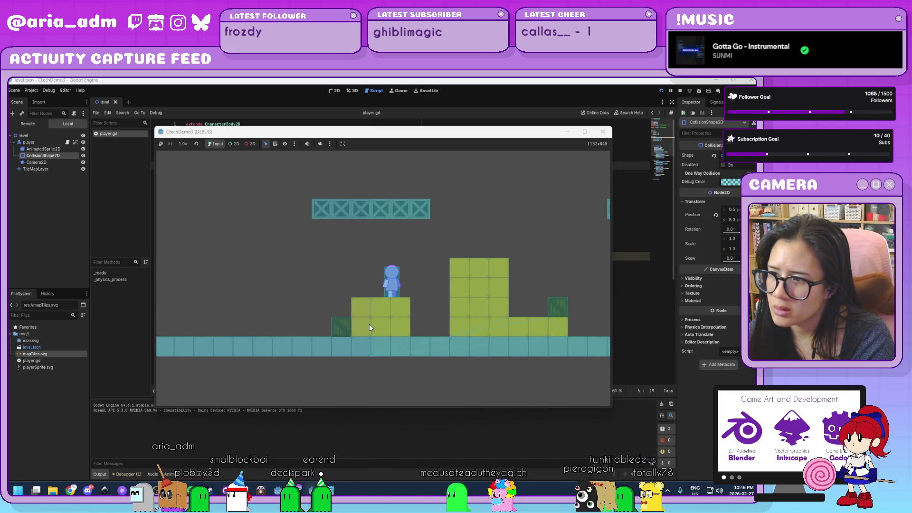
key("Right")
key("space")
key("Left")
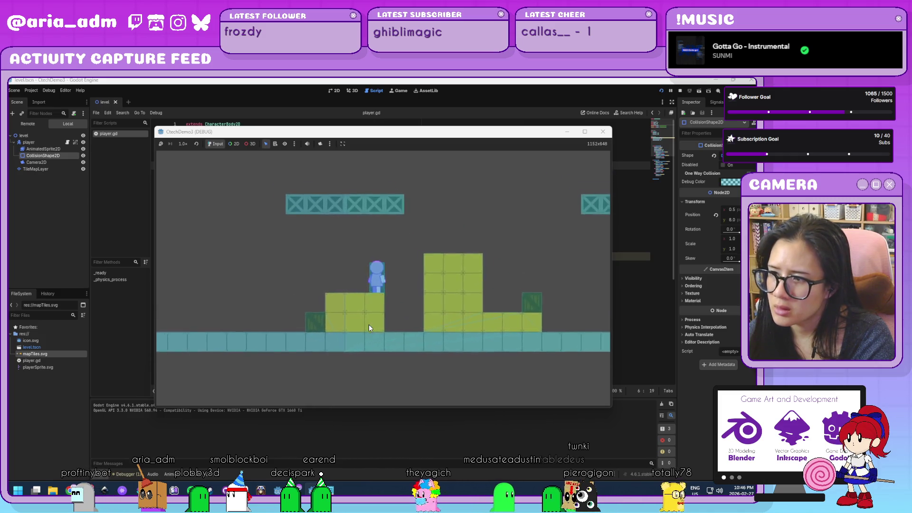
Delete the hitbox.shape.size.y and hitbox.position.y lines from _physics_process, then save and run the game
left_click(603, 132)
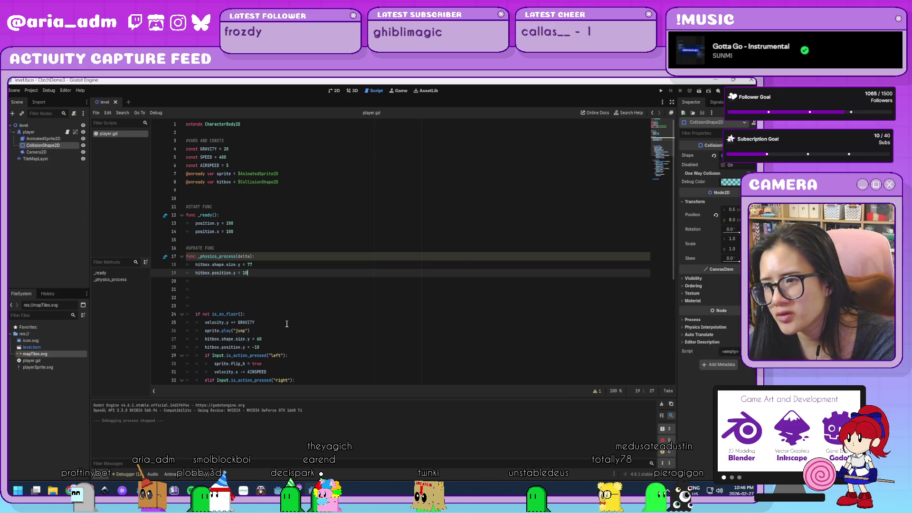
scroll(287, 323, "down", 7)
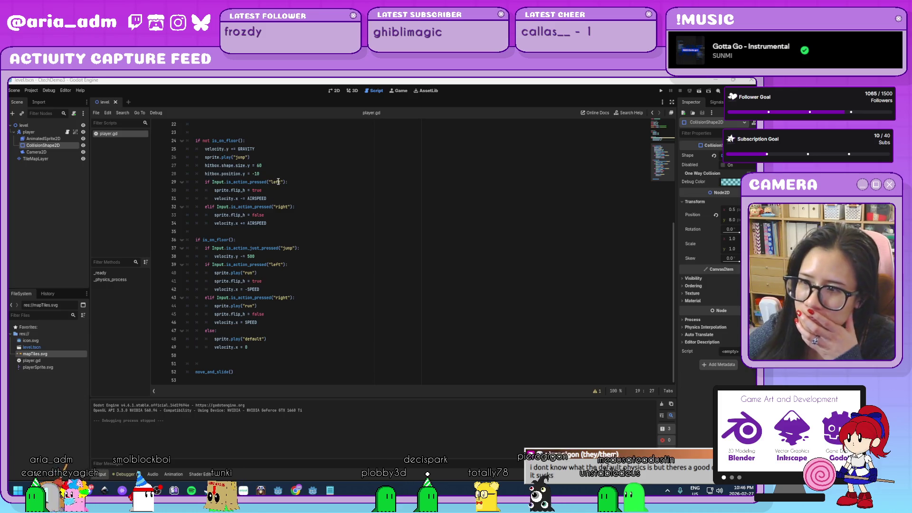
scroll(339, 281, "up", 7)
left_click(341, 282)
scroll(345, 279, "down", 3)
scroll(346, 279, "up", 3)
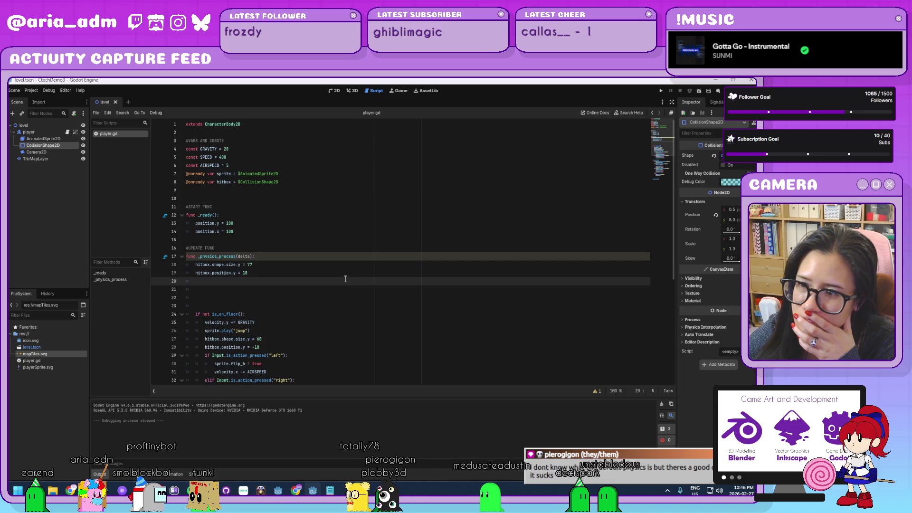
left_click_drag(247, 293, 182, 268)
key("BackSpace")
left_click_drag(267, 307, 250, 290)
key("BackSpace")
scroll(284, 292, "down", 4)
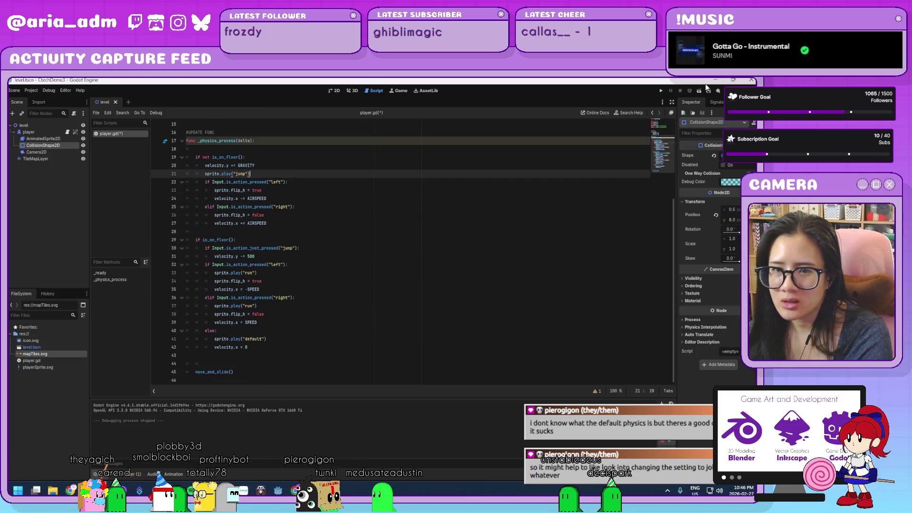
left_click(661, 92)
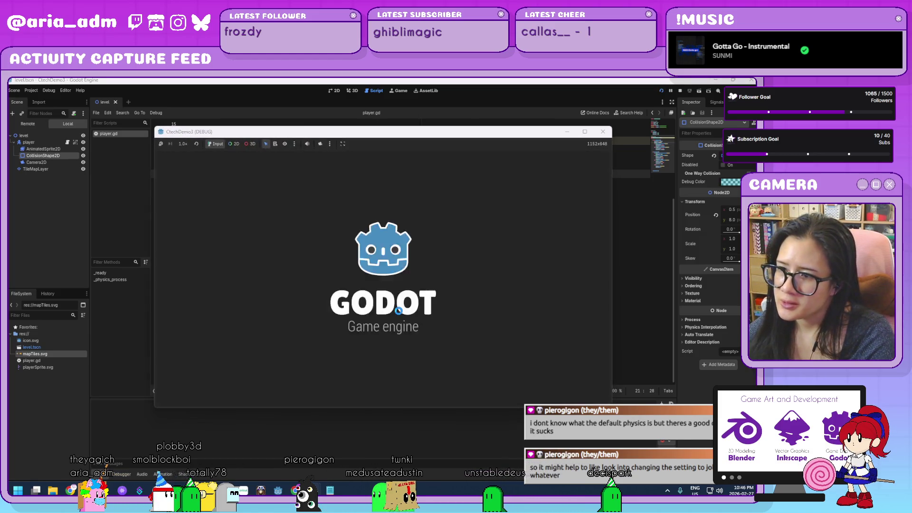
key("Right")
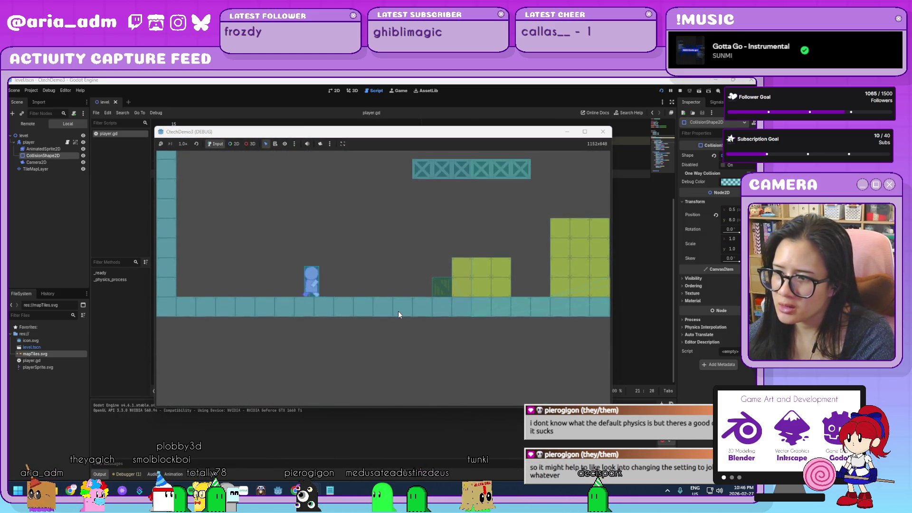
key("Left")
key("space")
key("Right")
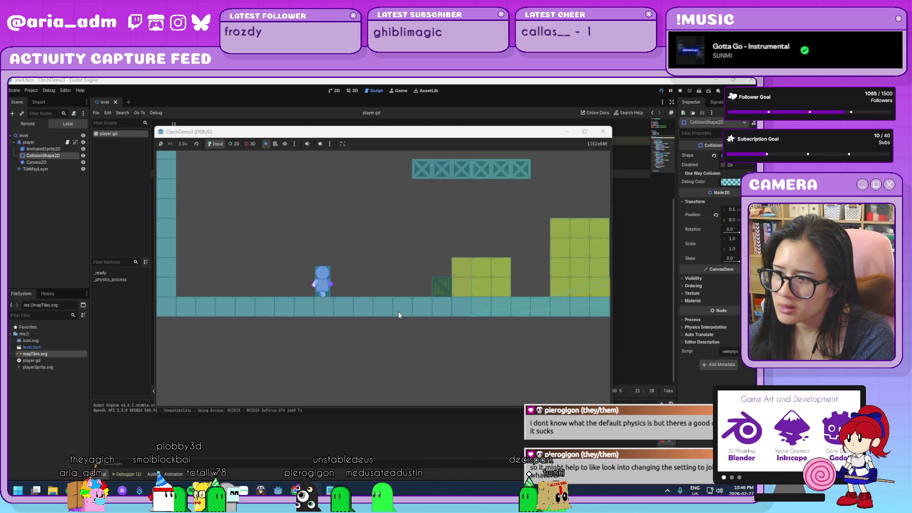
key("space")
key("space")
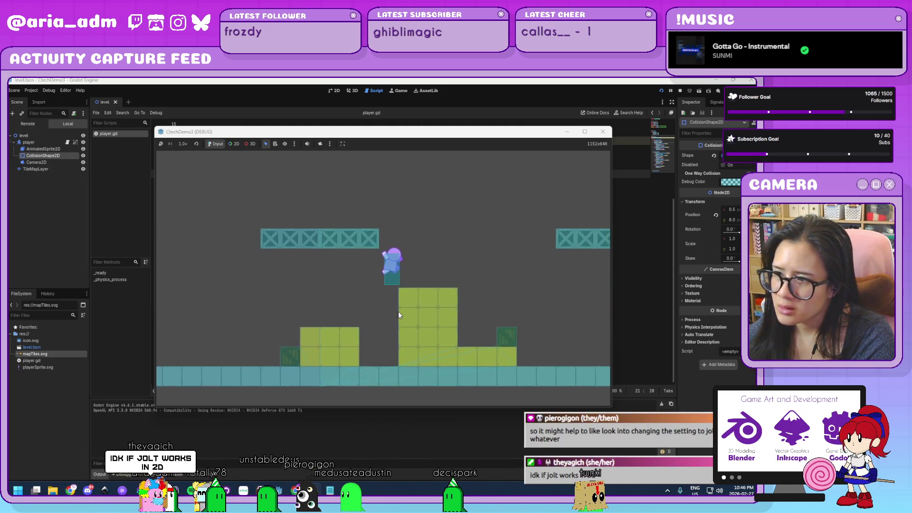
key("space")
key("Right")
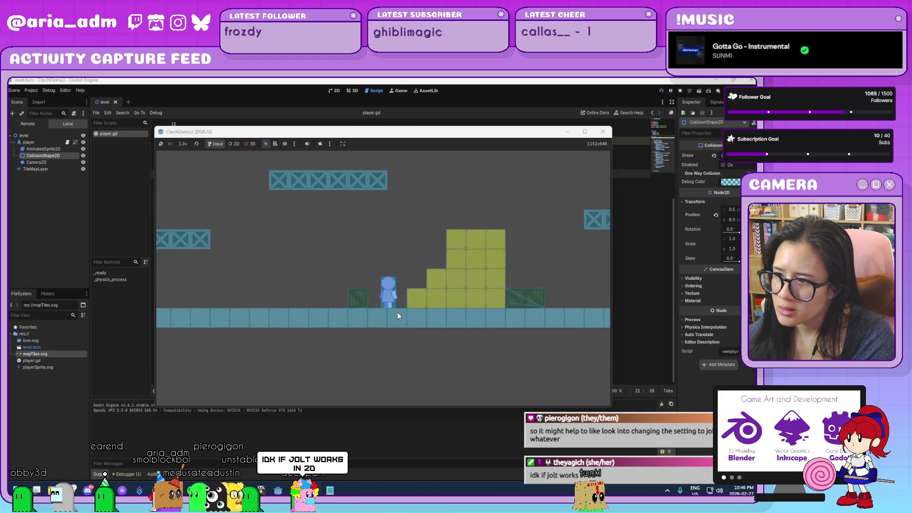
key("space")
key("Left")
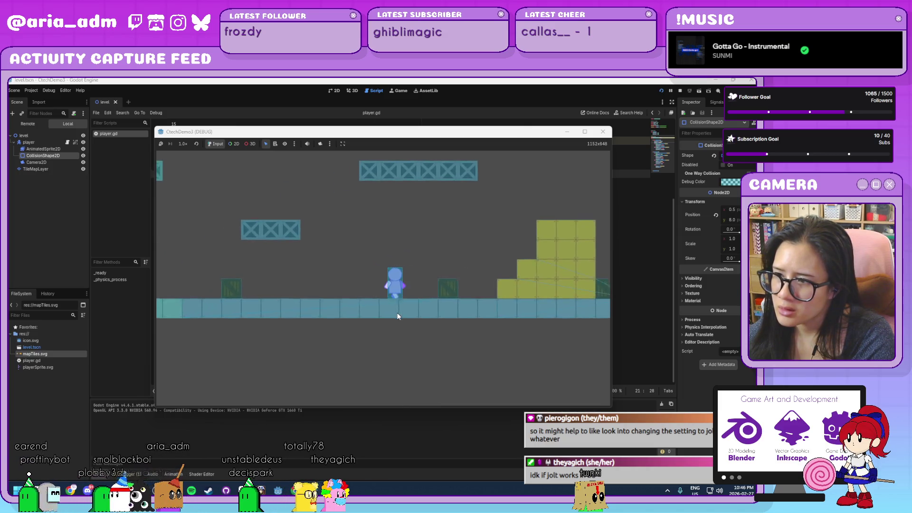
key("Right")
key("Left")
key("space")
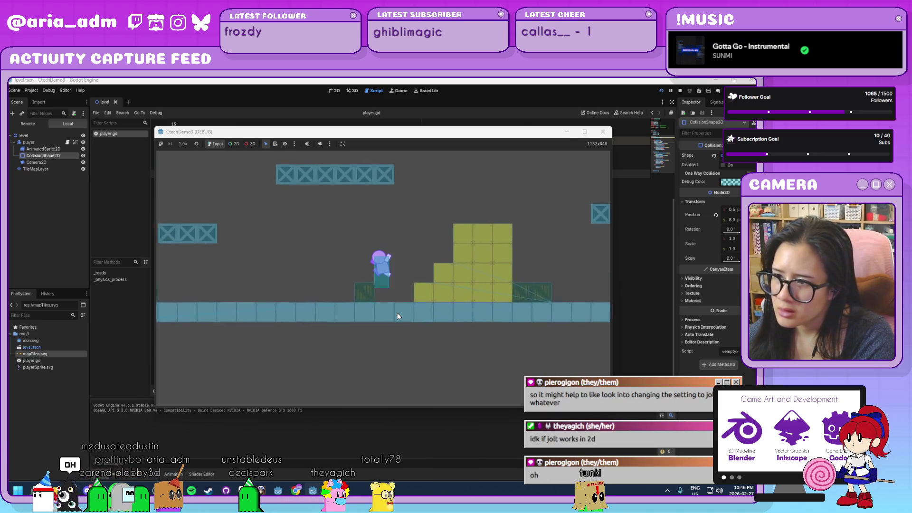
key("Right")
key("space")
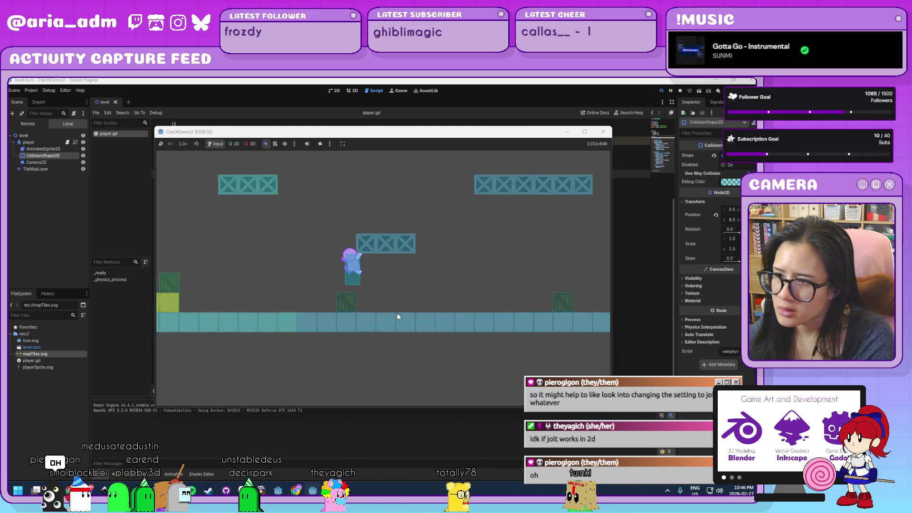
key("Right")
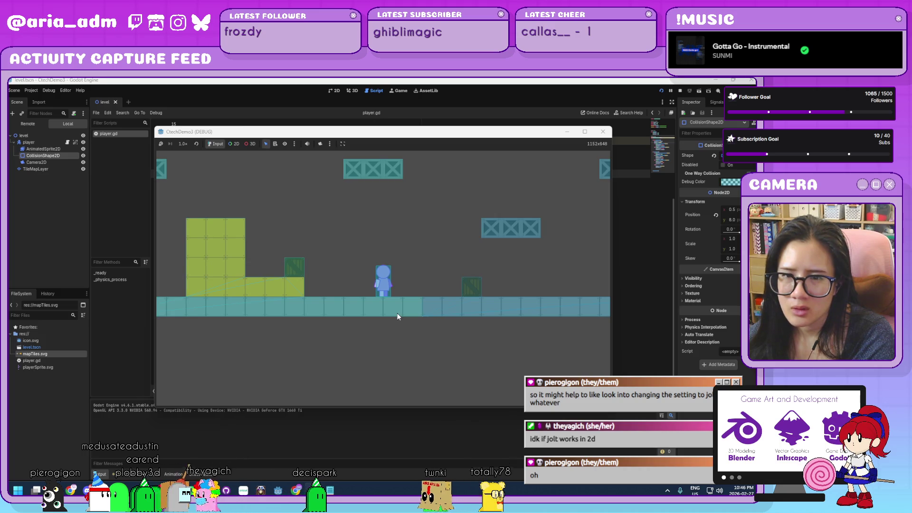
key("Right")
key("space")
key("space")
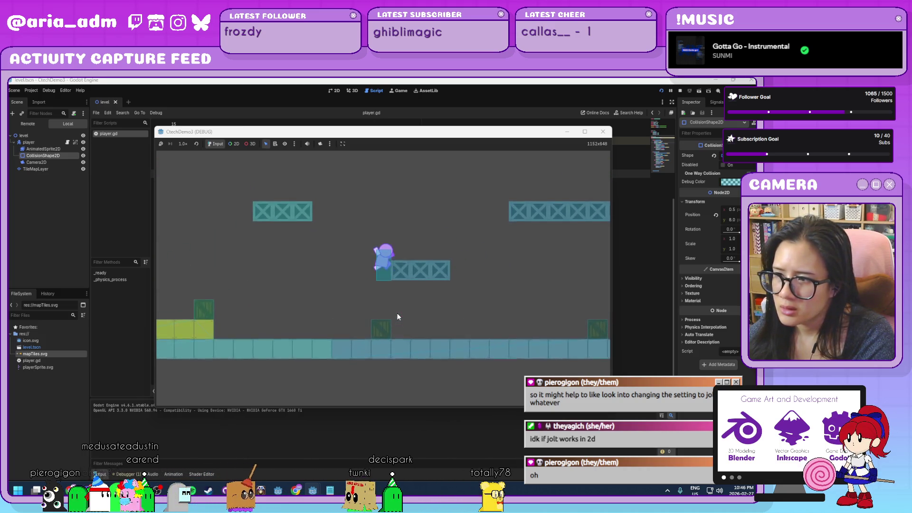
key("Left")
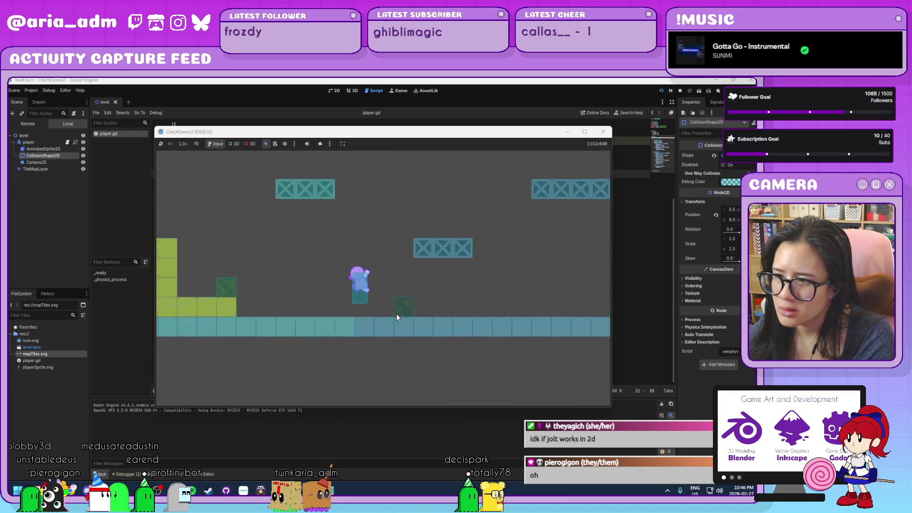
key("space")
key("Right")
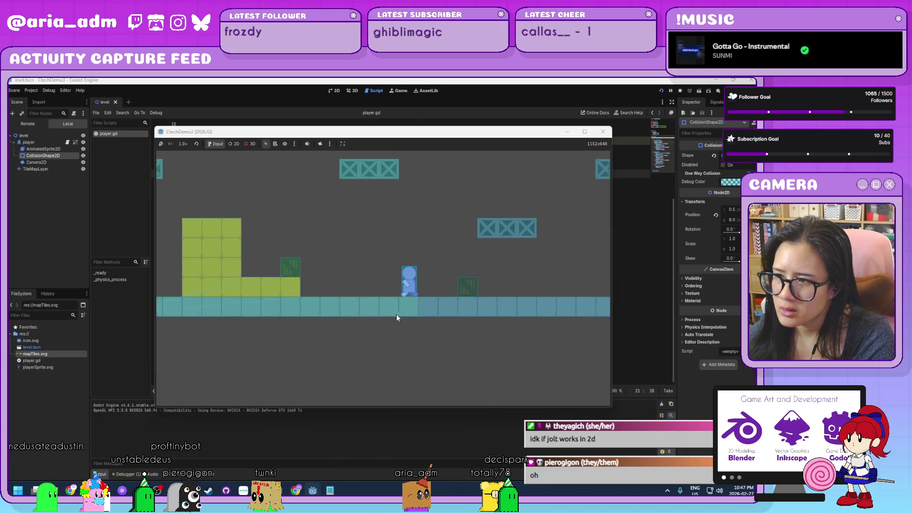
key("space")
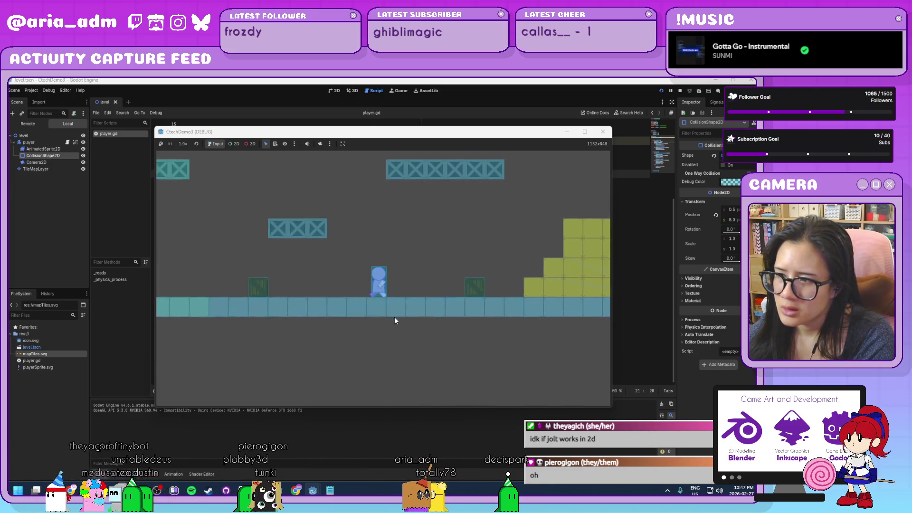
key("space")
key("Left")
key("Left")
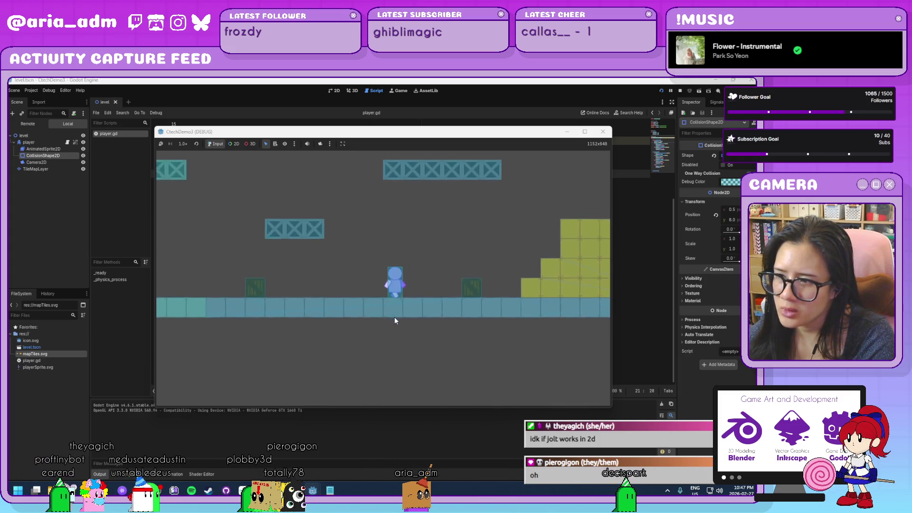
key("Right")
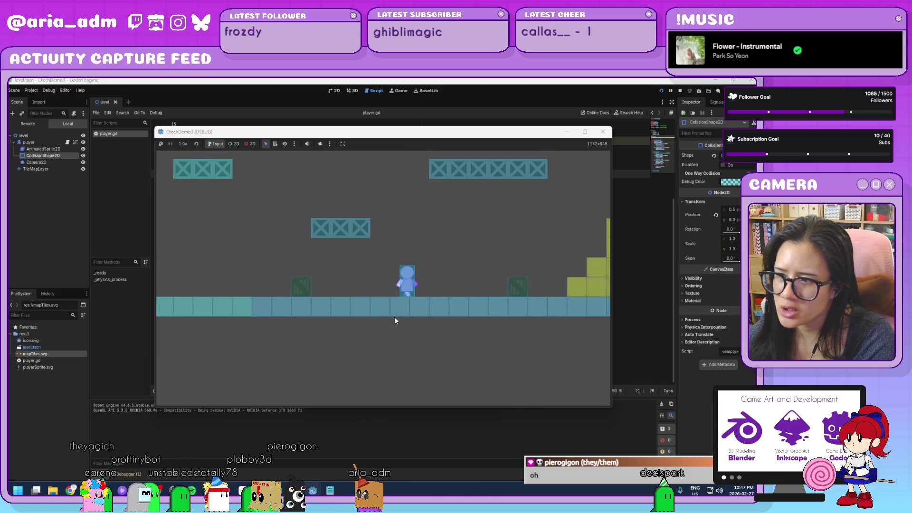
key("Right")
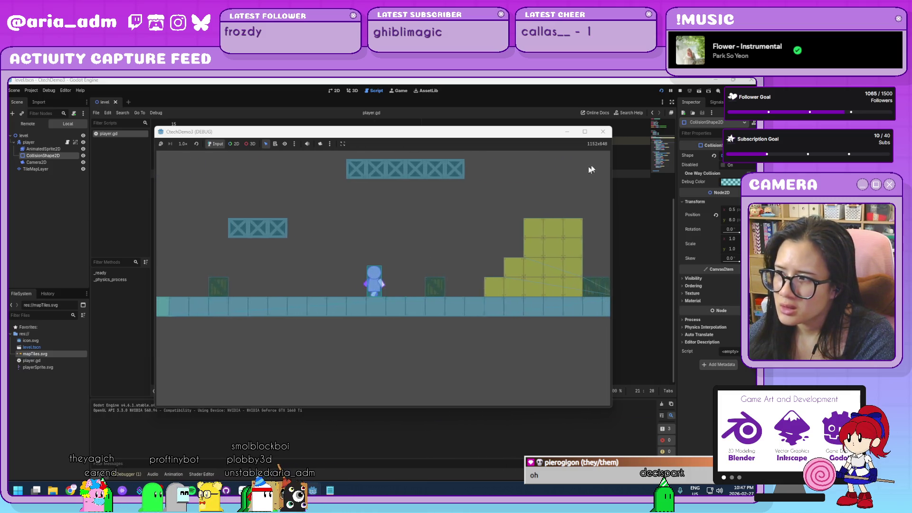
key("Left")
key("Right")
key("space")
key("Right")
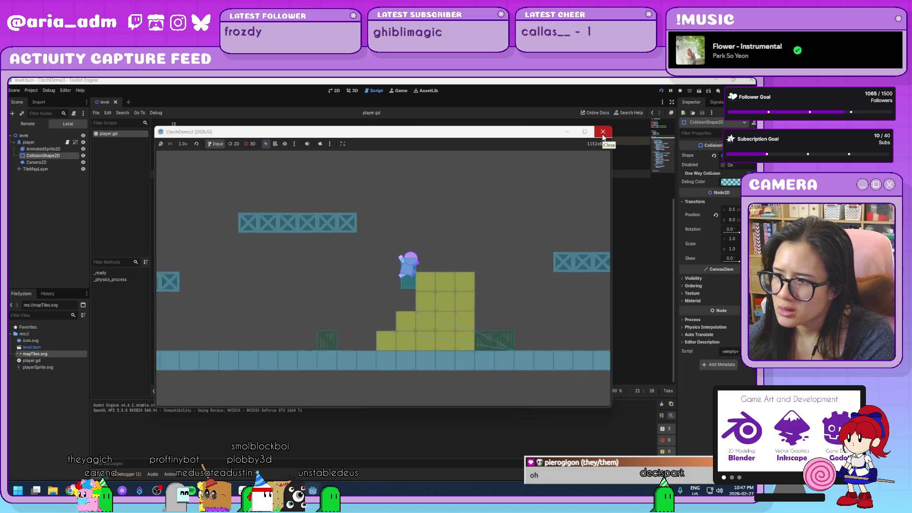
key("space")
key("Right")
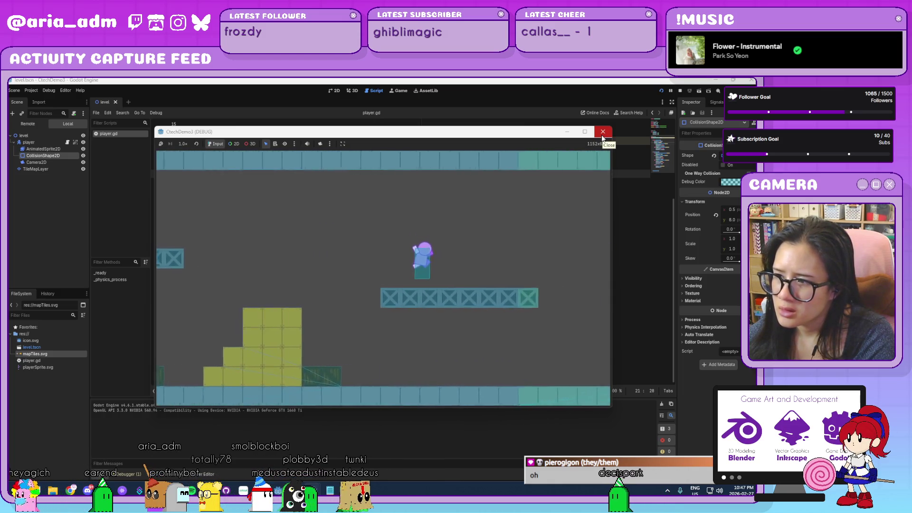
key("Right")
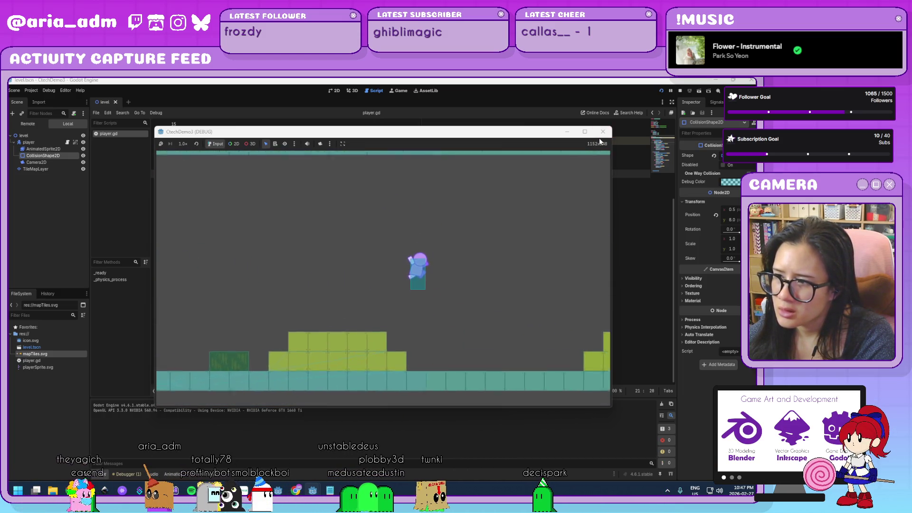
key("space")
key("Right")
key("space")
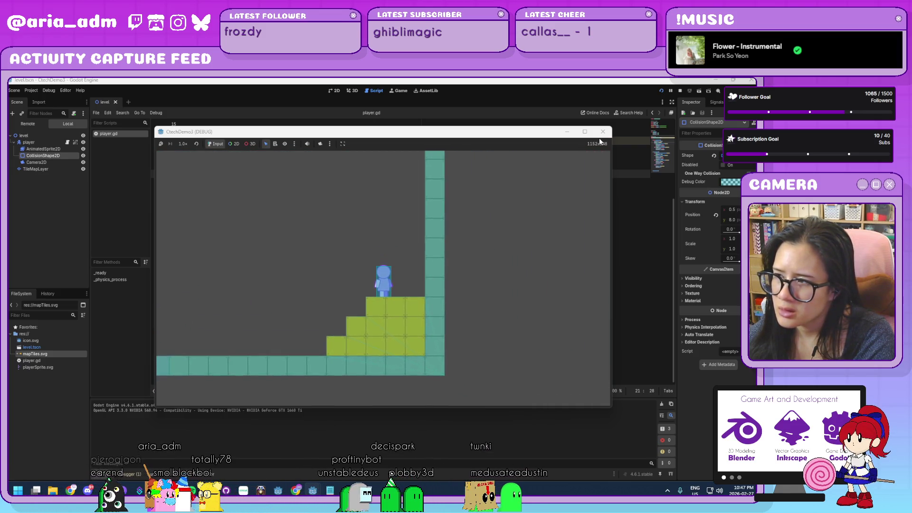
left_click(602, 132)
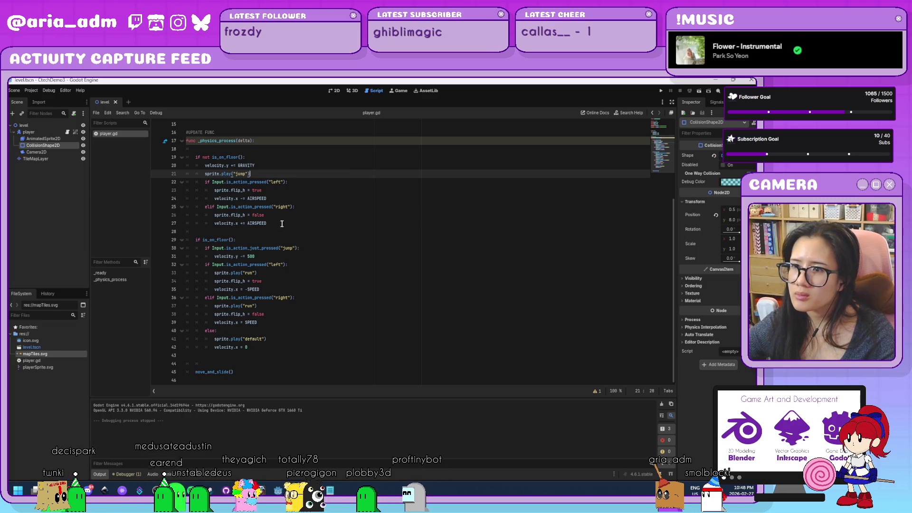
Select the midair left/right AIRSPEED steering lines (22–27) in player.gd
left_click_drag(281, 225, 162, 184)
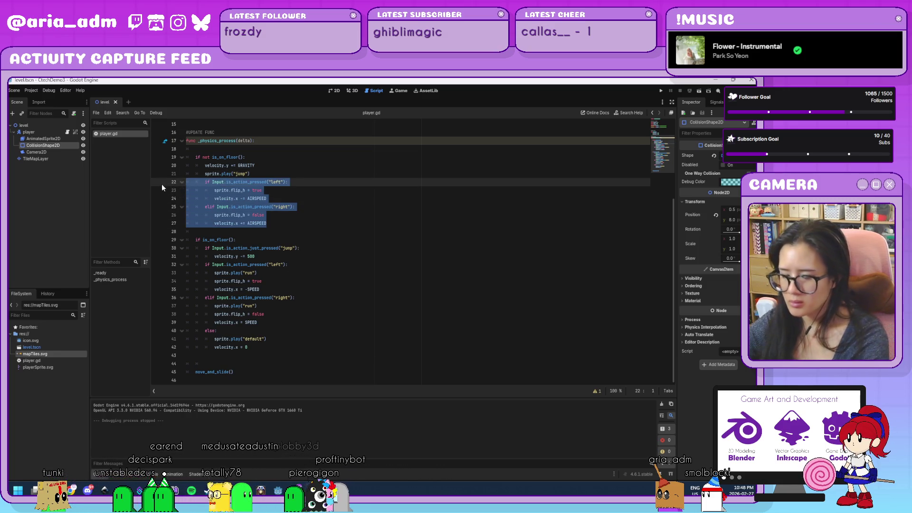
Delete the AIRSPEED steering and move the grounded left/right/else block to the top of _physics_process
key("BackSpace")
key("BackSpace")
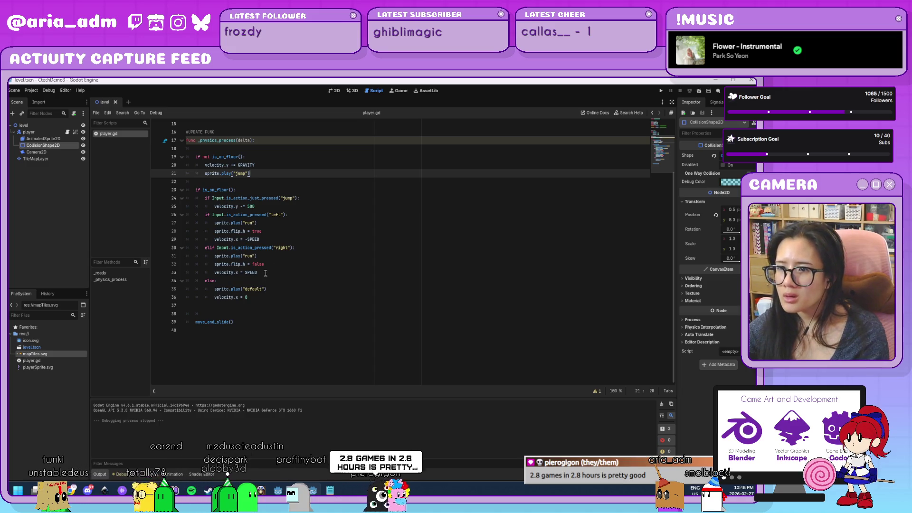
mouse_move(264, 296)
left_mouse_down()
mouse_move(199, 232)
mouse_move(197, 214)
left_mouse_up()
key("ctrl+c")
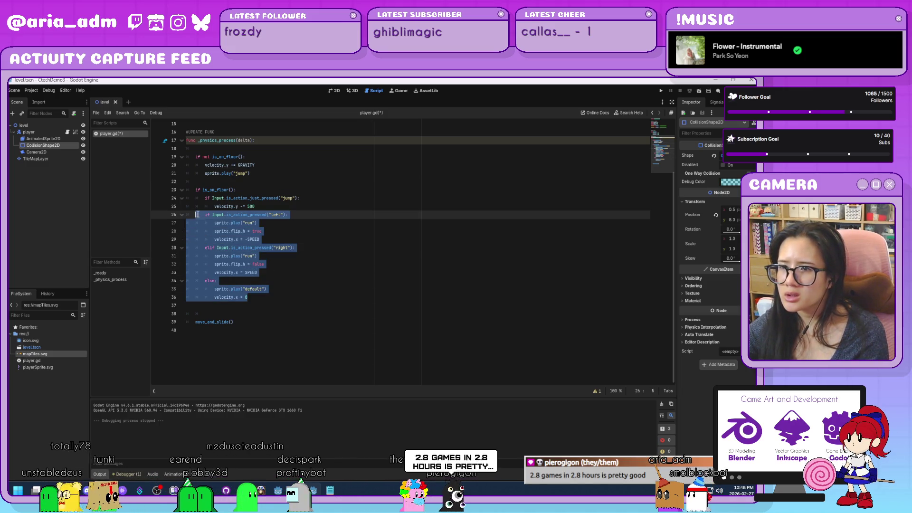
key("BackSpace")
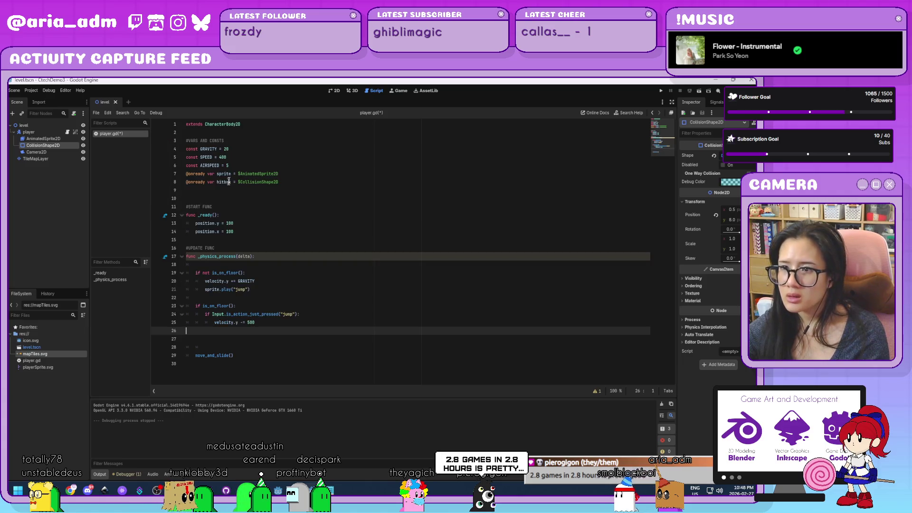
left_click(247, 267)
key("Return")
key("Return")
key("Up")
key("ctrl+v")
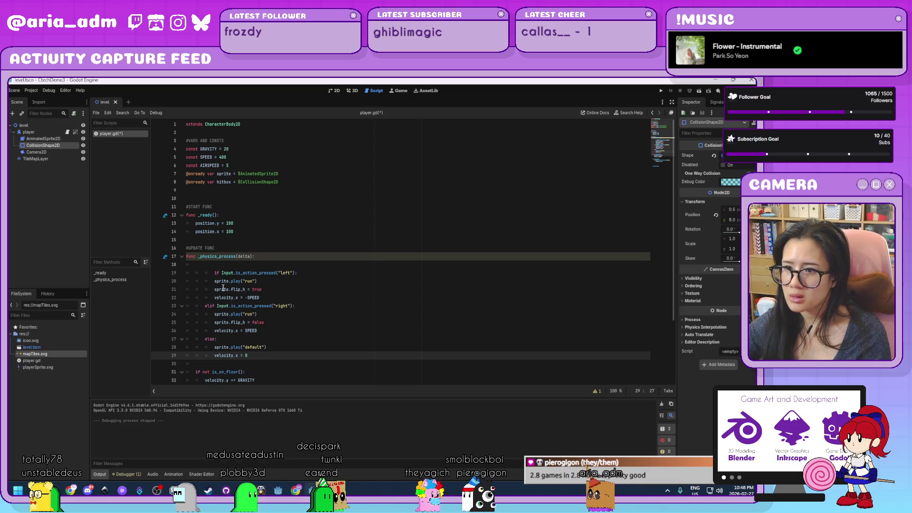
Fix the moved block's indentation, dedenting the whole block with Shift+Tab
left_click(214, 273)
key("BackSpace")
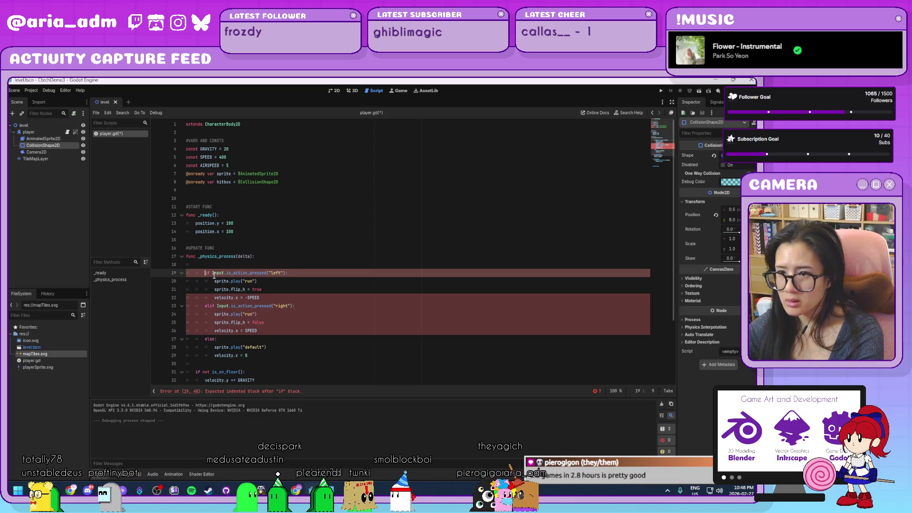
left_click(346, 351)
scroll(332, 323, "down", 3)
left_click(295, 298)
left_click(282, 280)
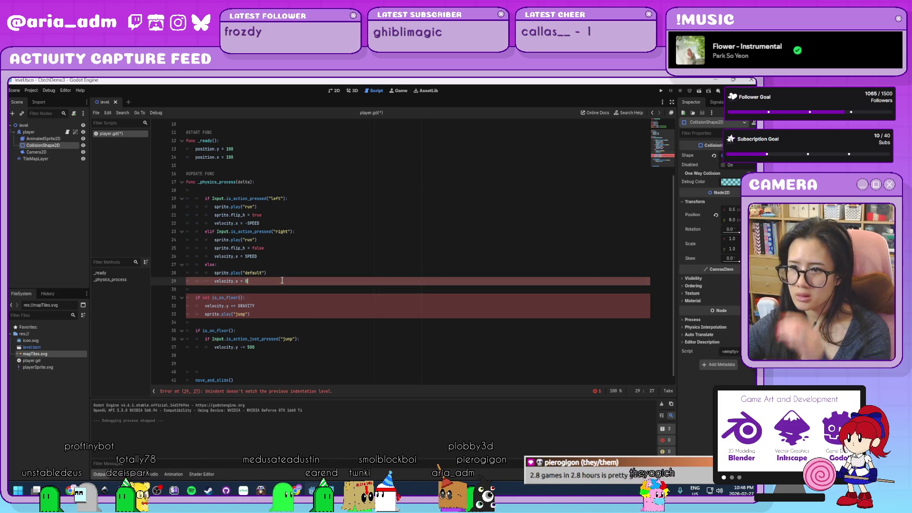
left_click(220, 290)
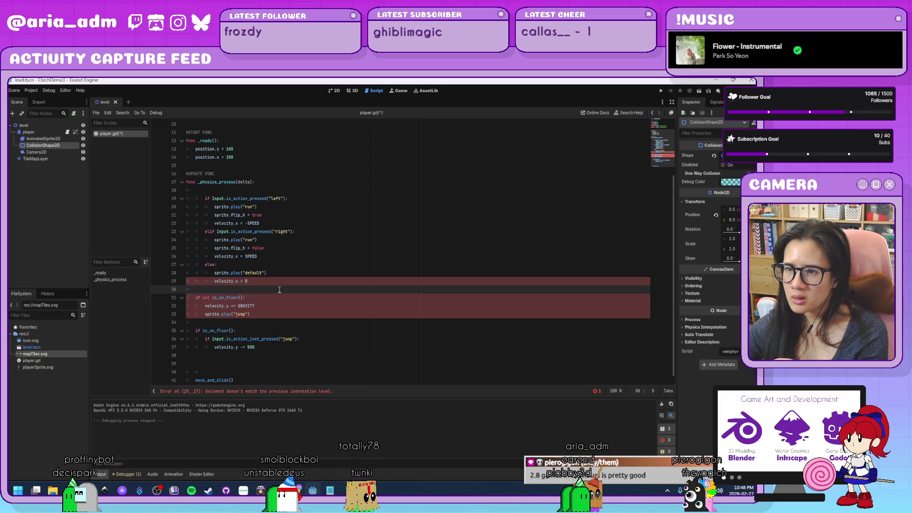
mouse_move(278, 289)
left_mouse_down()
mouse_move(209, 231)
mouse_move(204, 199)
left_mouse_up()
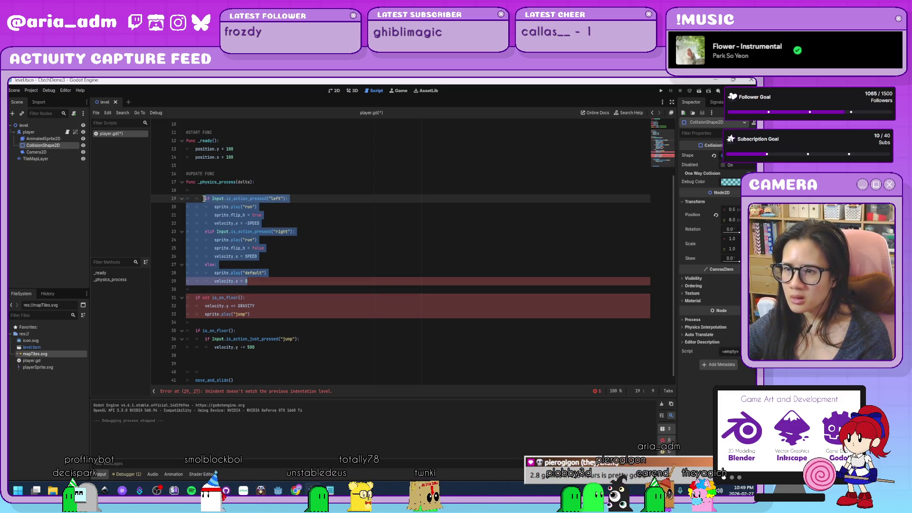
key("shift+Tab")
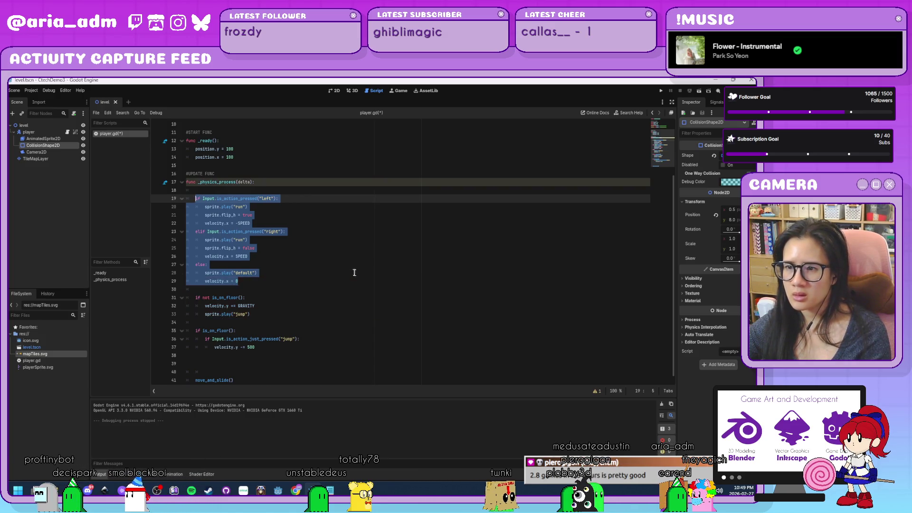
left_click(355, 272)
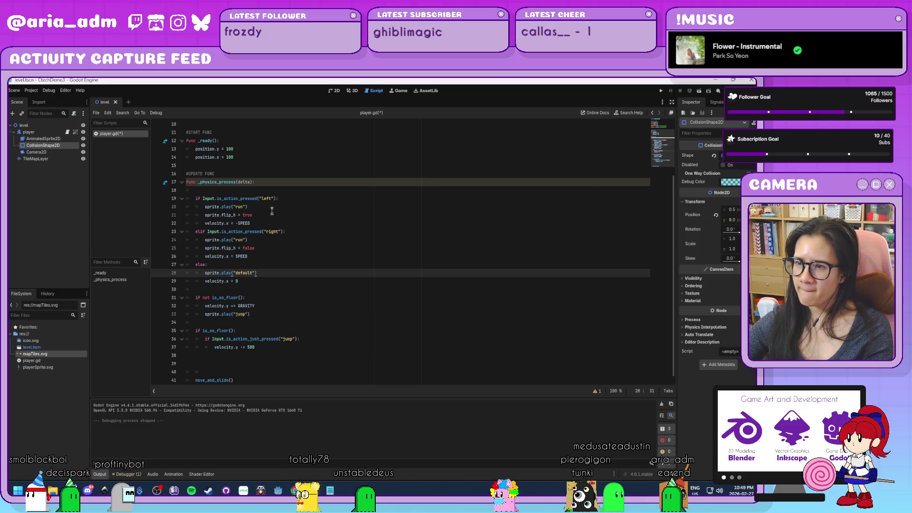
Delete the sprite.play("run") calls from both the left and right branches
triple_click(251, 208)
key("BackSpace")
key("BackSpace")
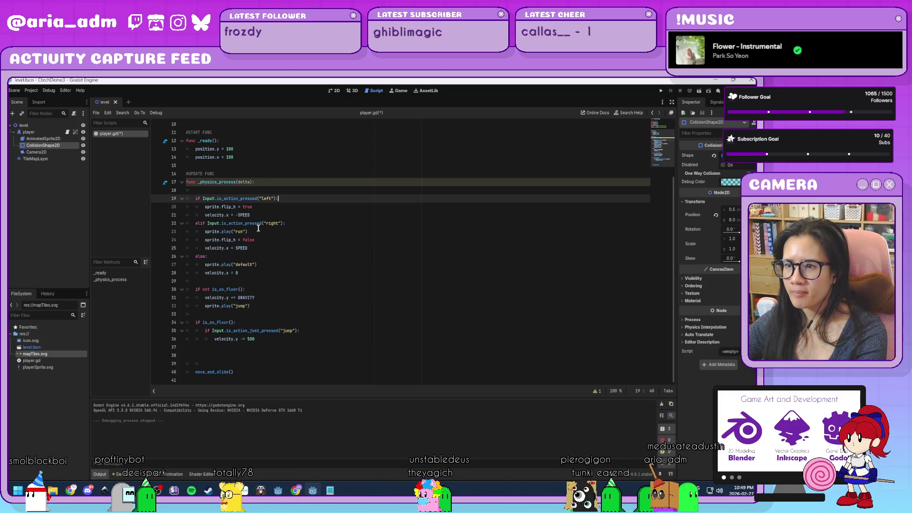
triple_click(224, 232)
key("BackSpace")
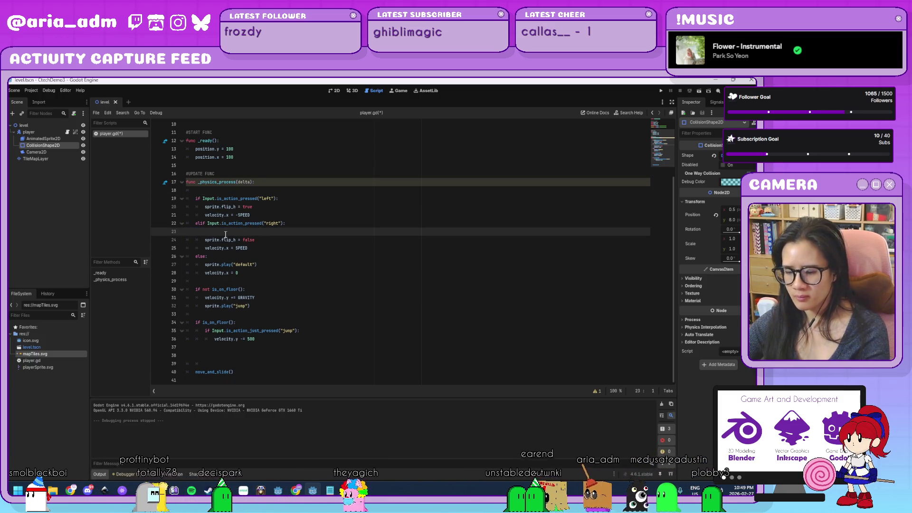
key("BackSpace")
left_click(265, 303)
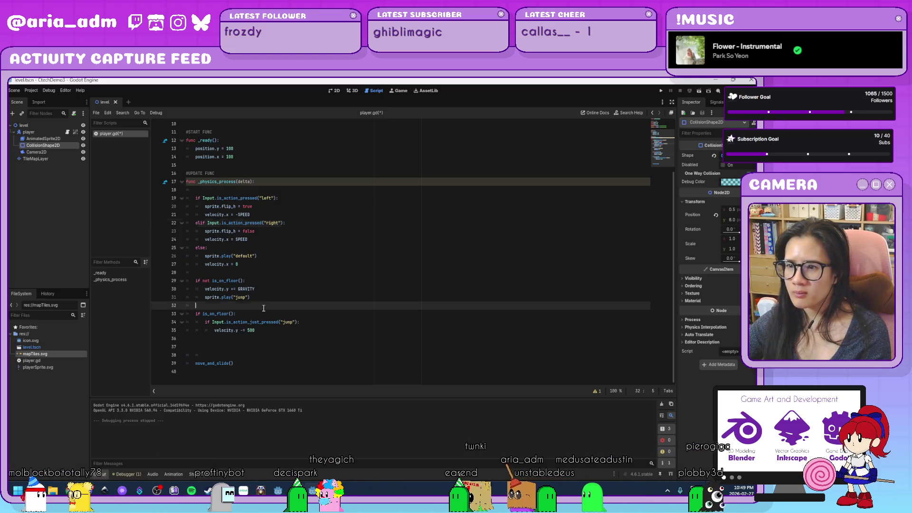
left_click(265, 312)
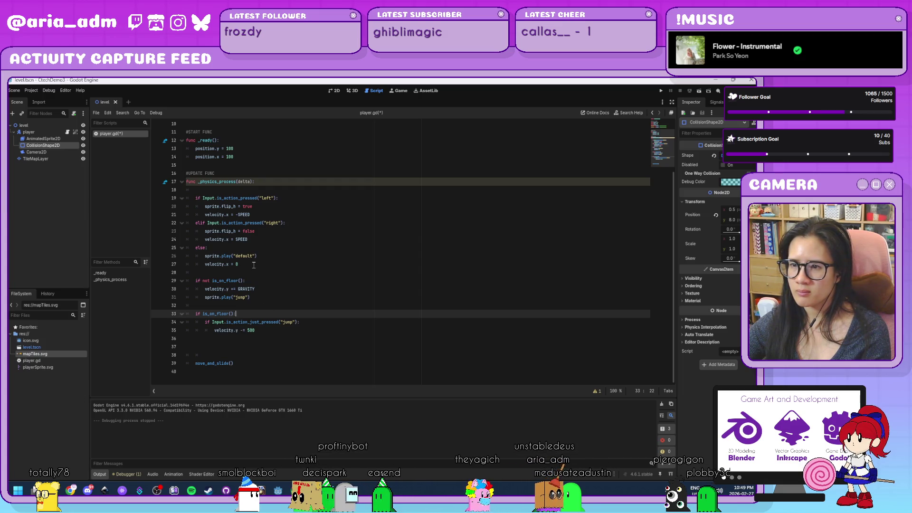
Move sprite.play("default") from the else branch into the is_on_floor() block
left_click_drag(261, 256, 208, 247)
key("BackSpace")
left_click(252, 304)
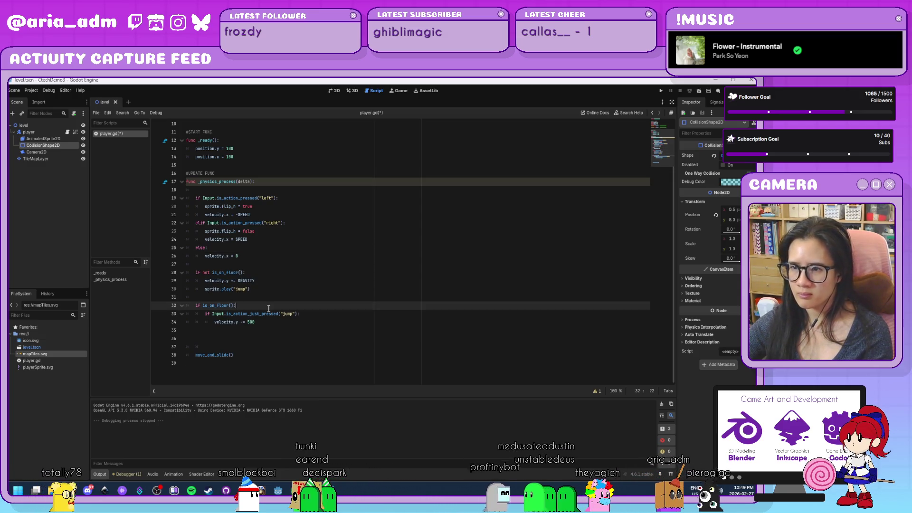
key("Return")
key("ctrl+v")
key("Up")
key("BackSpace")
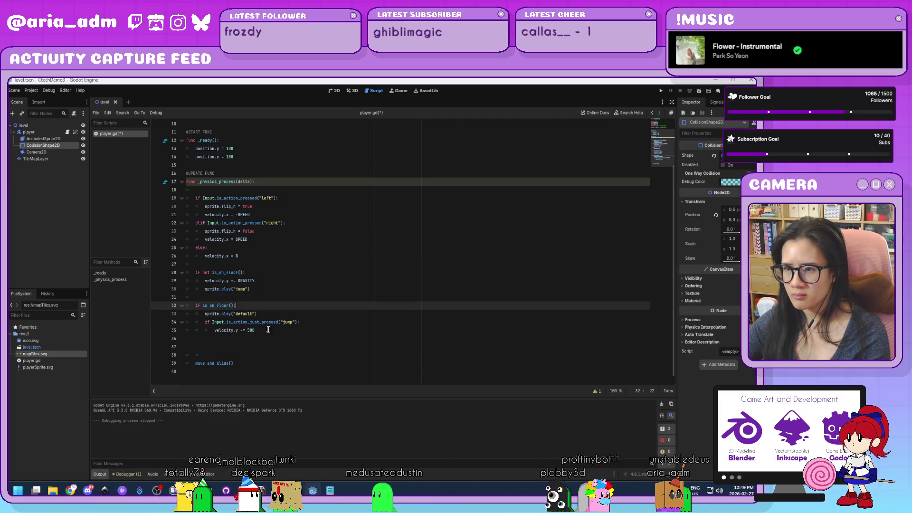
Start a new 'if Input.is' line one indent level below the jump code
left_click(272, 331)
key("Return")
key("BackSpace")
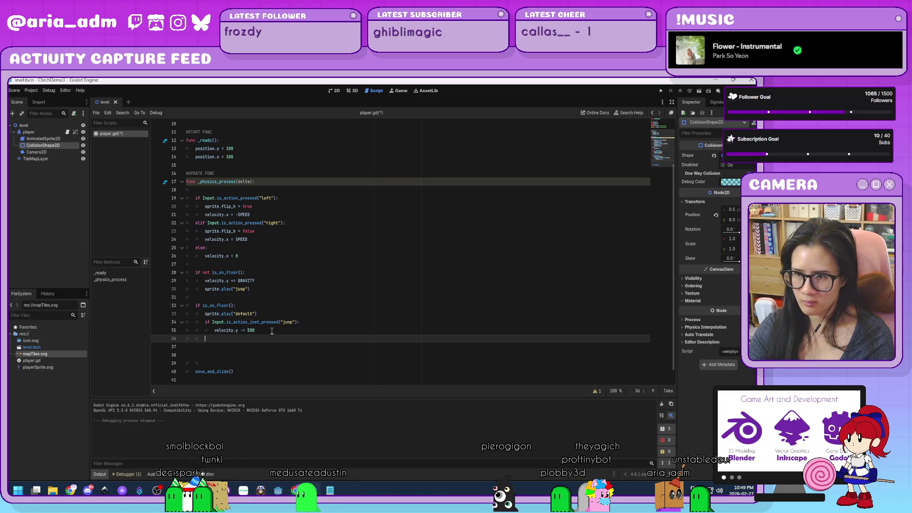
type("if Input.is_ac")
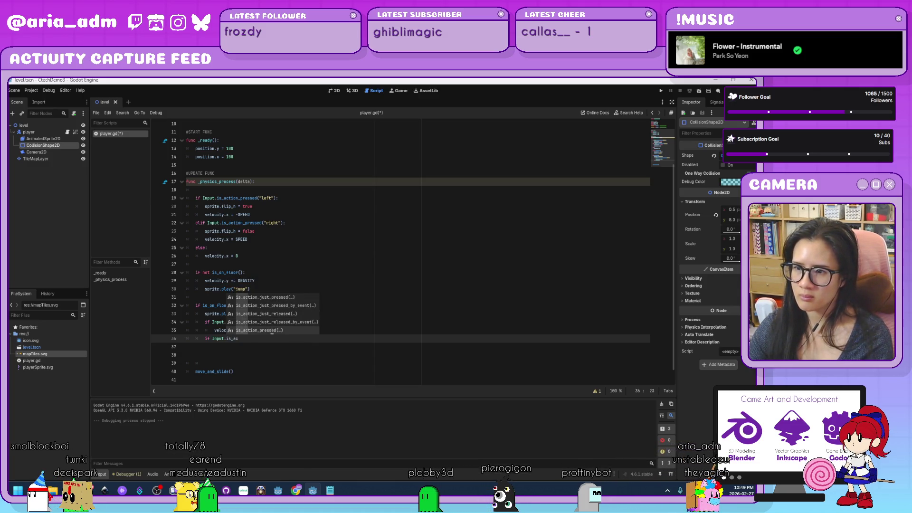
Complete the condition 'if Input.is_action_pressed("left") or Input.is_action_pressed("right"):'
left_click(272, 330)
key("Down")
key("Return")
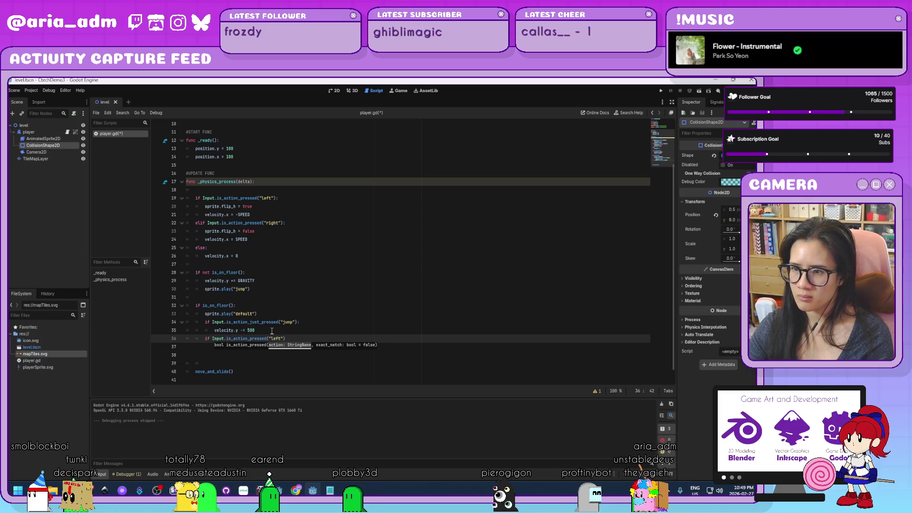
type("Input")
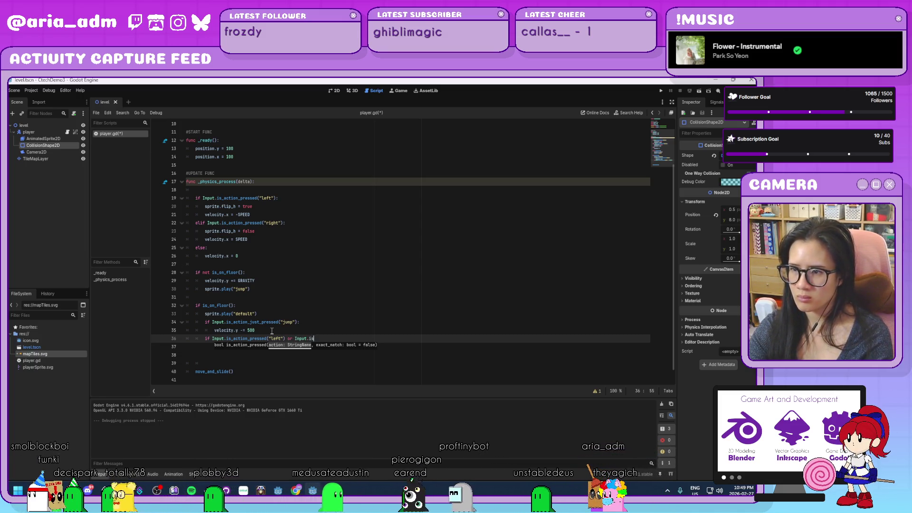
type(".is")
key("Down")
key("Down")
key("Down")
key("Return")
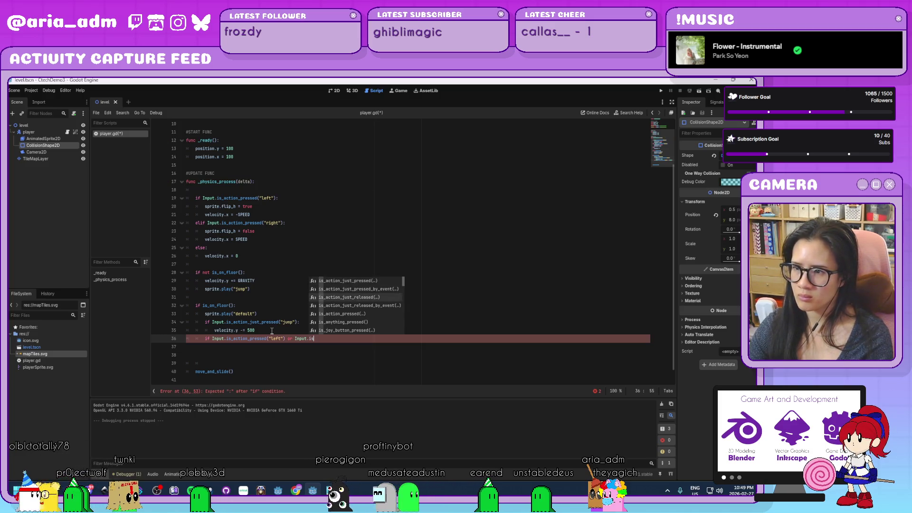
key("Down")
key("Return")
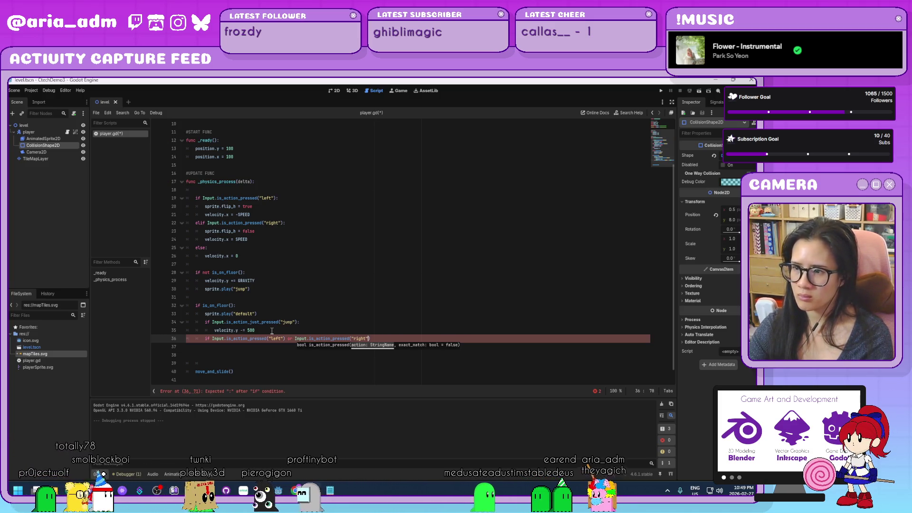
key("End")
type(":")
key("Return")
Place an indented sprite.play("run") under the condition and save player.gd
type("sprite.play(\"default\")")
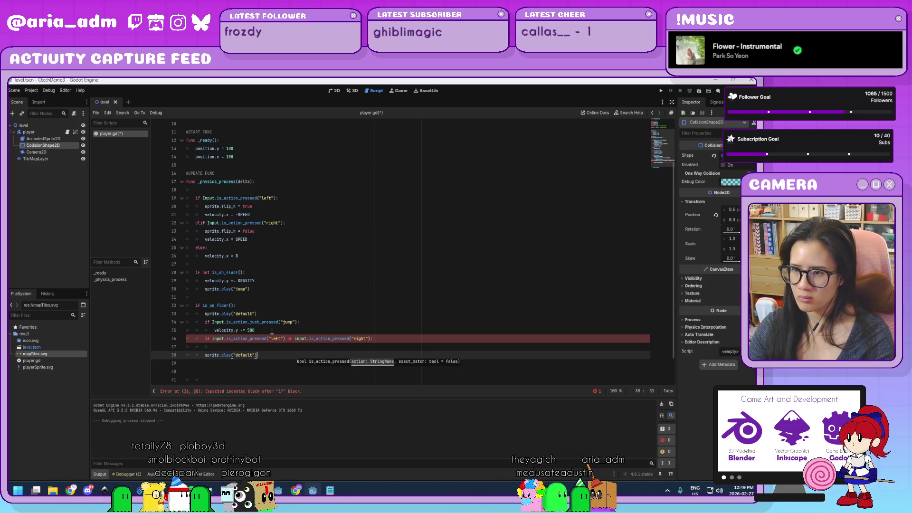
key("Left")
key("Left")
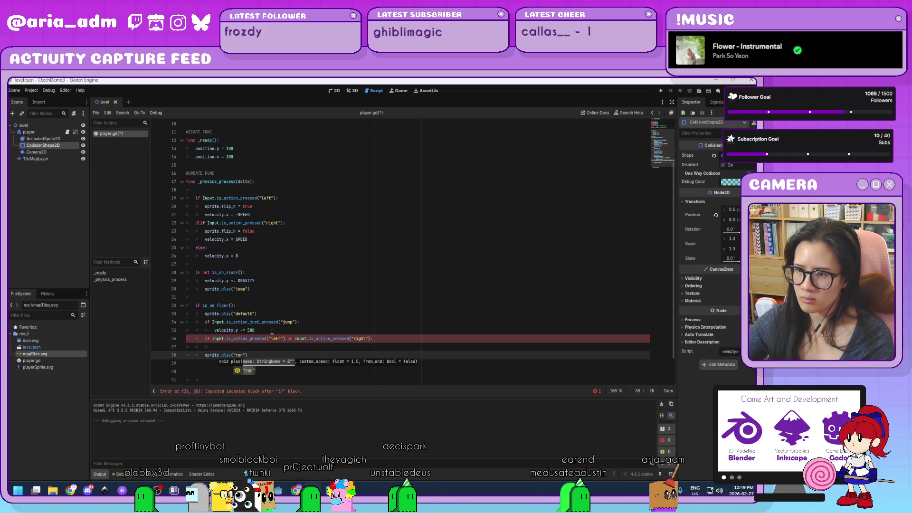
left_click(264, 349)
key("BackSpace")
key("BackSpace")
key("BackSpace")
key("Down")
key("Tab")
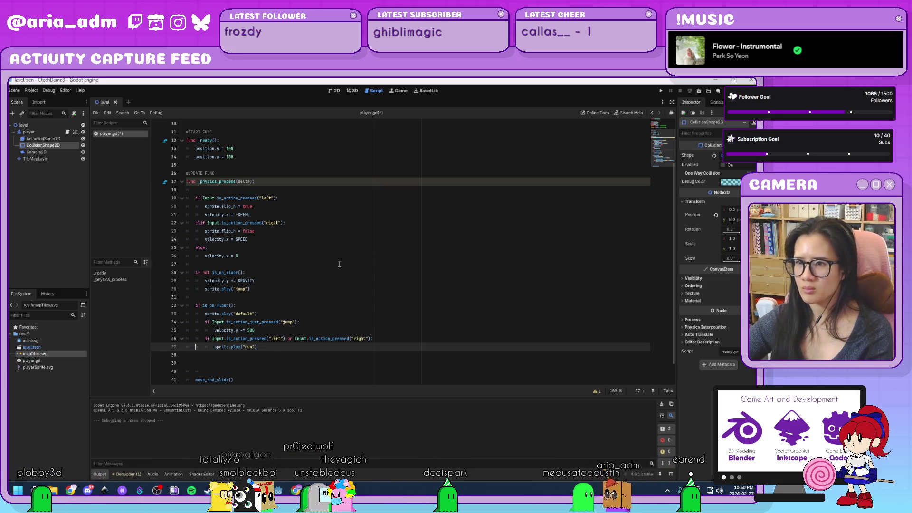
left_click(285, 264)
key("ctrl+s")
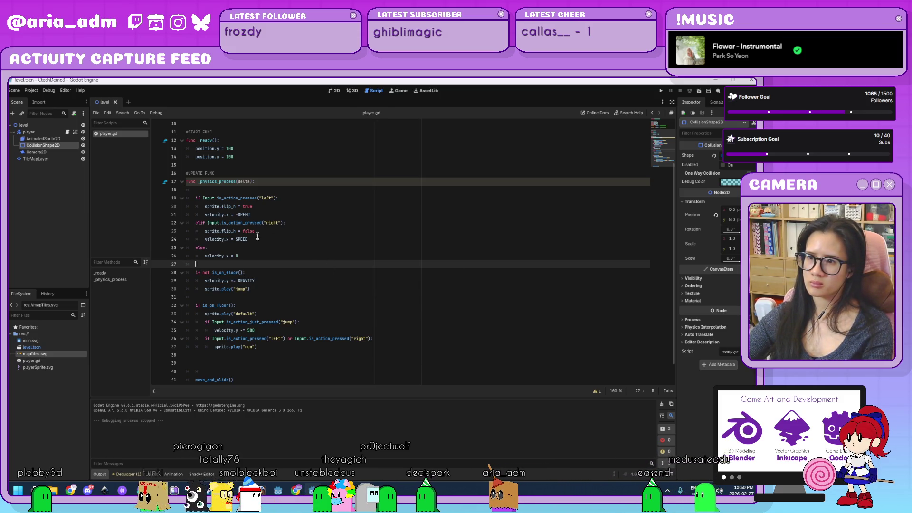
left_click(660, 91)
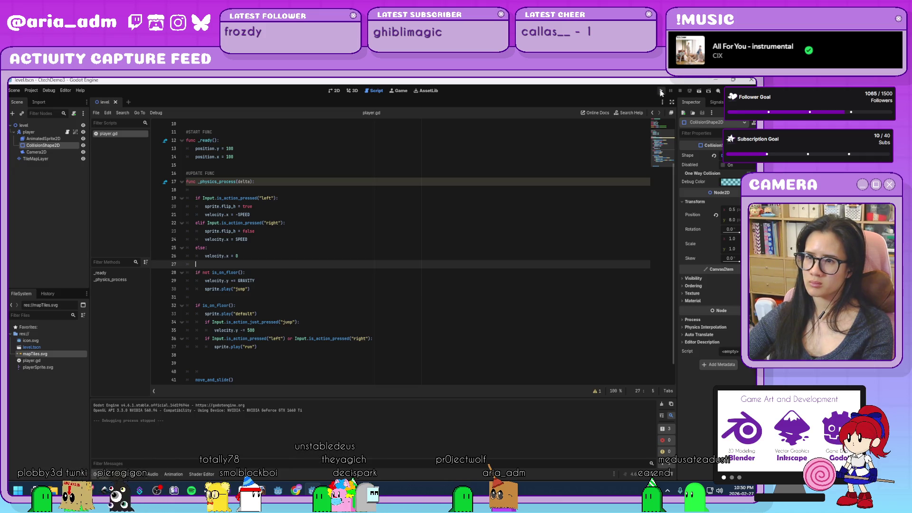
Run and jump the player left and right to check the animations, then close the game
key("Right")
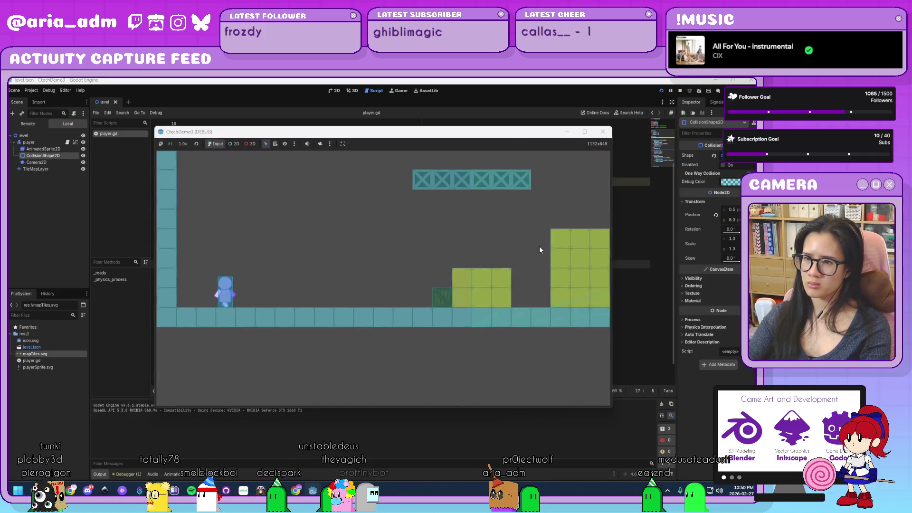
key("Left")
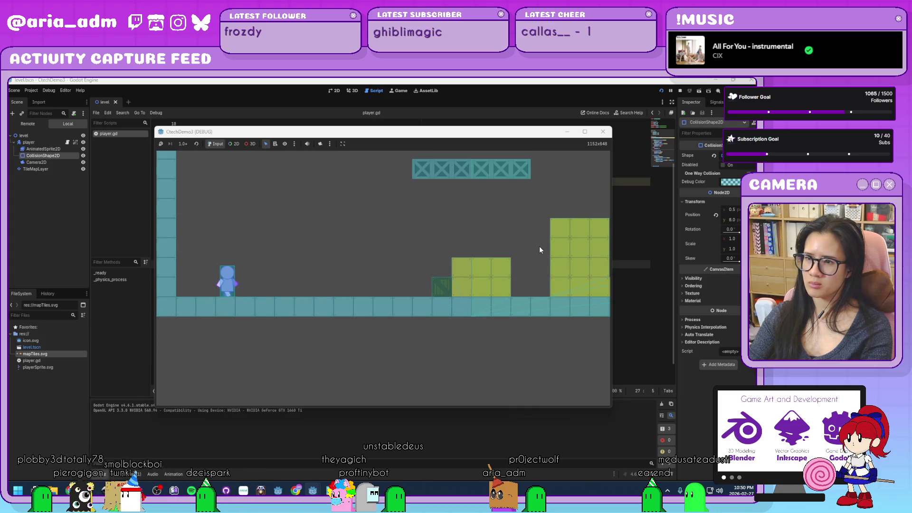
key("space")
key("Right")
key("Left")
key("Right")
key("space")
key("Left")
key("space")
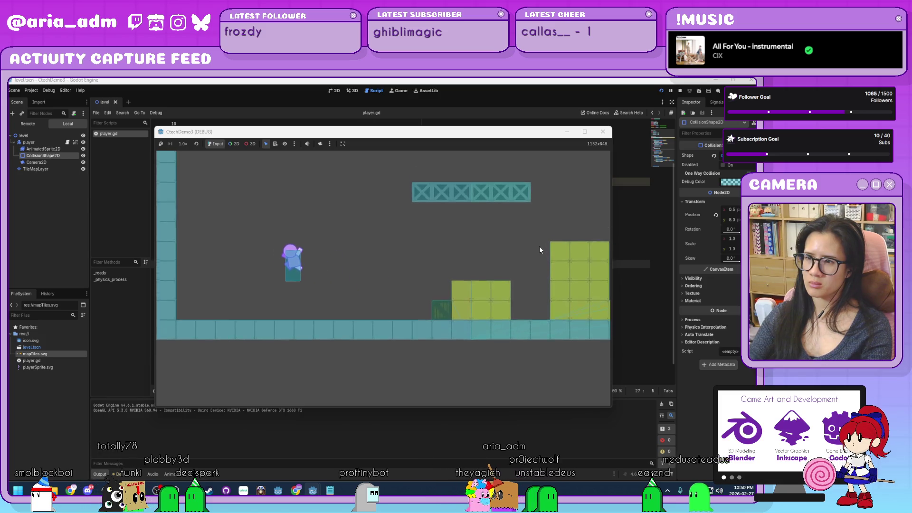
key("Right")
key("space")
key("Left")
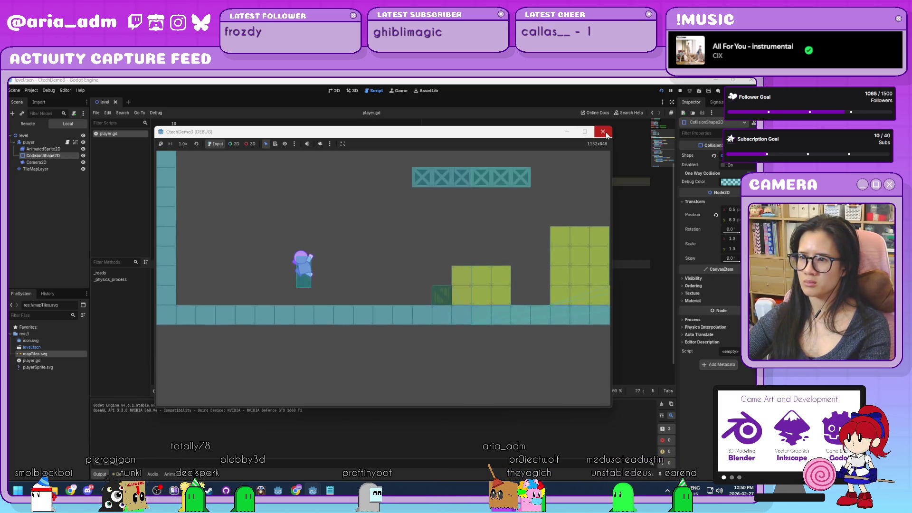
left_click(603, 131)
Add an else: branch on a new line after the run animation check
left_click(266, 348)
key("Return")
type("else:")
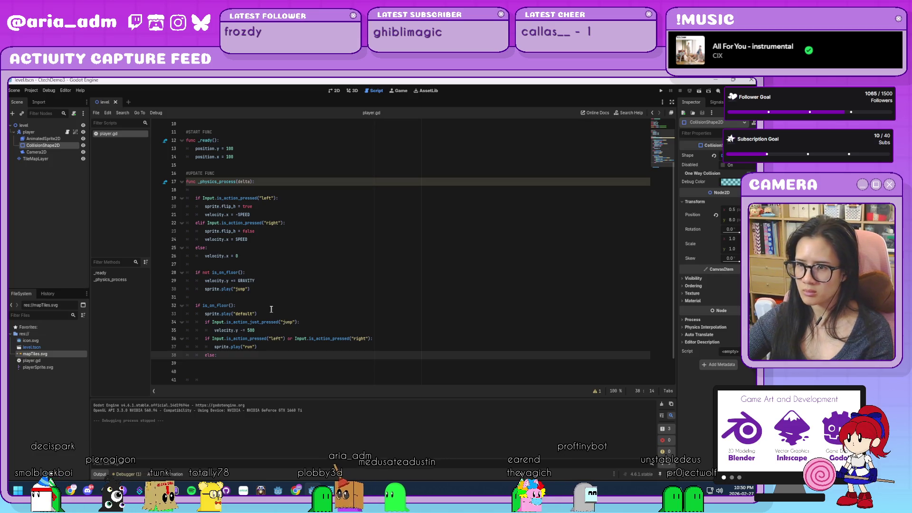
Move sprite.play("default") from line 33 under else:, save player.gd and run the project
left_click_drag(259, 314, 205, 314)
key("ctrl+x")
left_click(214, 354)
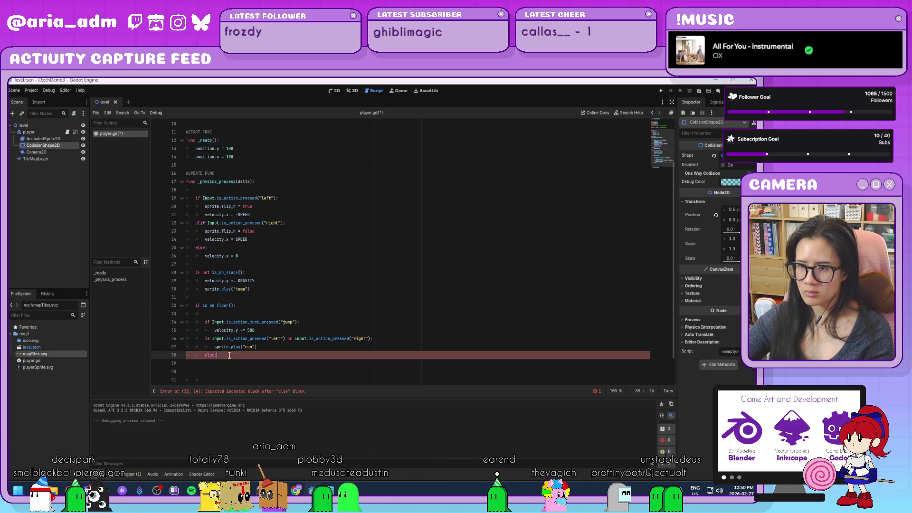
key("Return")
key("ctrl+v")
key("ctrl+s")
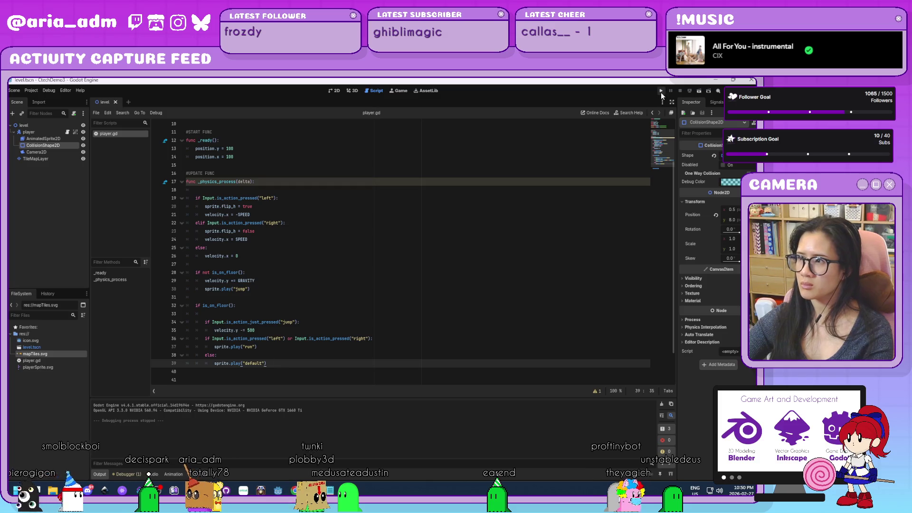
left_click(661, 90)
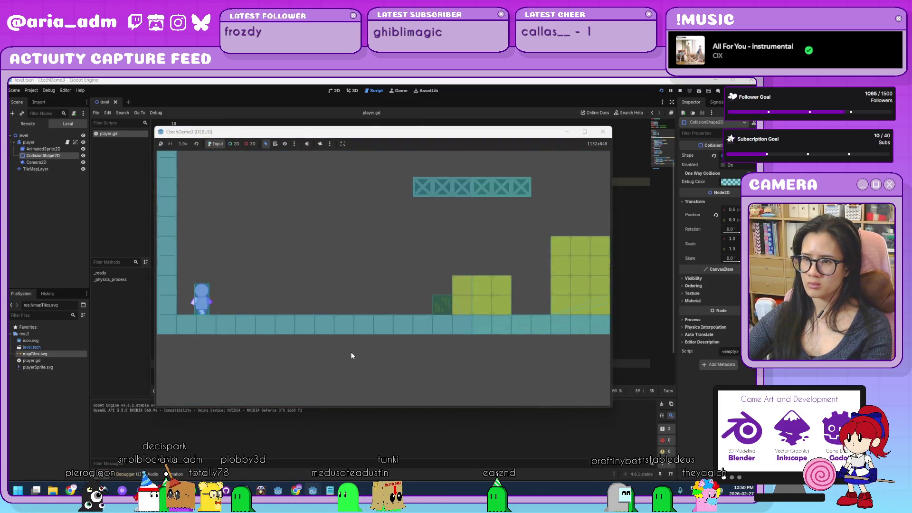
Run the player left and right, then jump up the yellow blocks to the high crate platform
key("Right")
key("Left")
key("Left")
key("Right")
key("space")
key("Right")
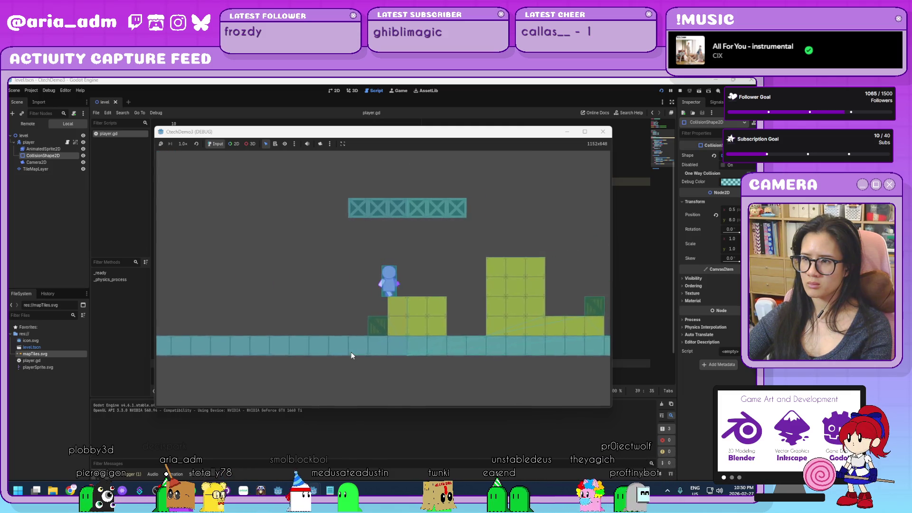
key("space")
key("Right")
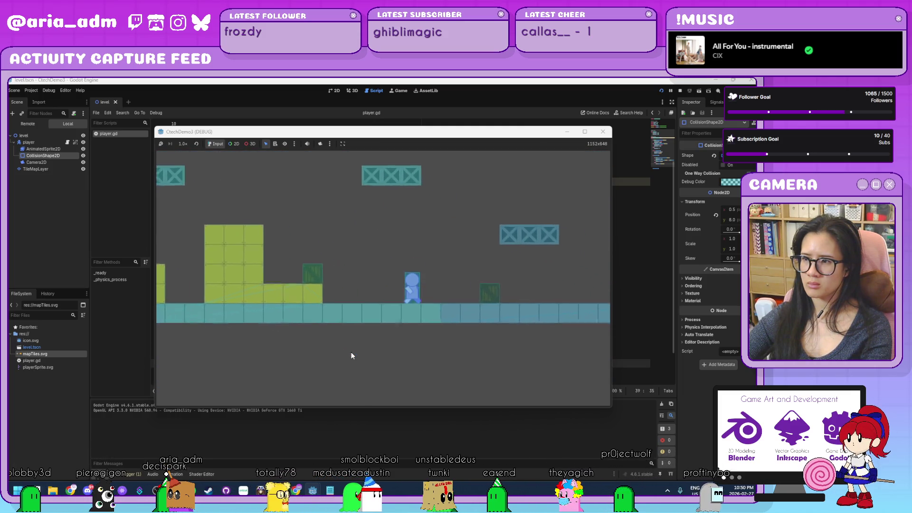
key("space")
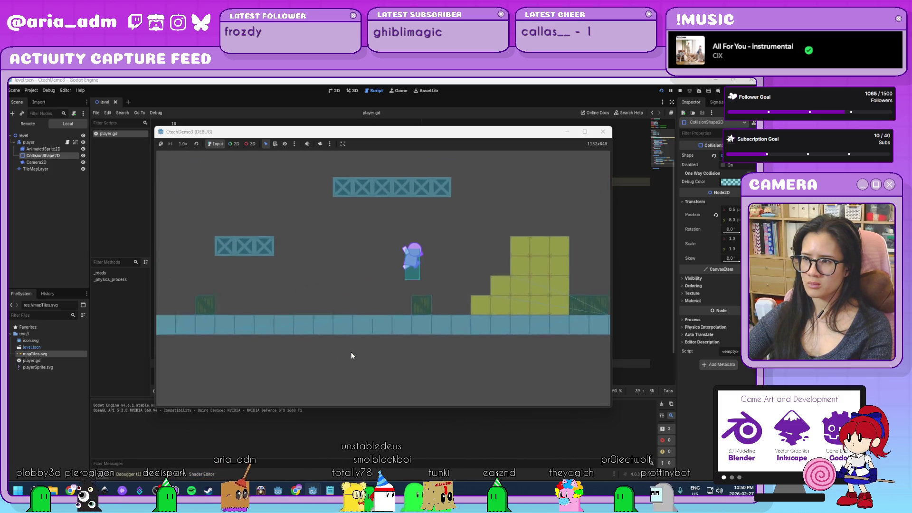
key("space")
key("Right")
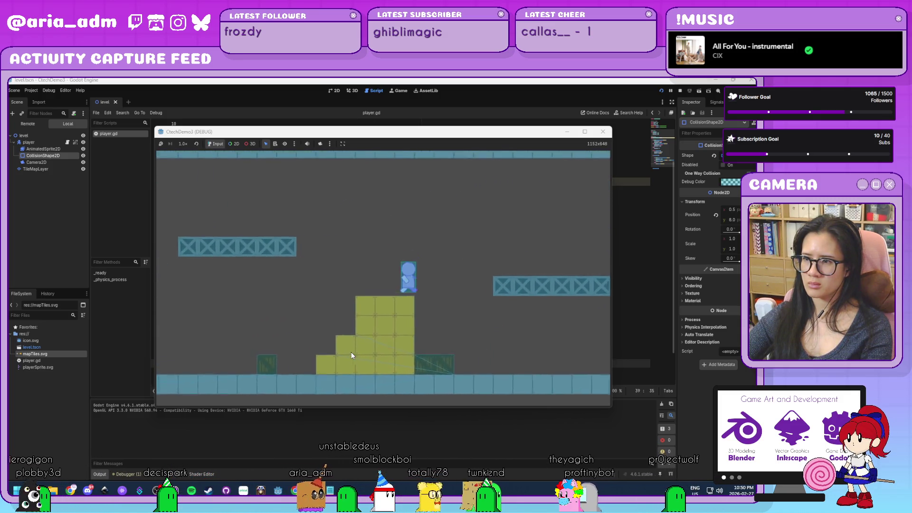
Walk back and forth along the crates, jump down, and run and jump across the floor
key("Left")
key("Right")
key("Left")
key("Right")
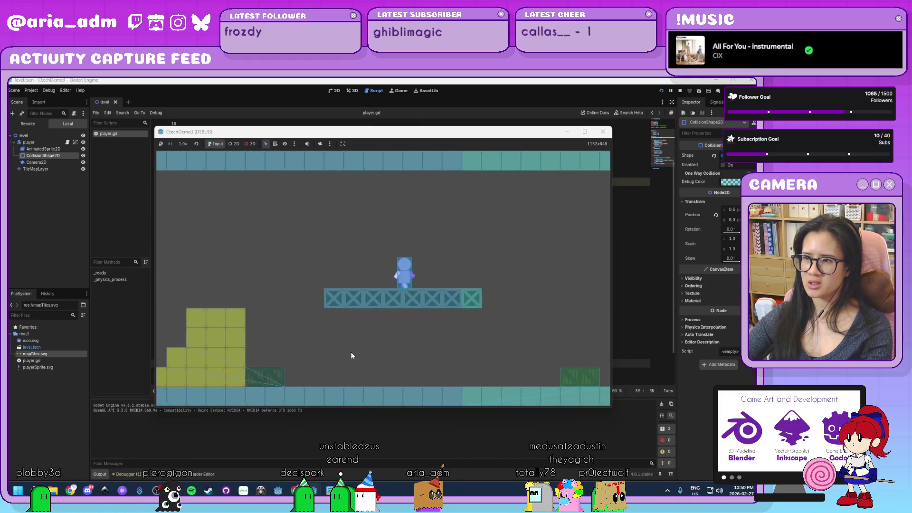
key("space")
key("space")
key("Left")
key("Right")
key("space")
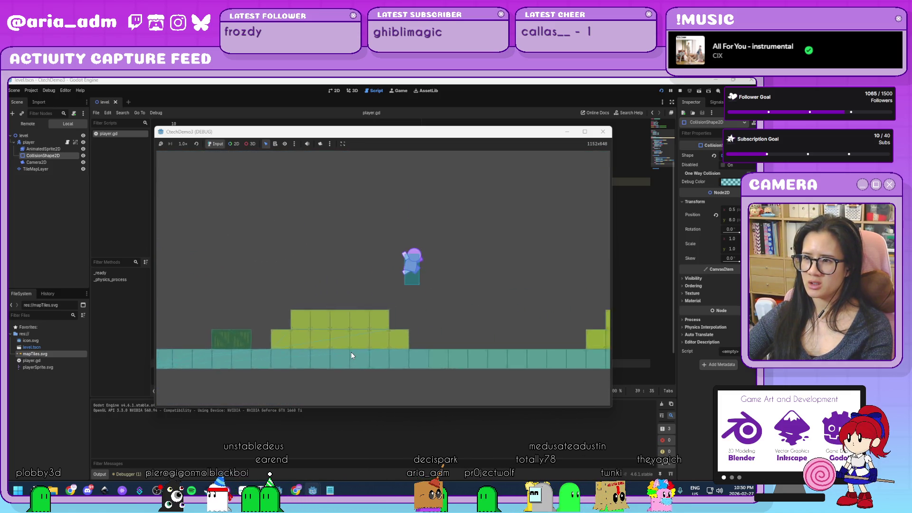
key("Left")
key("space")
key("Left")
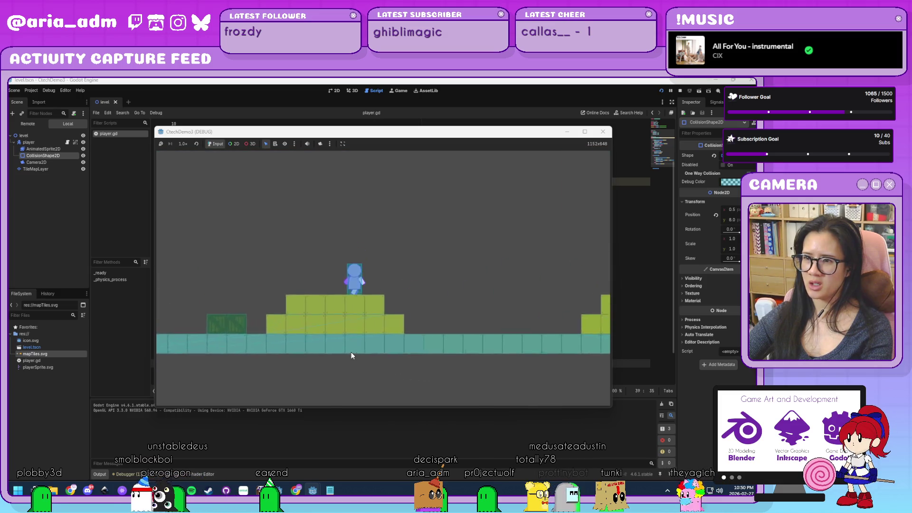
key("Left")
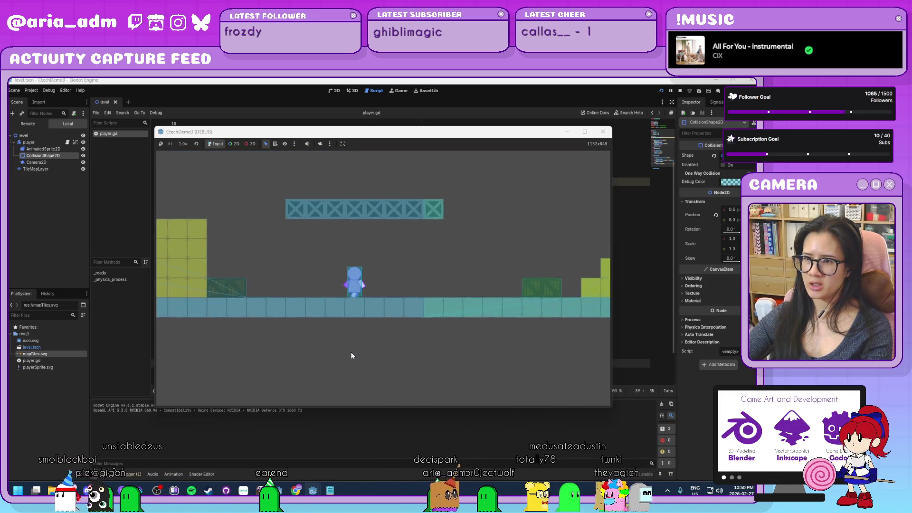
Jump onto the yellow stairs, move right and left across them, then stop the game with F8
key("space")
key("Right")
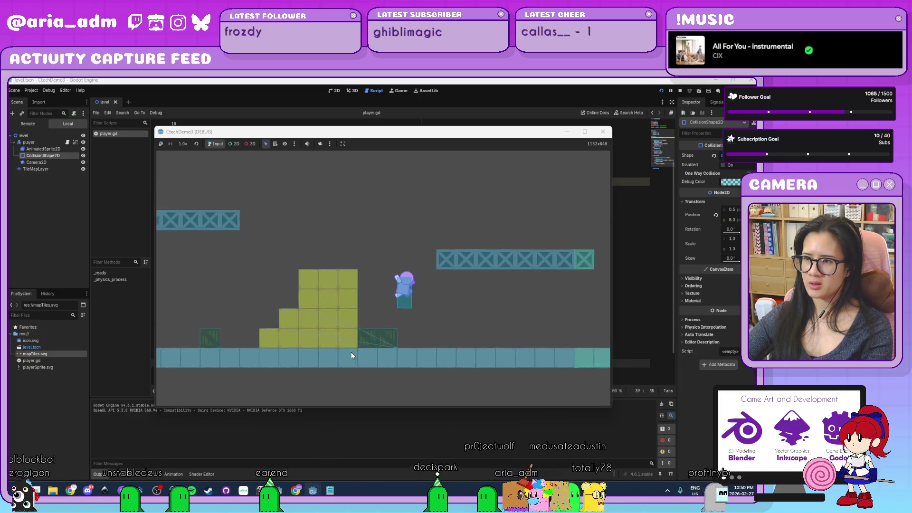
key("space")
key("Right")
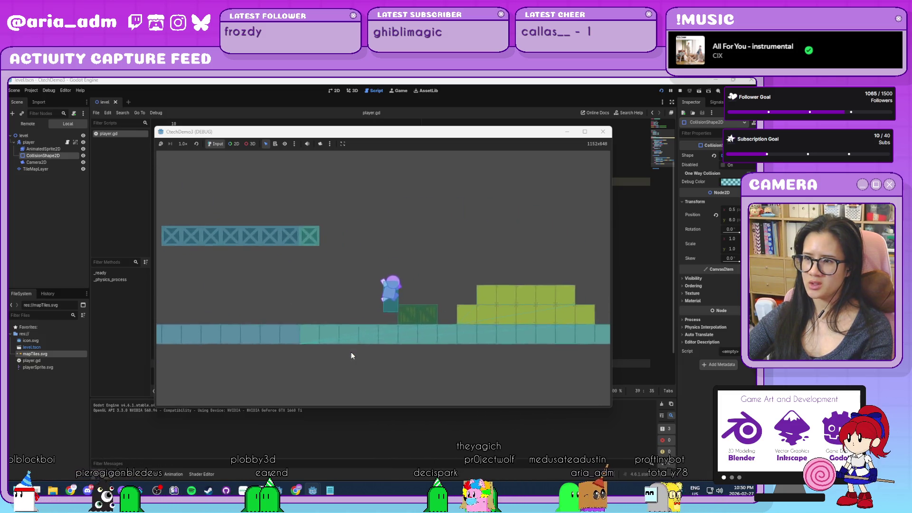
key("Right")
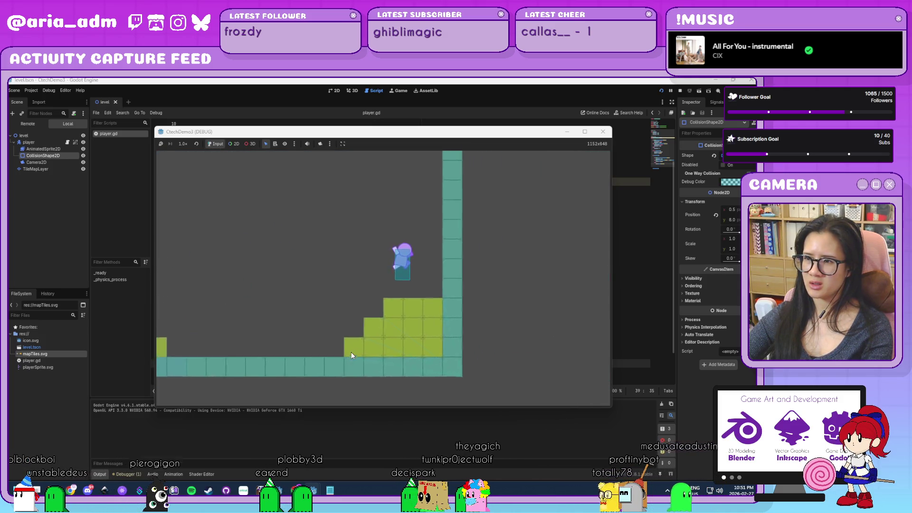
key("Left")
key("space")
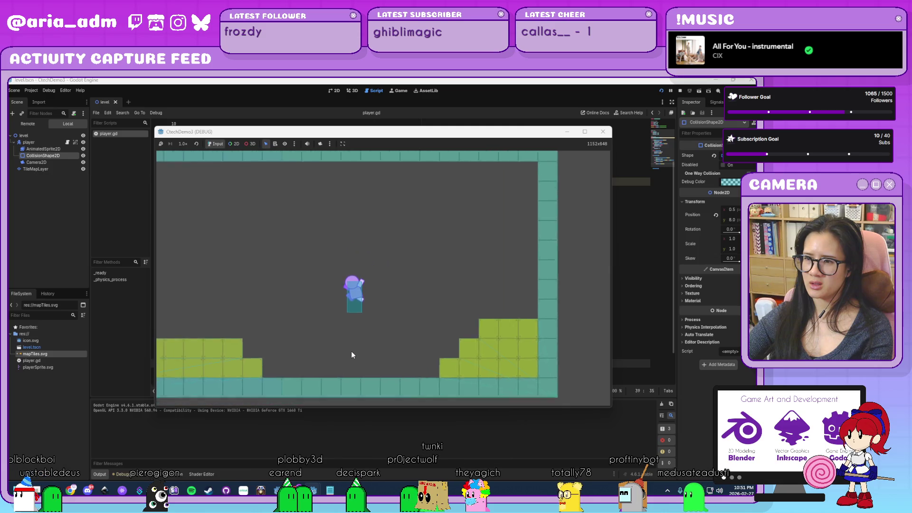
key("Left")
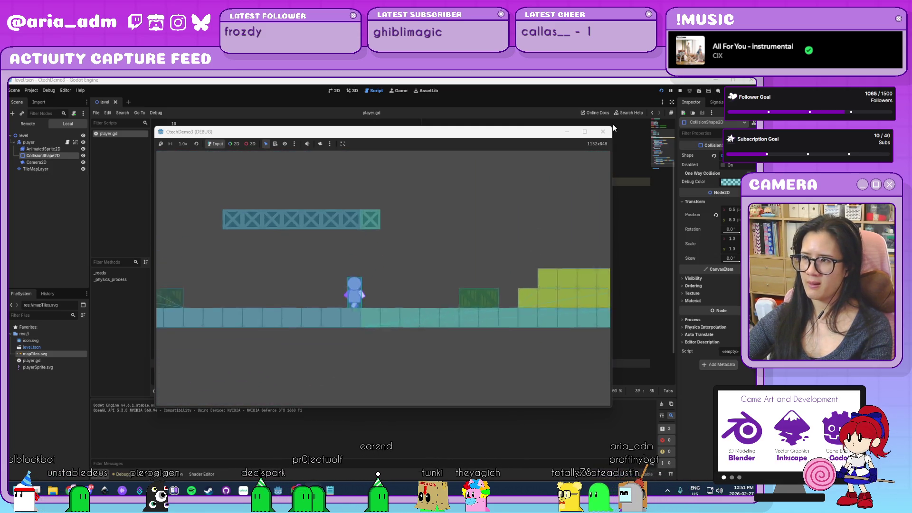
key("F8")
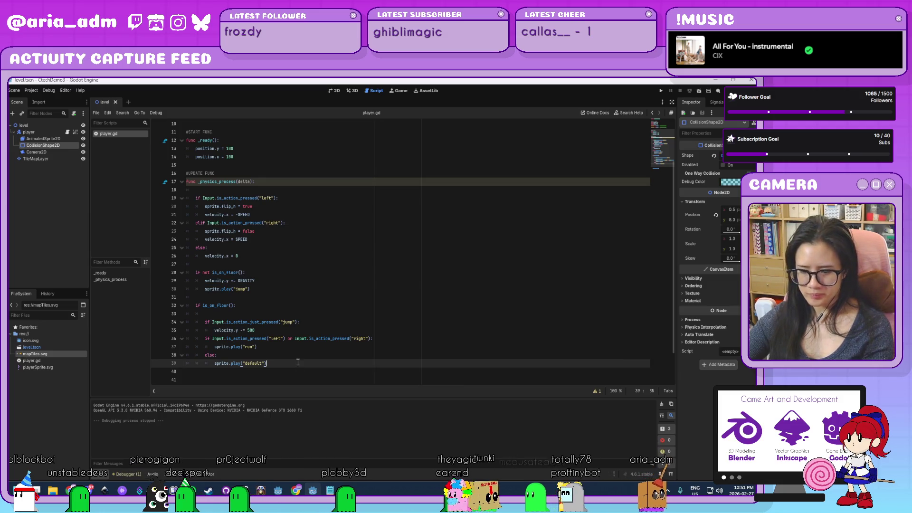
Delete the blank line above move_and_slide() in player.gd, then select the level node
scroll(305, 353, "up", 3)
scroll(320, 293, "down", 4)
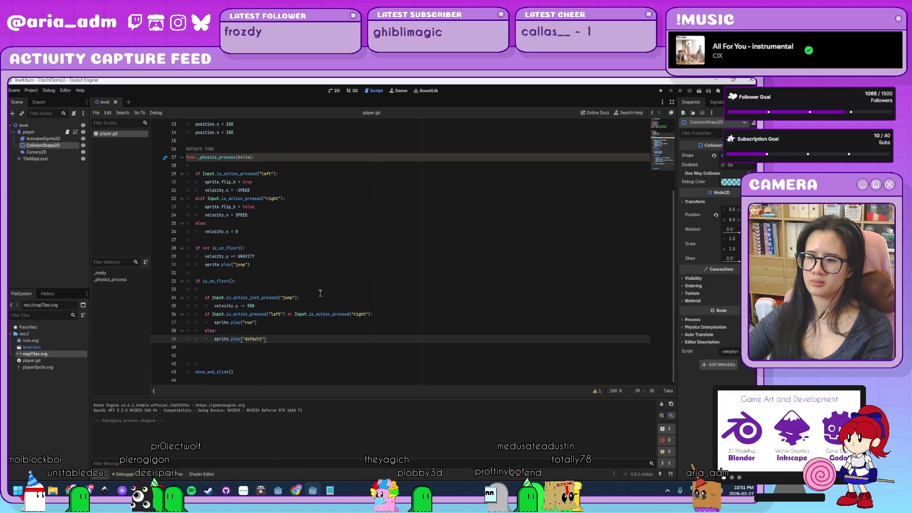
left_click(263, 351)
key("BackSpace")
key("BackSpace")
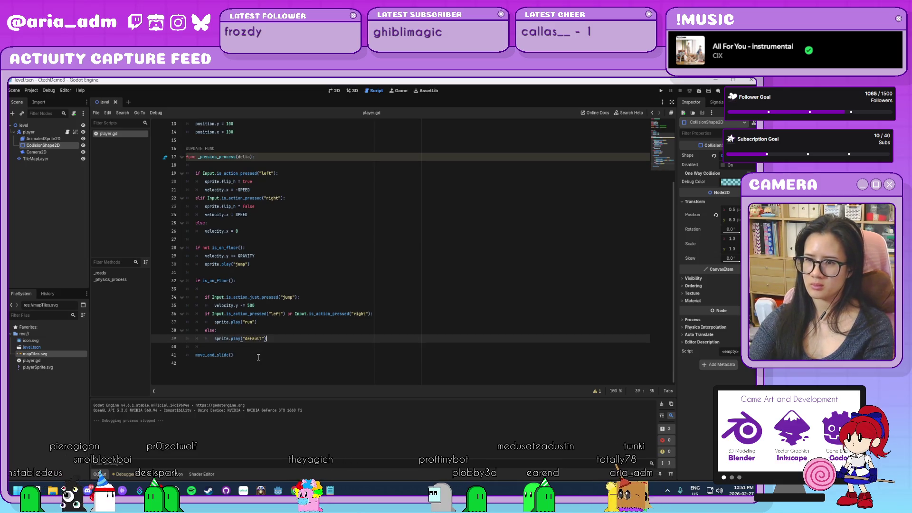
left_click(35, 126)
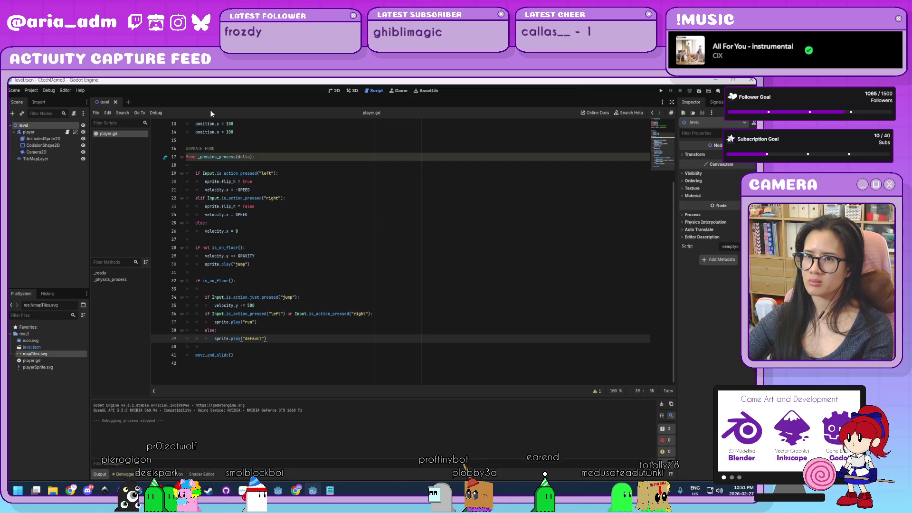
Switch to the level's 2D view, zoom the viewport, and select the level node as parent
left_click(335, 90)
scroll(327, 245, "down", 6)
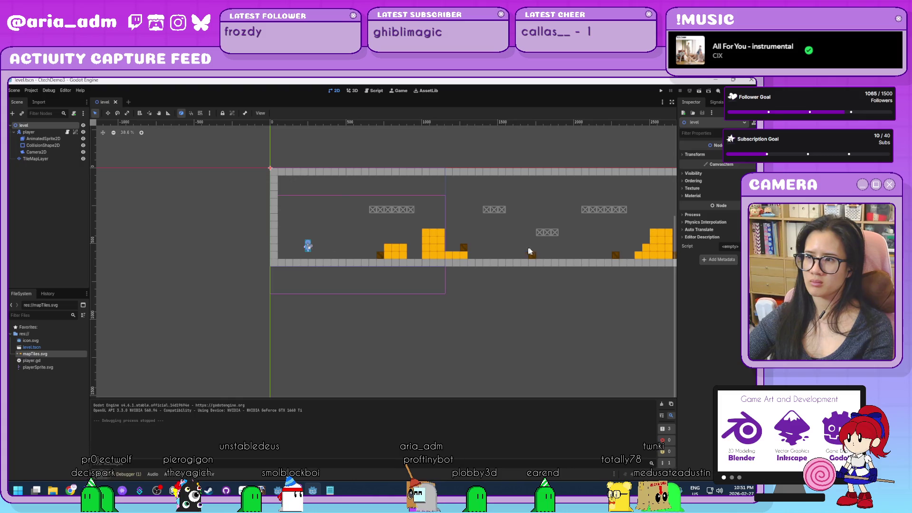
scroll(530, 250, "down", 3)
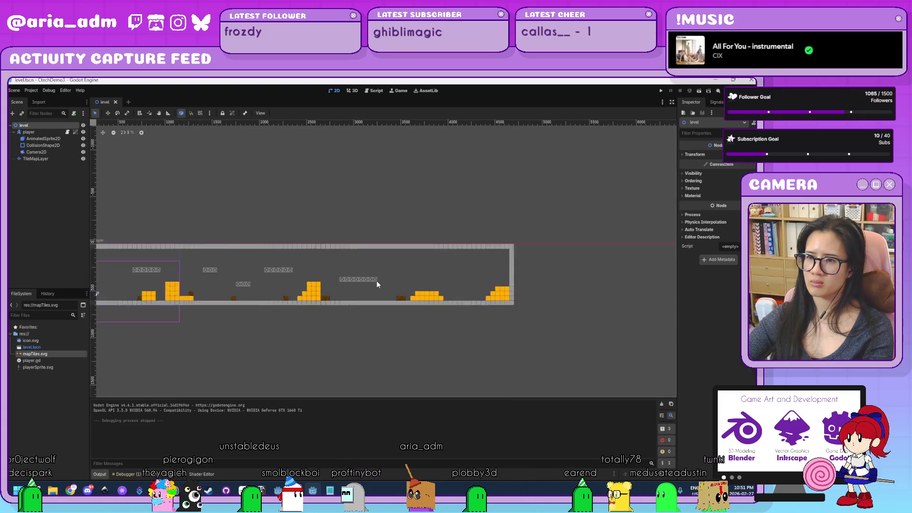
scroll(371, 283, "up", 4)
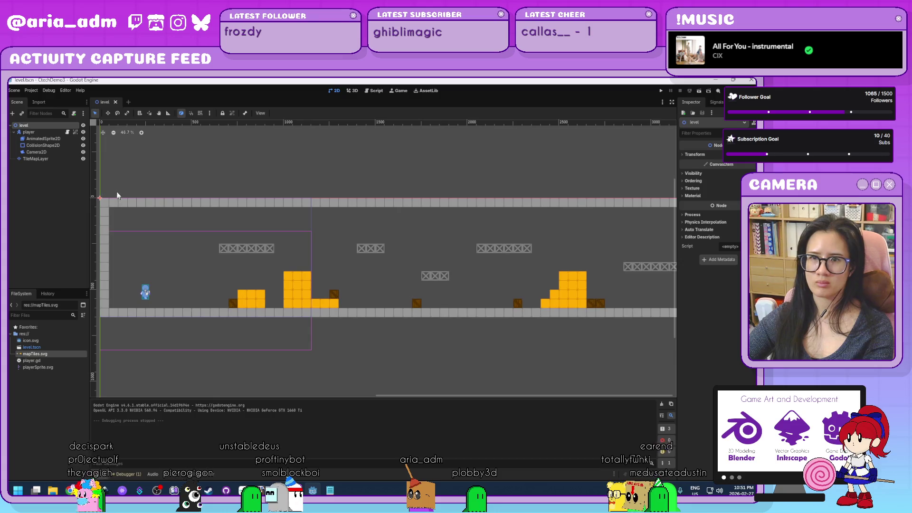
left_click(45, 132)
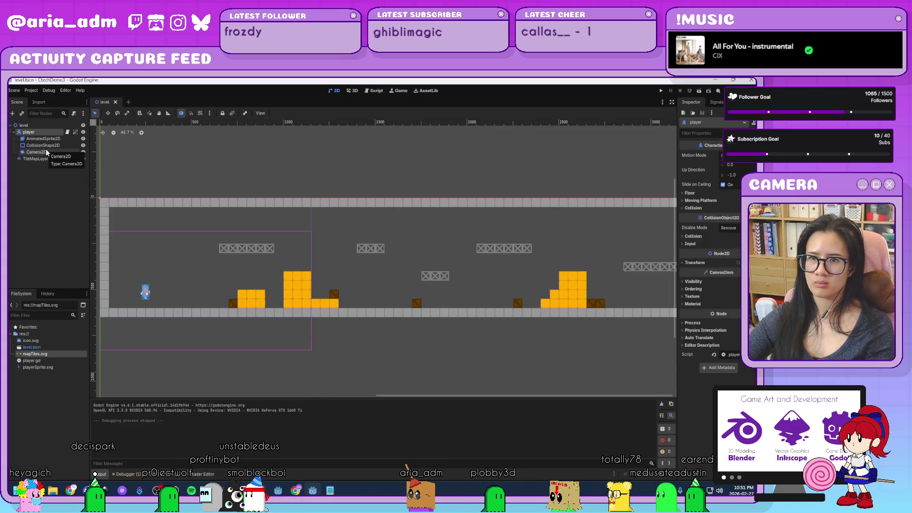
left_click(44, 125)
Add a CanvasLayer child under the level node and rename it HUD
key("ctrl+a")
type("canvas")
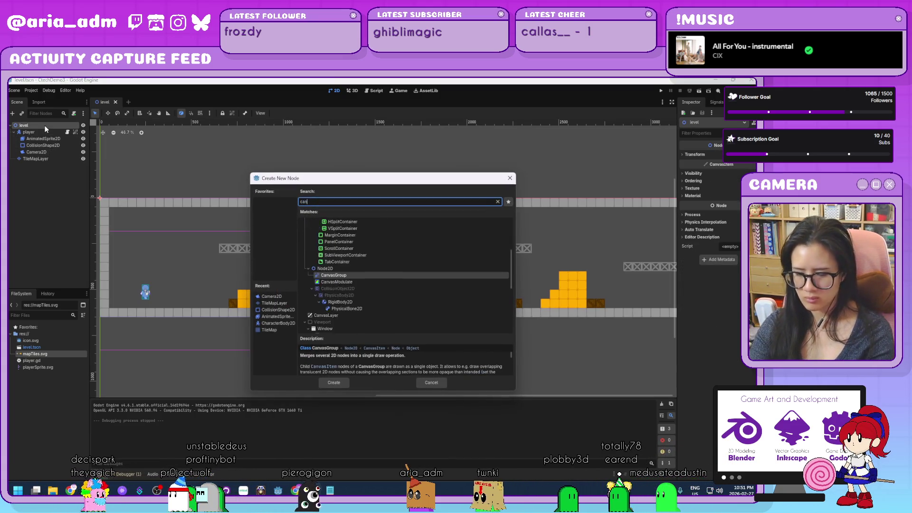
key("Down")
key("Down")
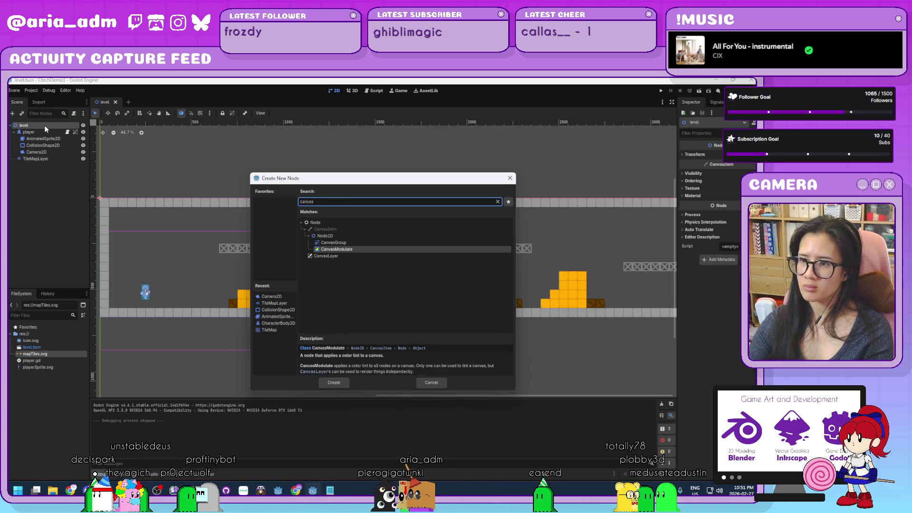
key("Return")
double_click(48, 165)
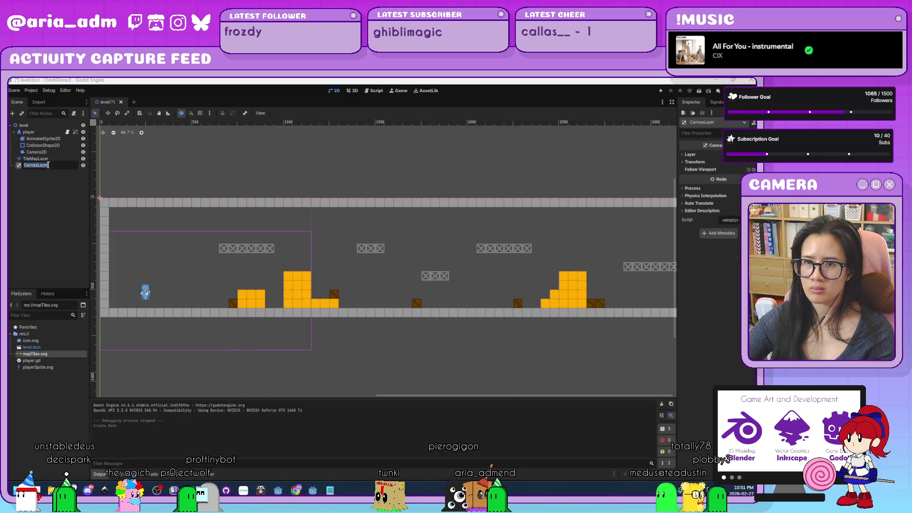
Add a Label child under HUD and start entering its Time: 60 text
key("ctrl+a")
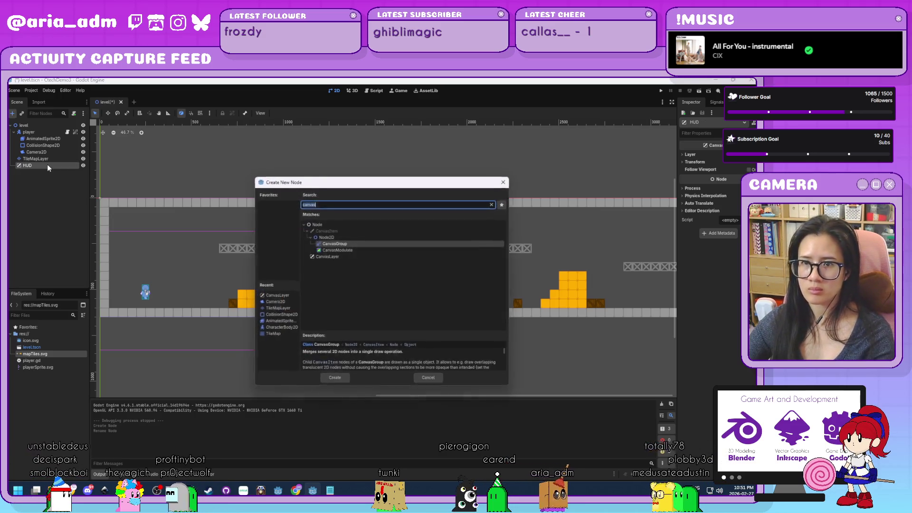
type("labe")
key("Return")
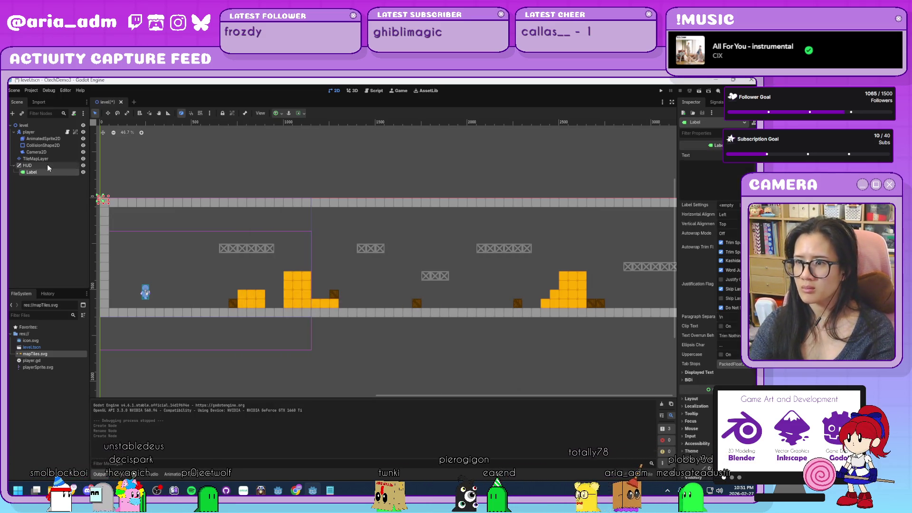
type("1")
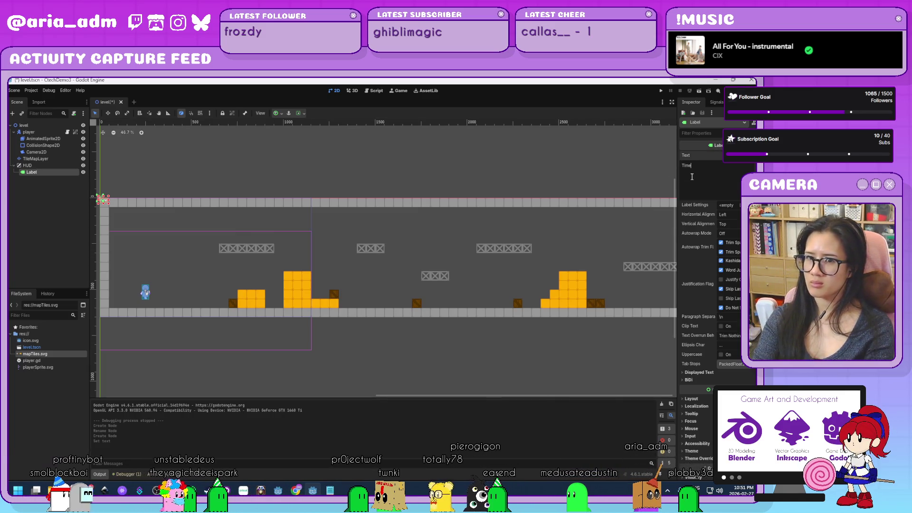
type(": ")
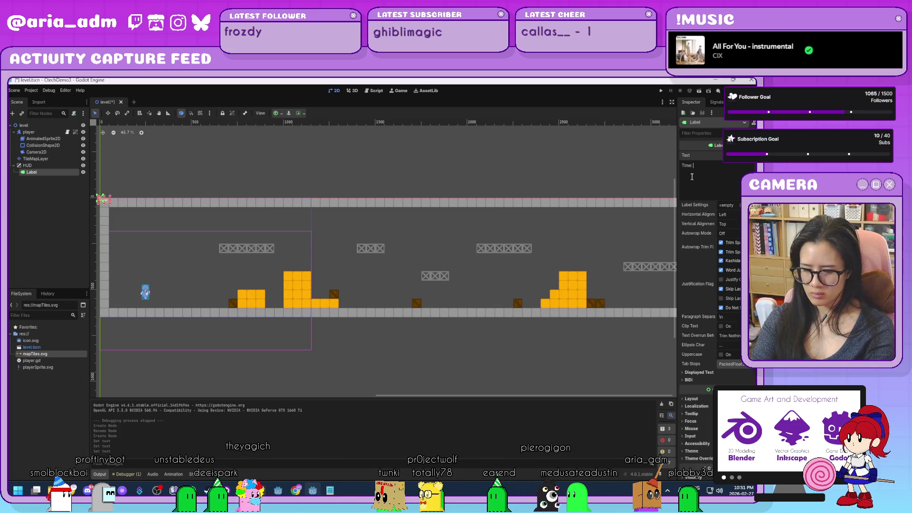
type("60")
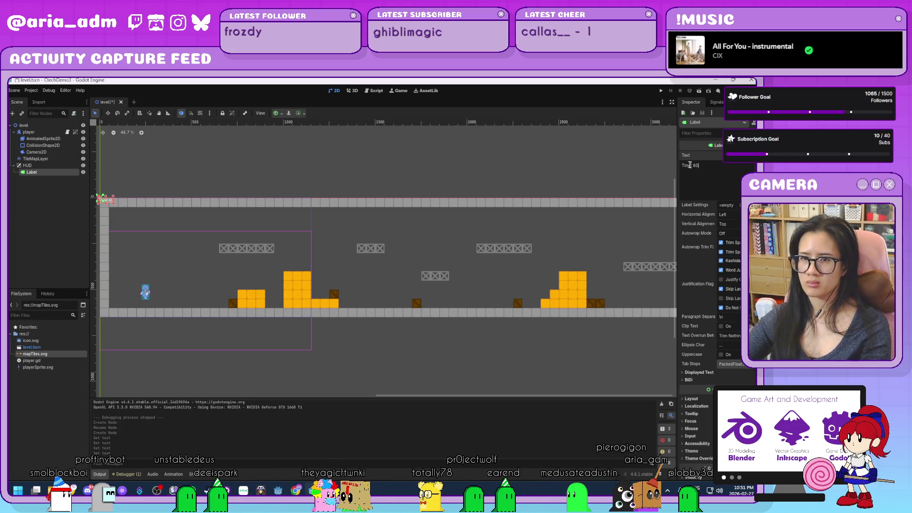
Drag the timer label up to the top middle of the camera area and reselect it
left_click(47, 173)
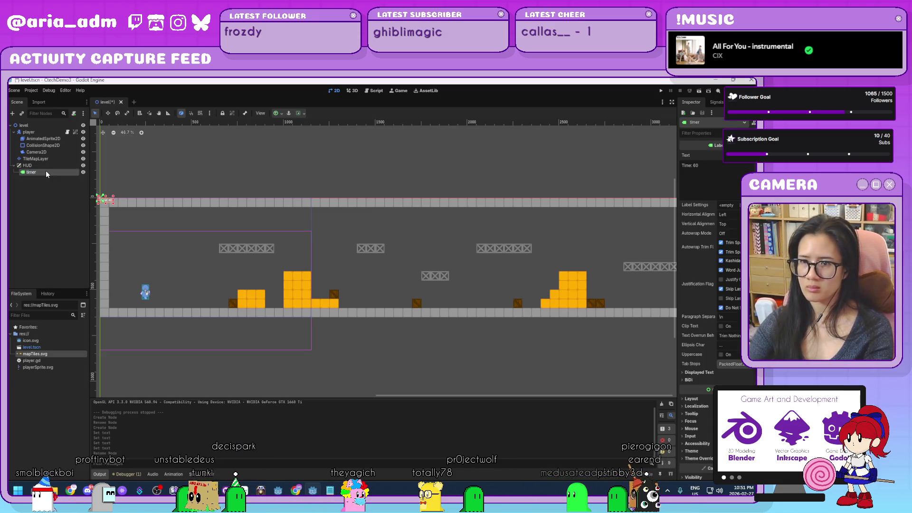
mouse_move(109, 202)
left_mouse_down()
mouse_move(266, 246)
mouse_move(302, 236)
left_mouse_up()
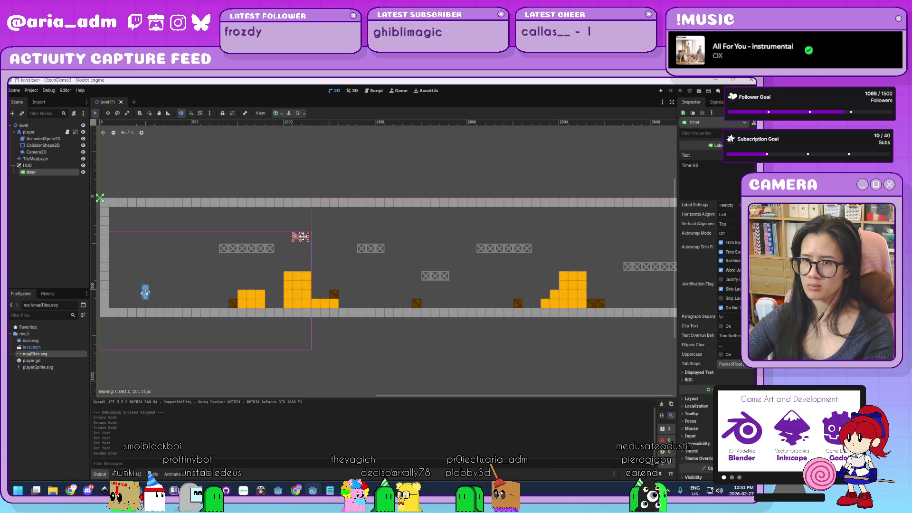
left_click(397, 362)
scroll(397, 362, "up", 2)
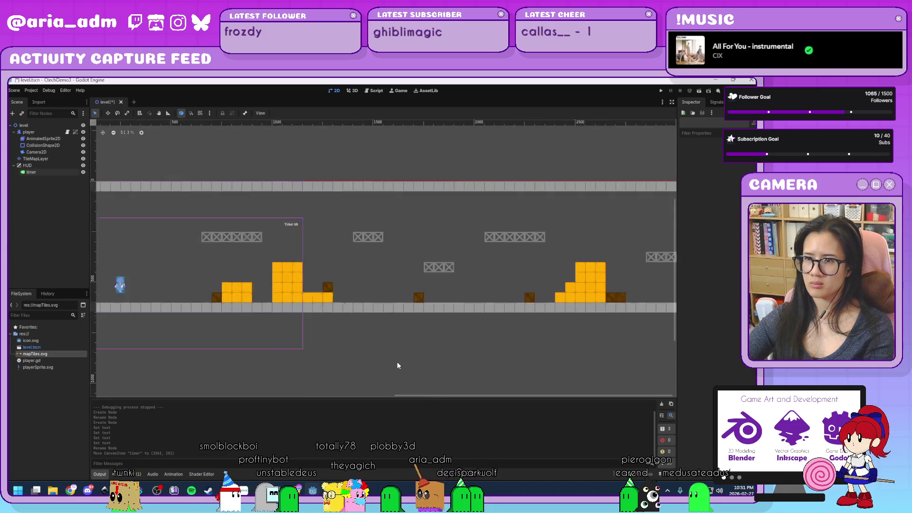
left_click(56, 173)
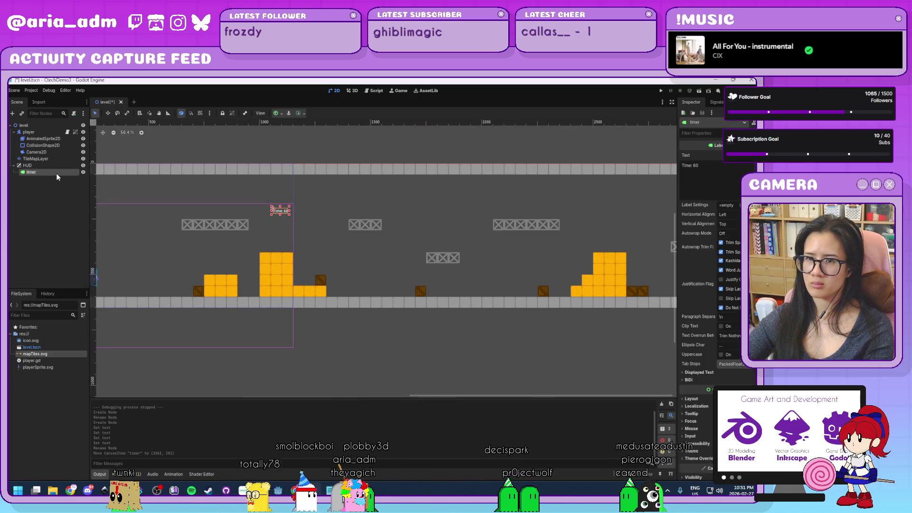
Attach a new timer.gd script extending Label to the timer node and begin editing below extends Label
left_click(74, 113)
left_click(358, 336)
left_click(97, 113)
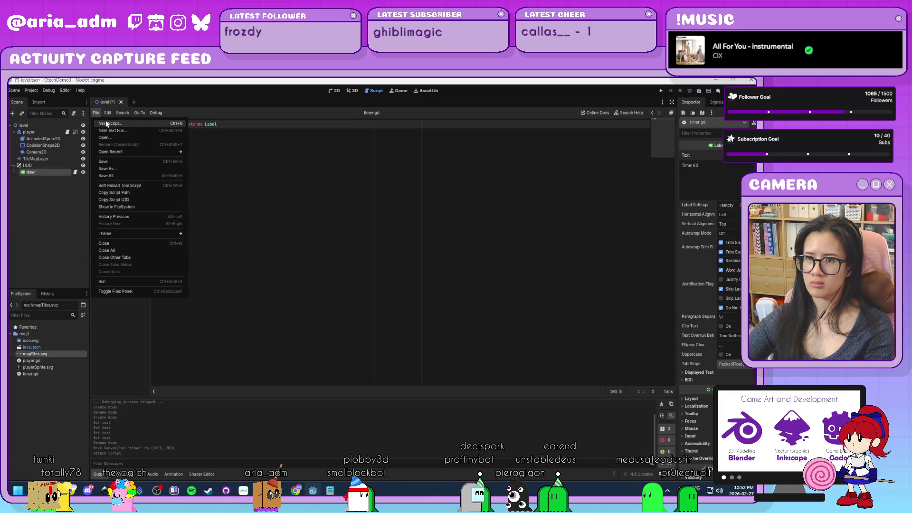
left_click(110, 123)
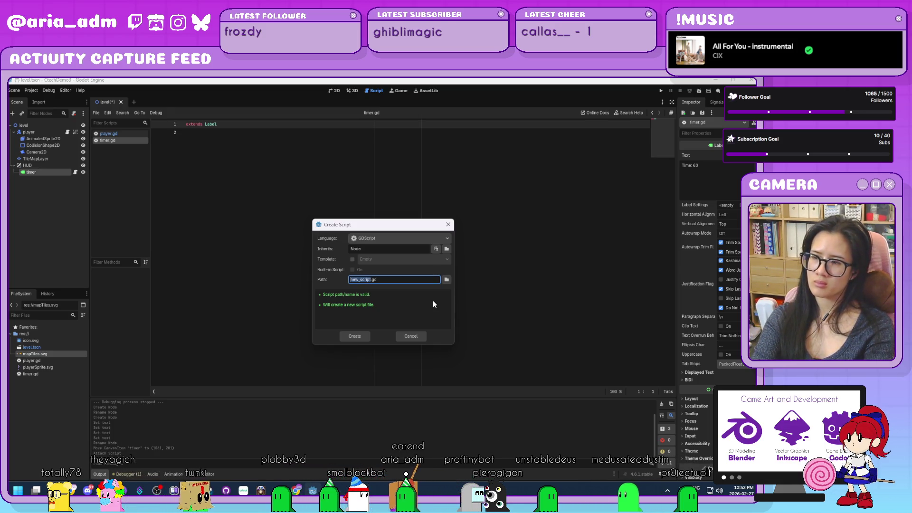
left_click(411, 336)
left_click(249, 174)
key("Return")
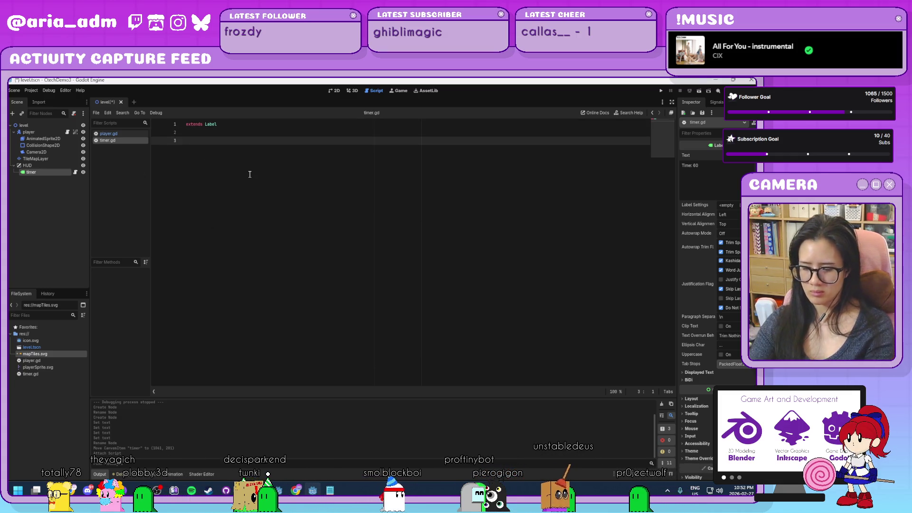
Declare var timer = 60 at the top of timer.gd
type("func _")
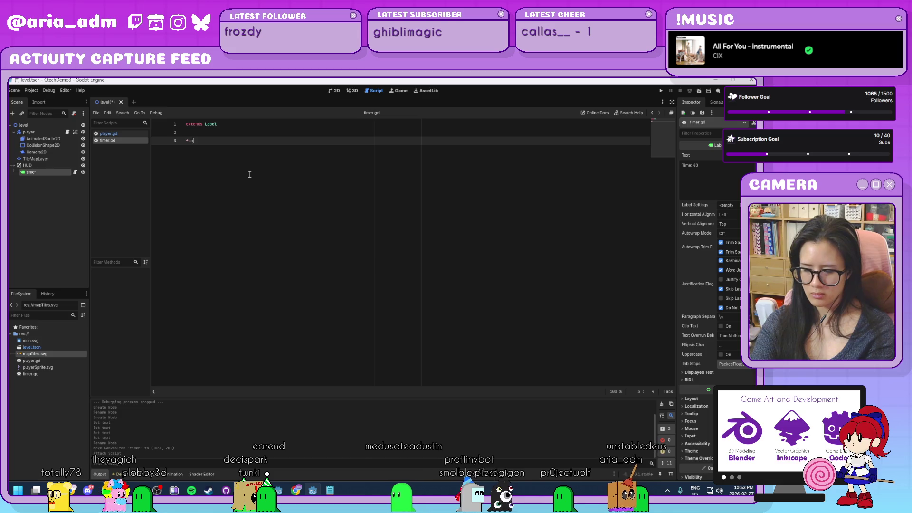
type("pro")
key("Return")
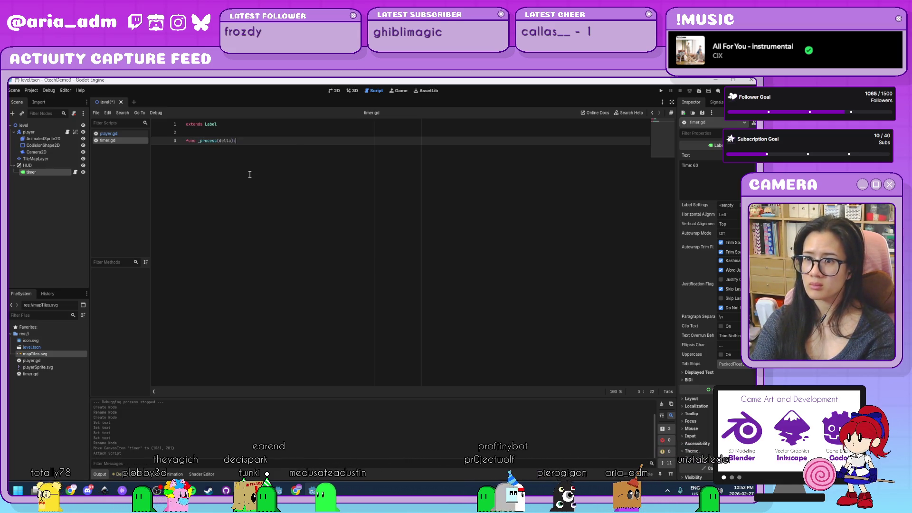
key("Return")
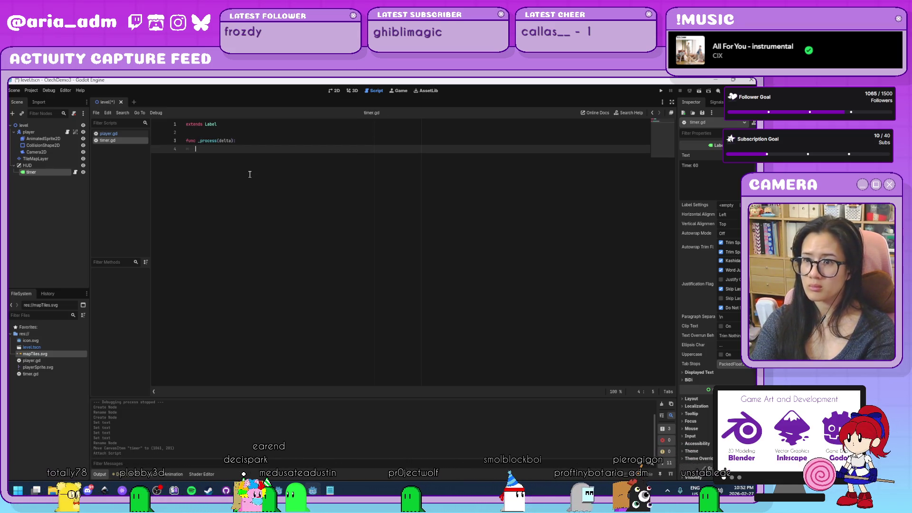
key("BackSpace")
key("BackSpace")
key("BackSpace")
key("BackSpace")
type("var timer")
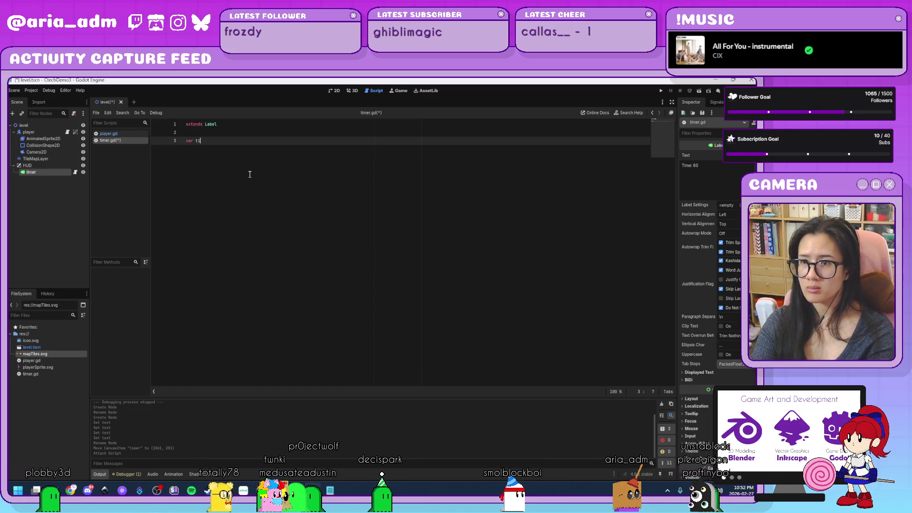
type(" =")
key("BackSpace")
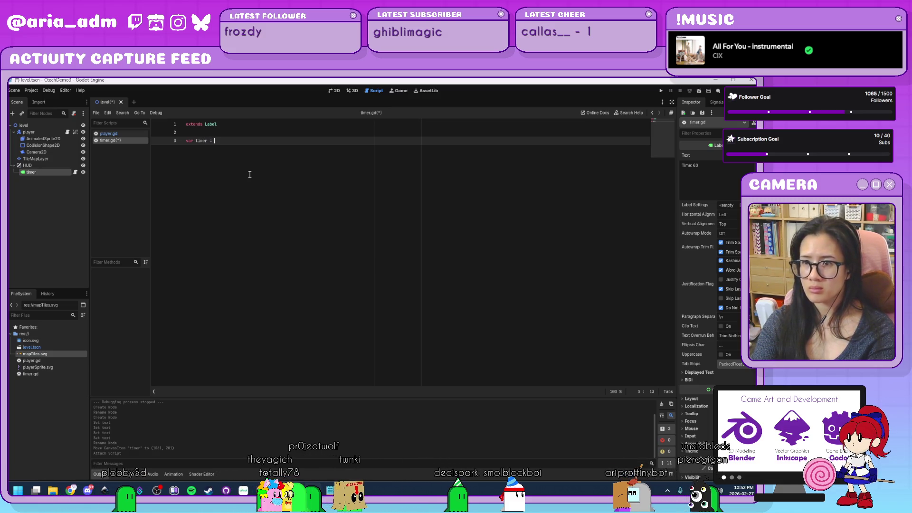
type("60")
key("Return")
key("Return")
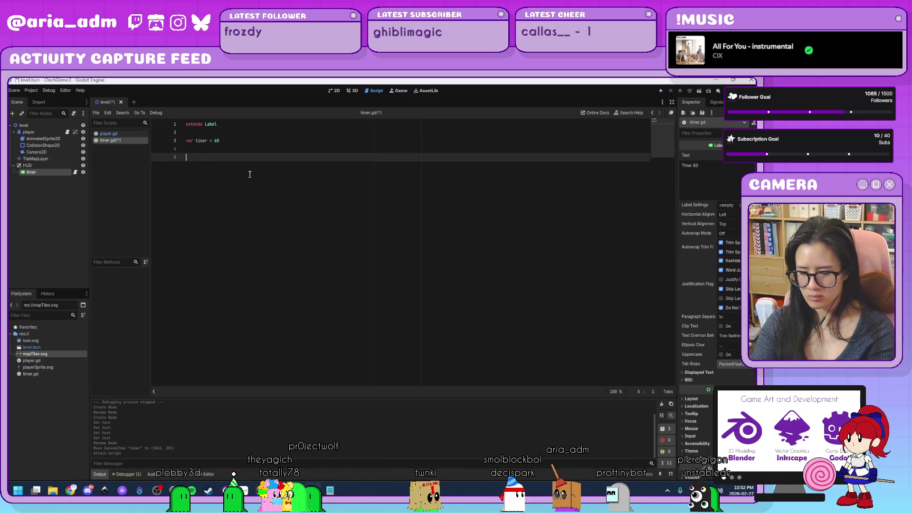
Add a _process(delta) function that decreases timer by 1 * delta
type("func ")
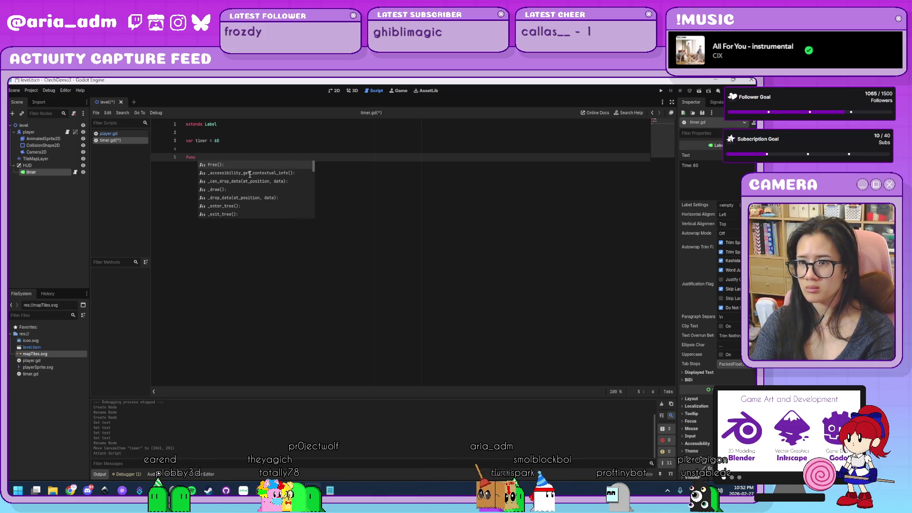
type("_pro")
key("Return")
key("Return")
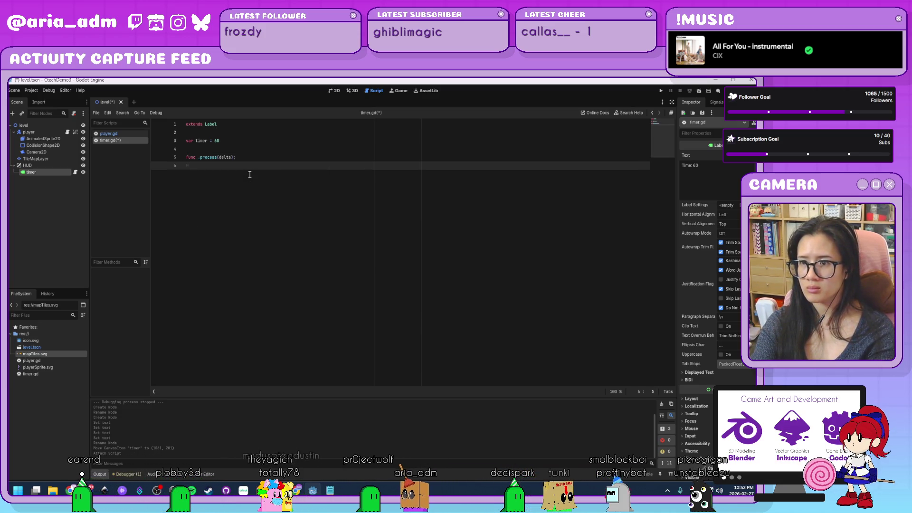
type("timer -= 1")
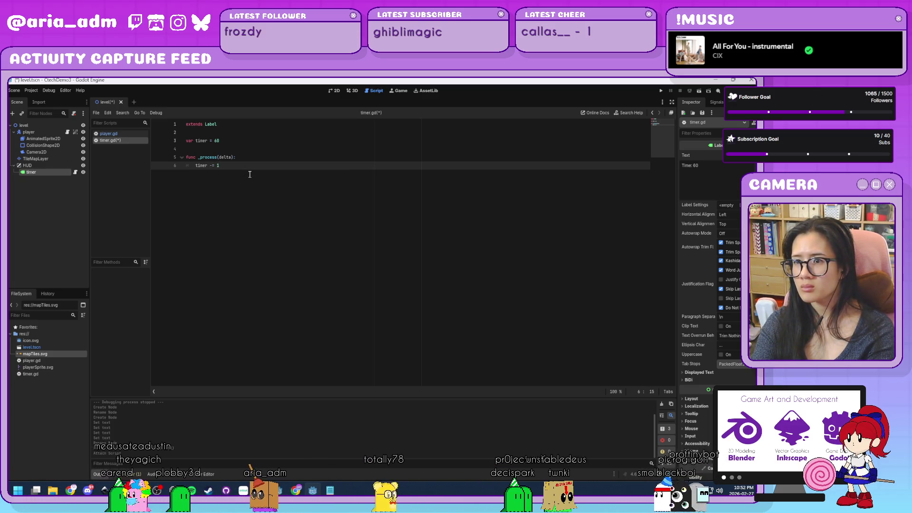
type(" * de")
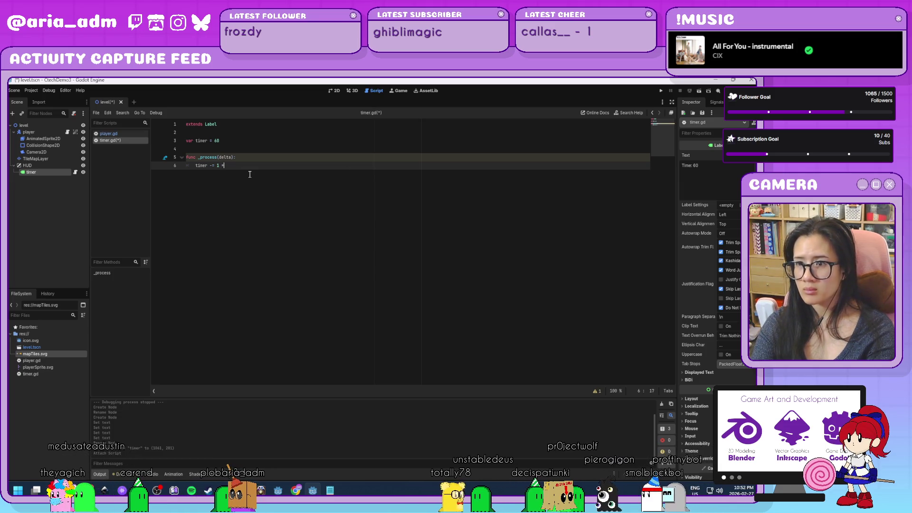
type("lta")
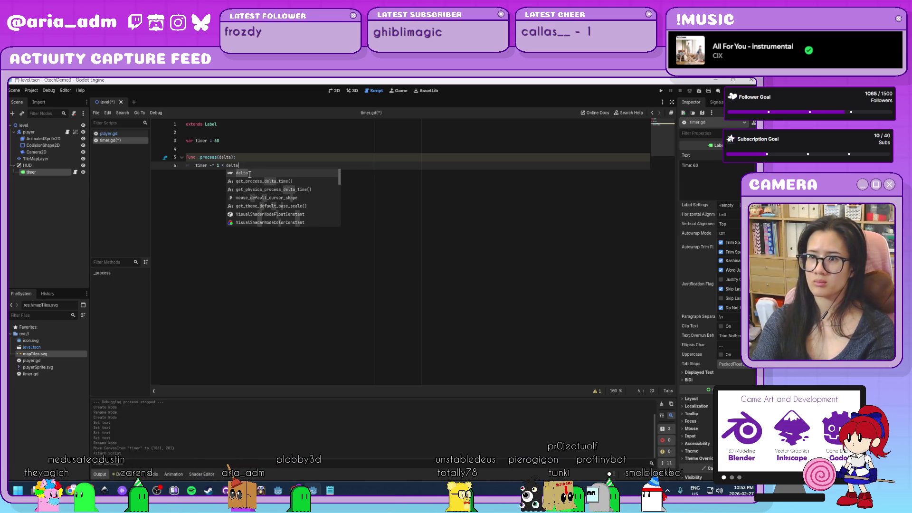
key("Return")
key("Return")
key("Return")
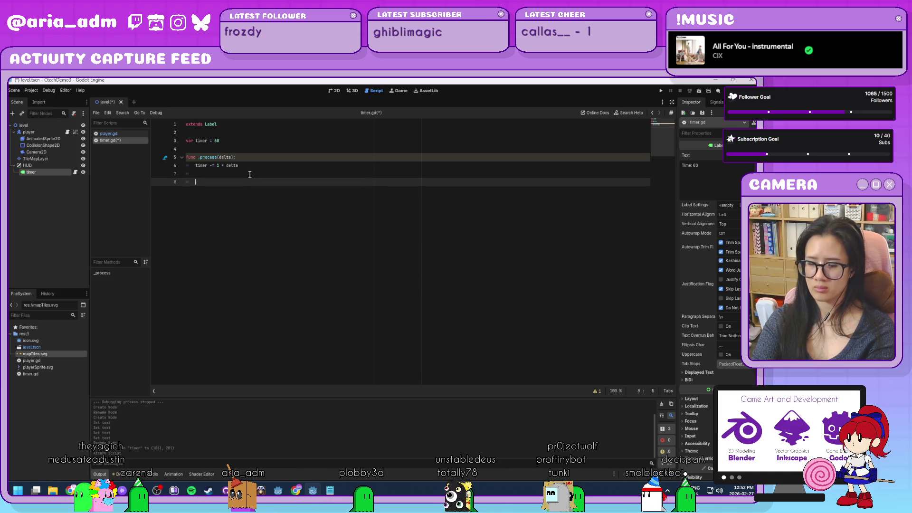